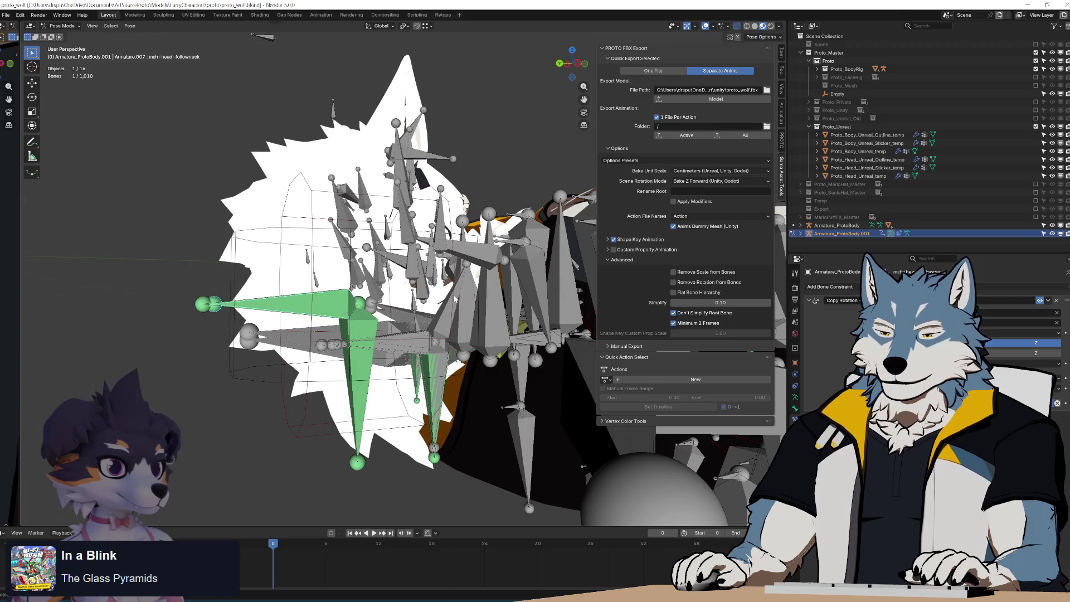
Toggle the Copy Rotation constraint off and back on, orbiting around the head bones to compare.
click(1039, 300)
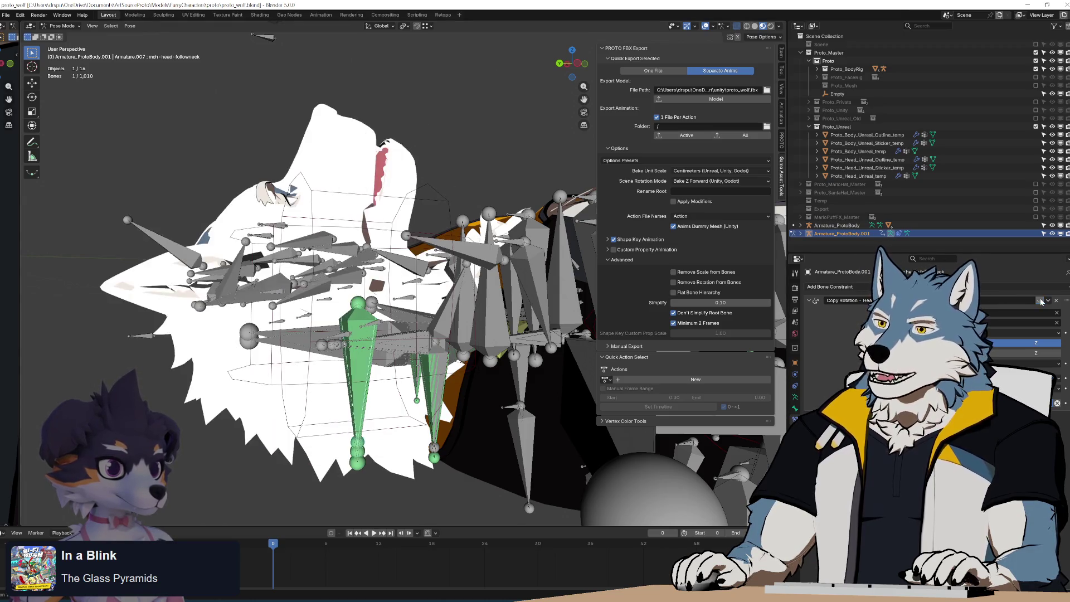
click(1039, 300)
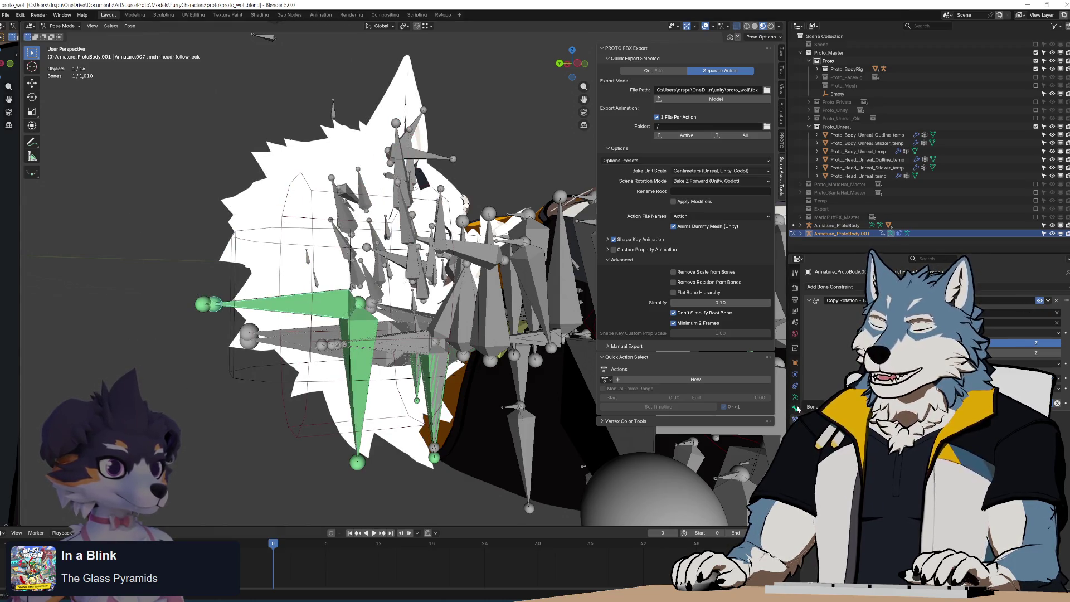
mouse_move(389, 340)
middle_down()
mouse_move(434, 330)
mouse_move(432, 302)
mouse_move(446, 305)
middle_up()
scroll(446, 329, up, 3)
scroll(448, 304, up, 3)
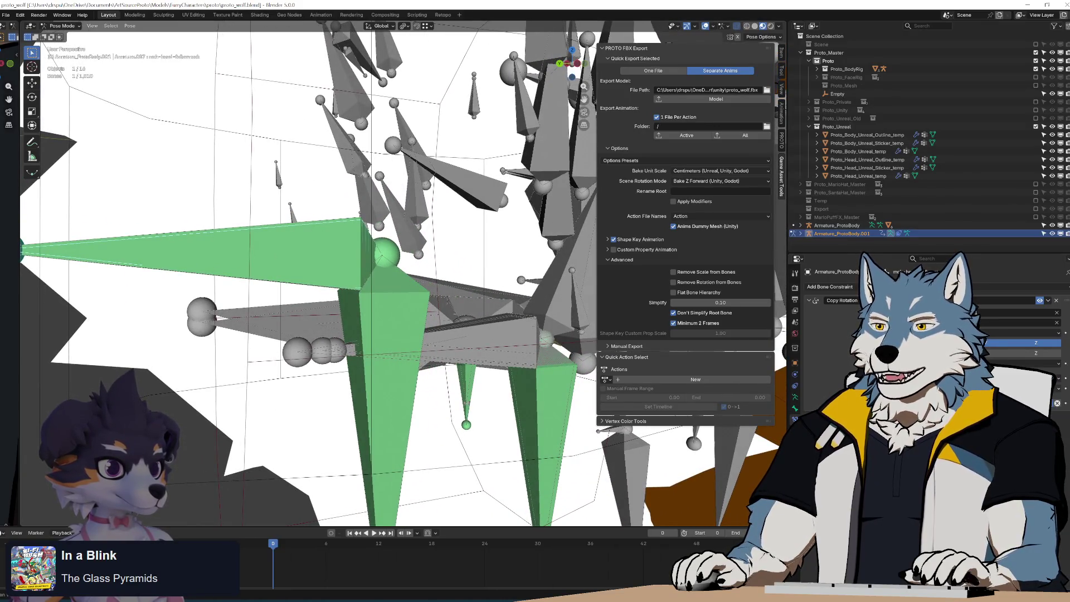
scroll(480, 313, down, 3)
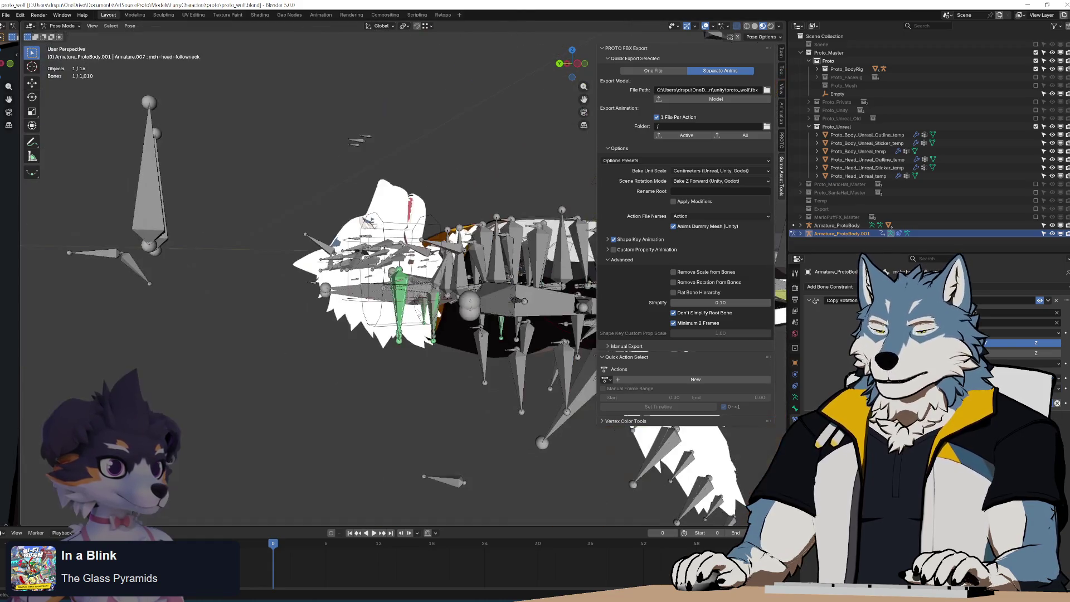
scroll(480, 312, down, 5)
mouse_move(481, 312)
middle_down()
mouse_move(502, 353)
mouse_move(413, 346)
mouse_move(446, 357)
mouse_move(468, 390)
mouse_move(450, 322)
middle_up()
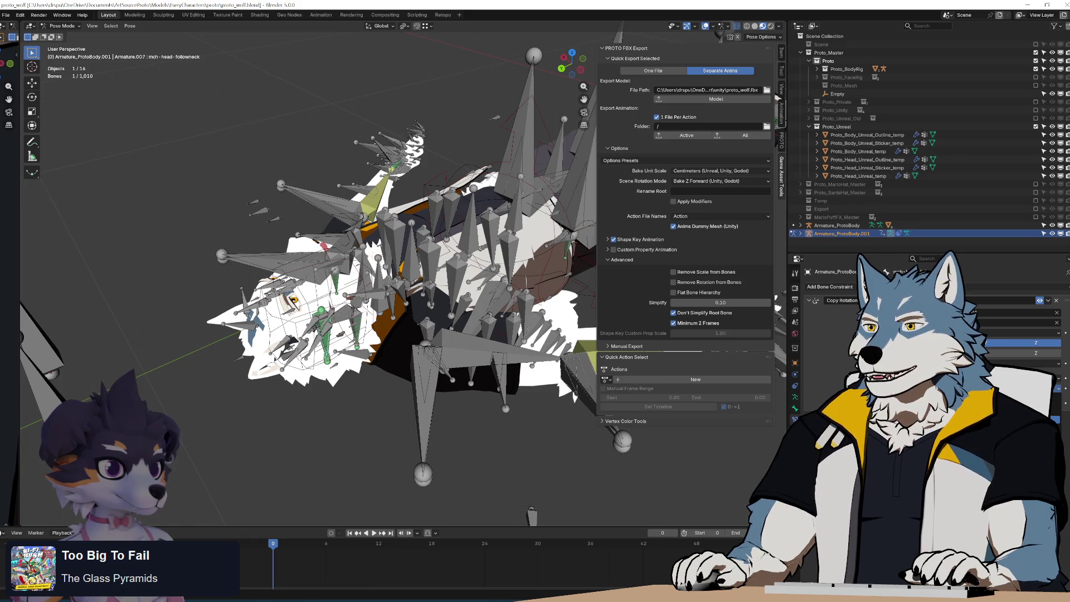
Undo the head bones' pose, switch to Object Mode and rotate the whole armature.
key(ctrl+z)
middle_drag(393, 323, 447, 291)
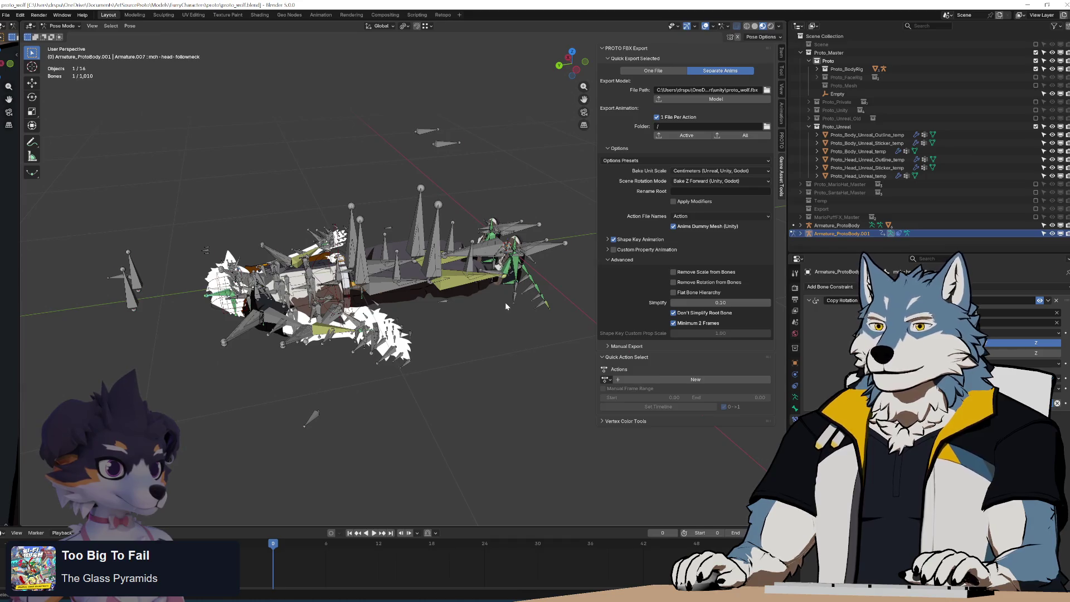
key(ctrl+Tab)
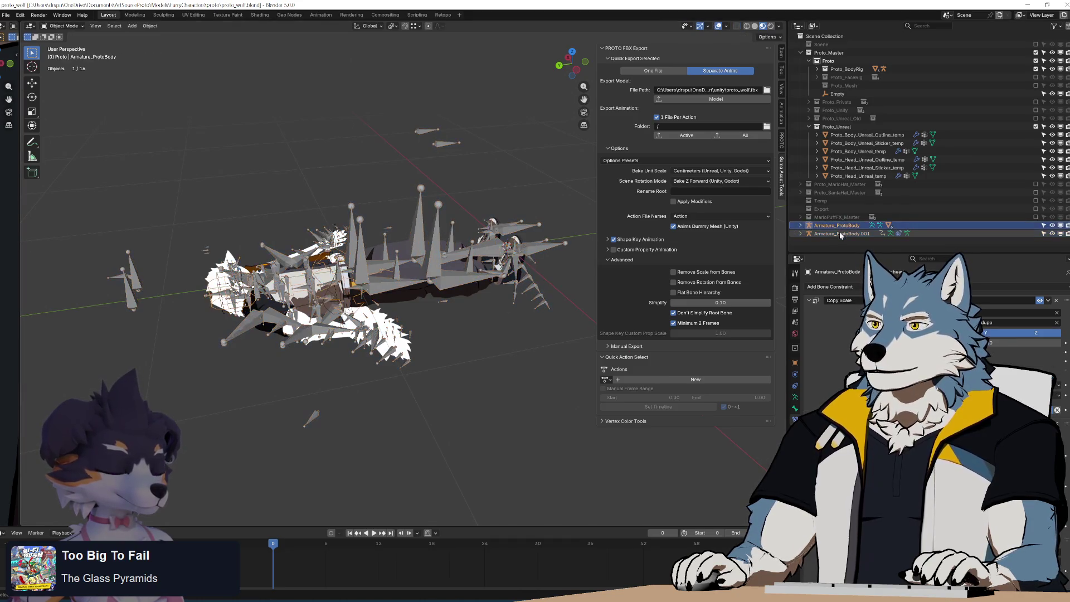
key(r)
key(r)
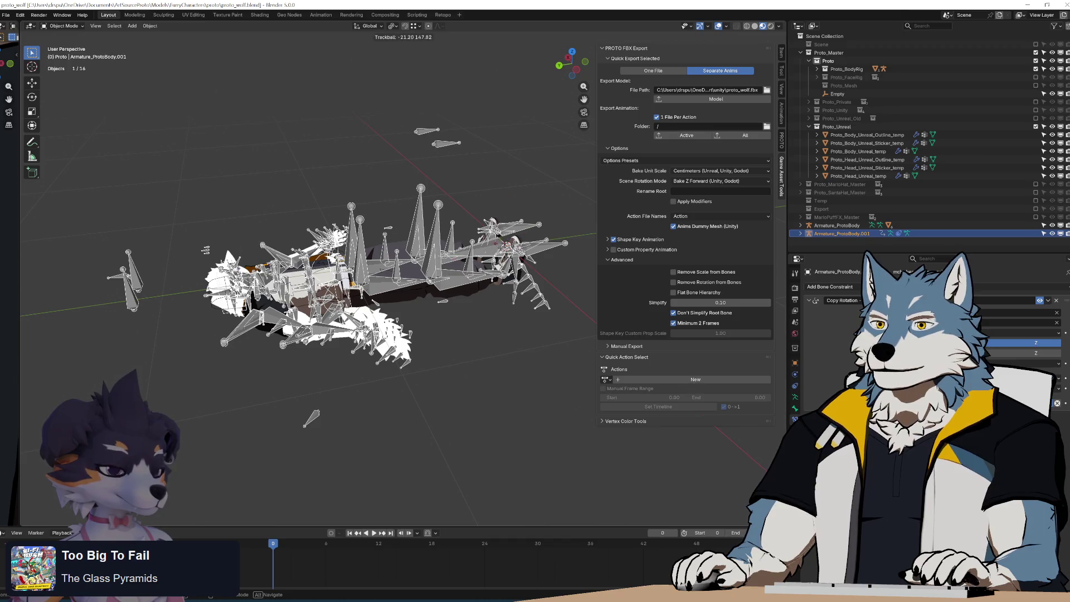
click(506, 293)
Show the object constraints, rotate the armature horizontally, then cancel further rotation attempts.
key(ctrl+Tab)
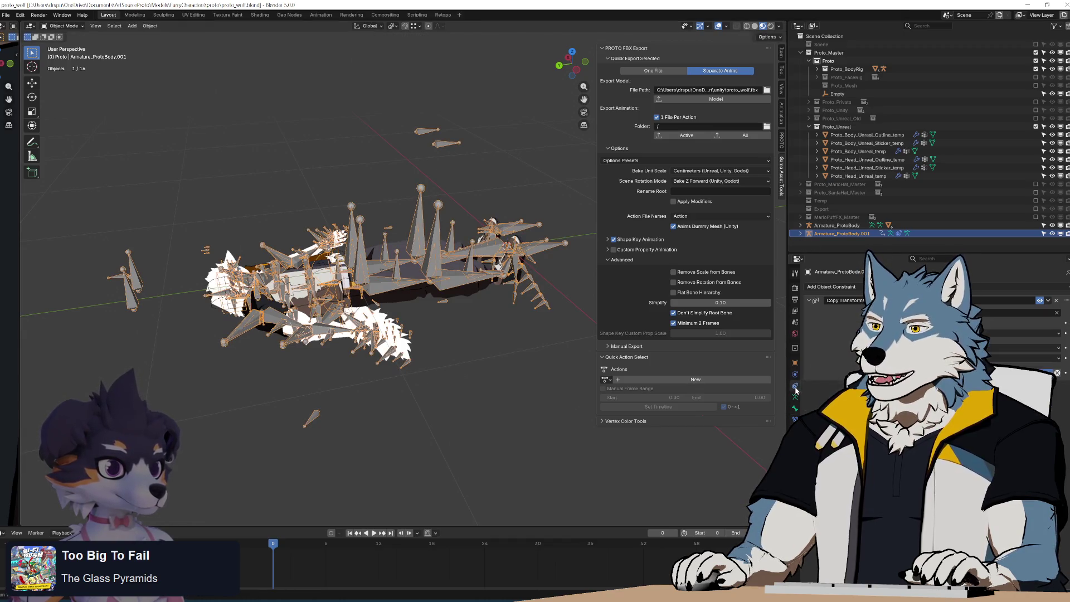
key(r)
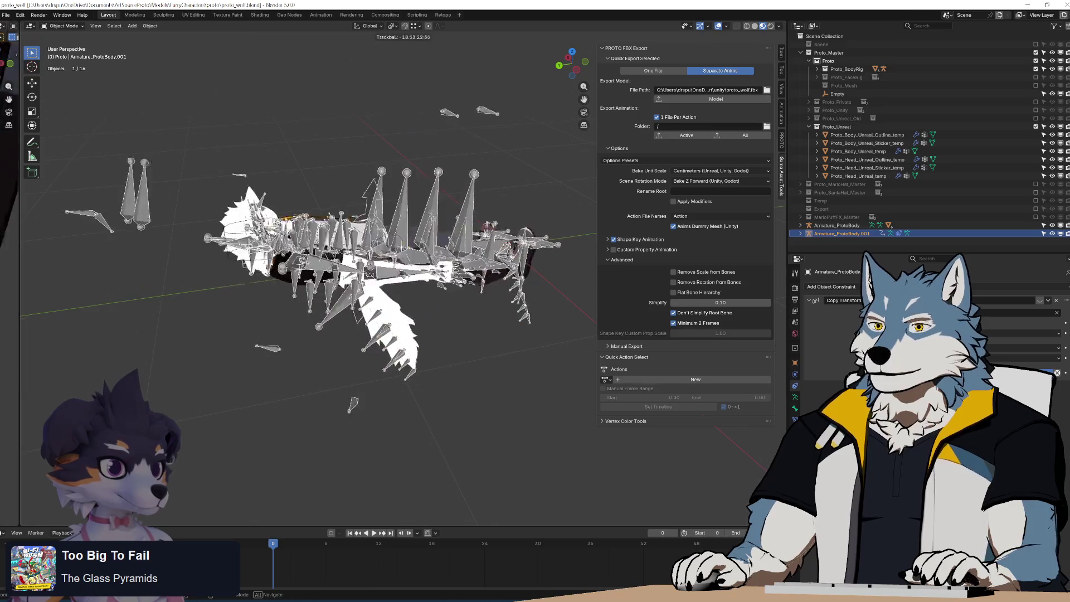
key(Escape)
key(r)
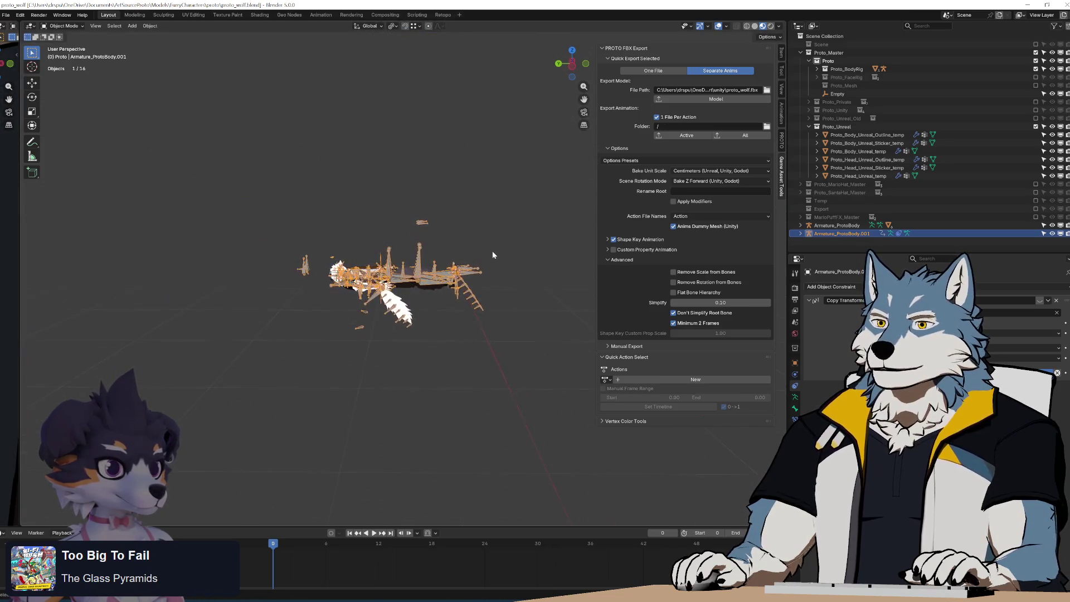
click(433, 355)
key(r)
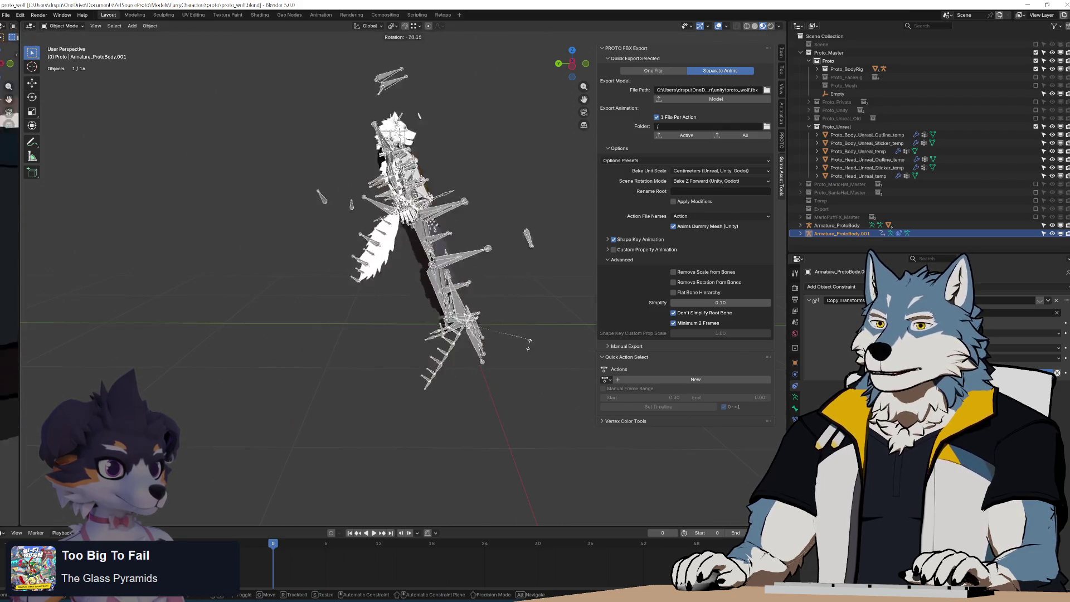
key(Escape)
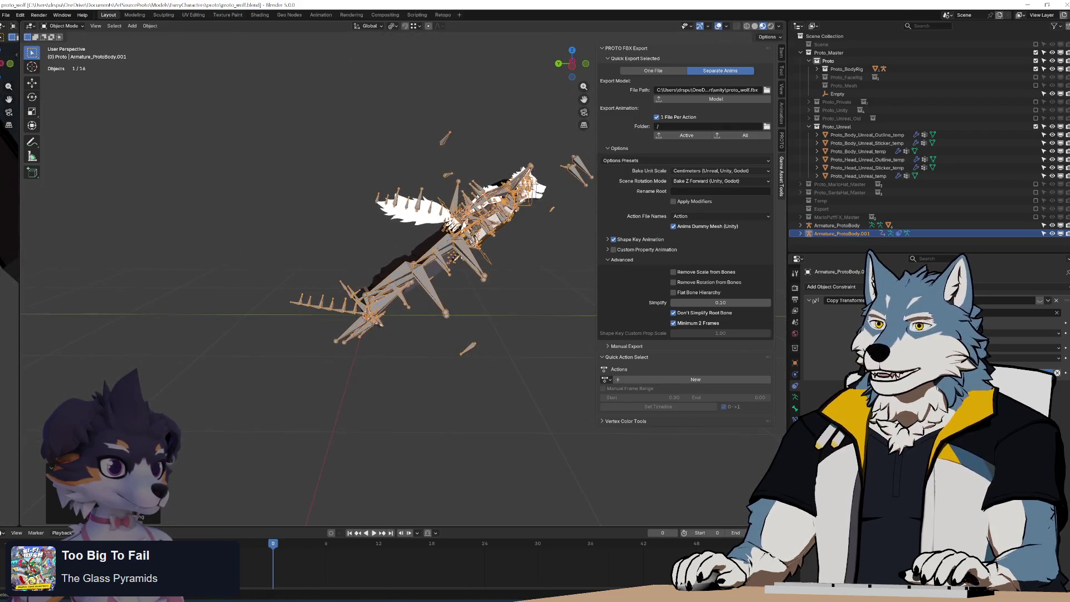
key(r)
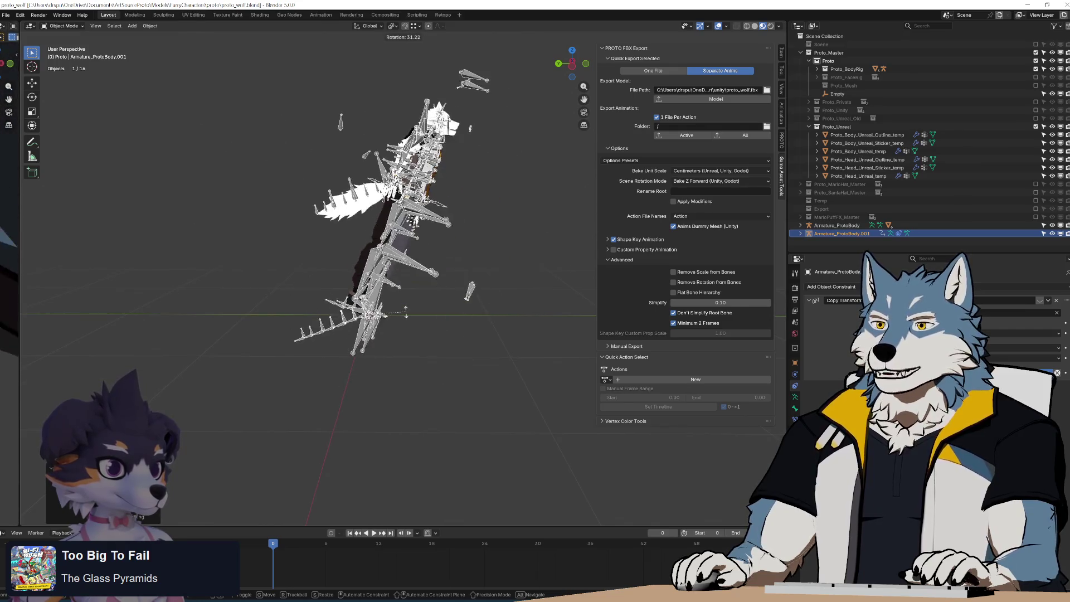
key(Escape)
Revert the Blender file to its saved version.
click(6, 15)
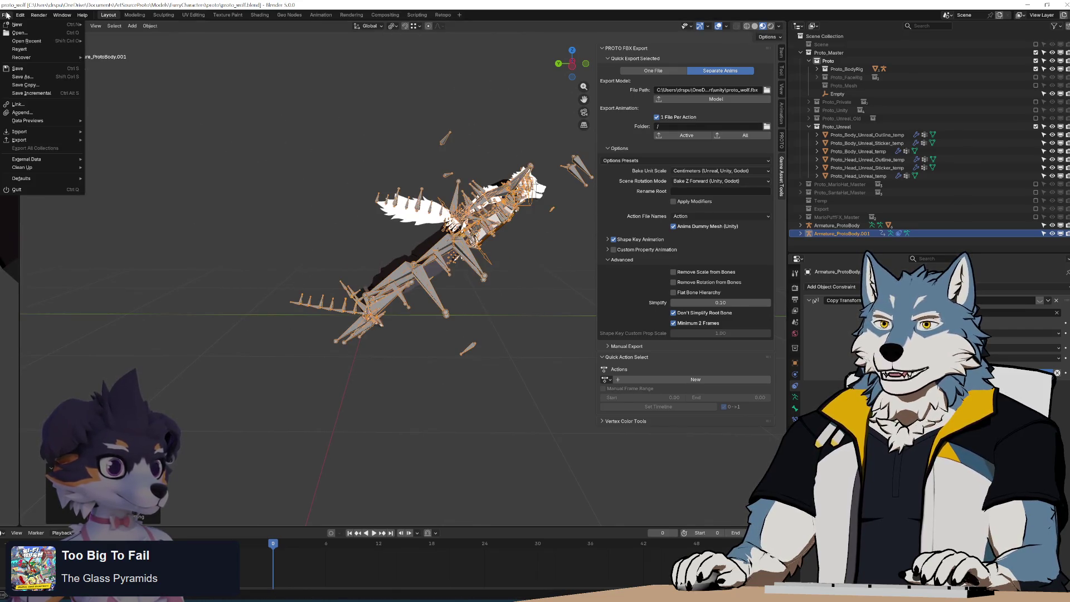
click(54, 51)
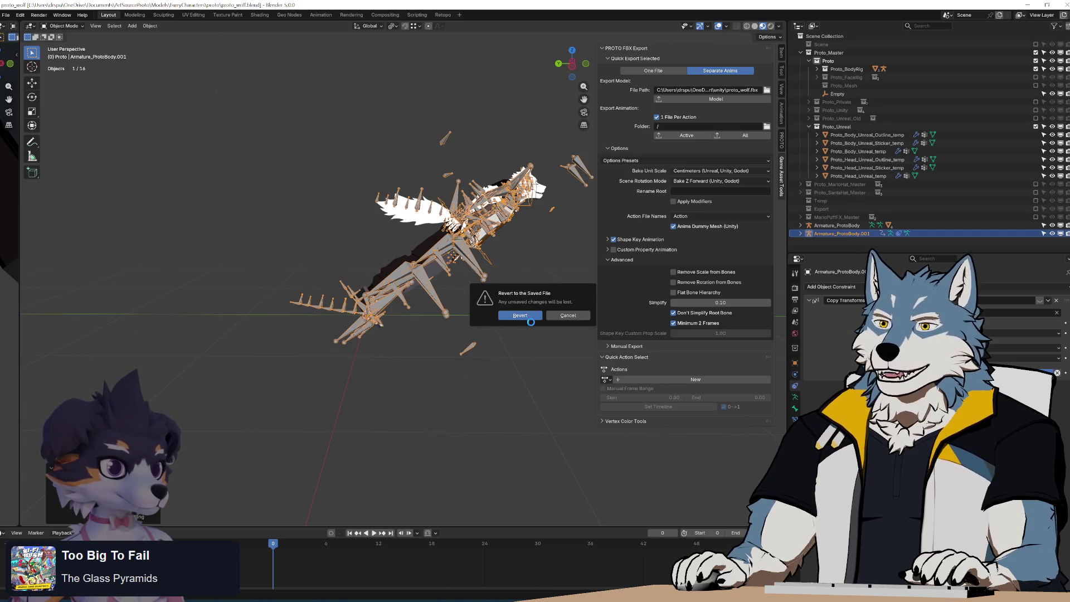
key(Return)
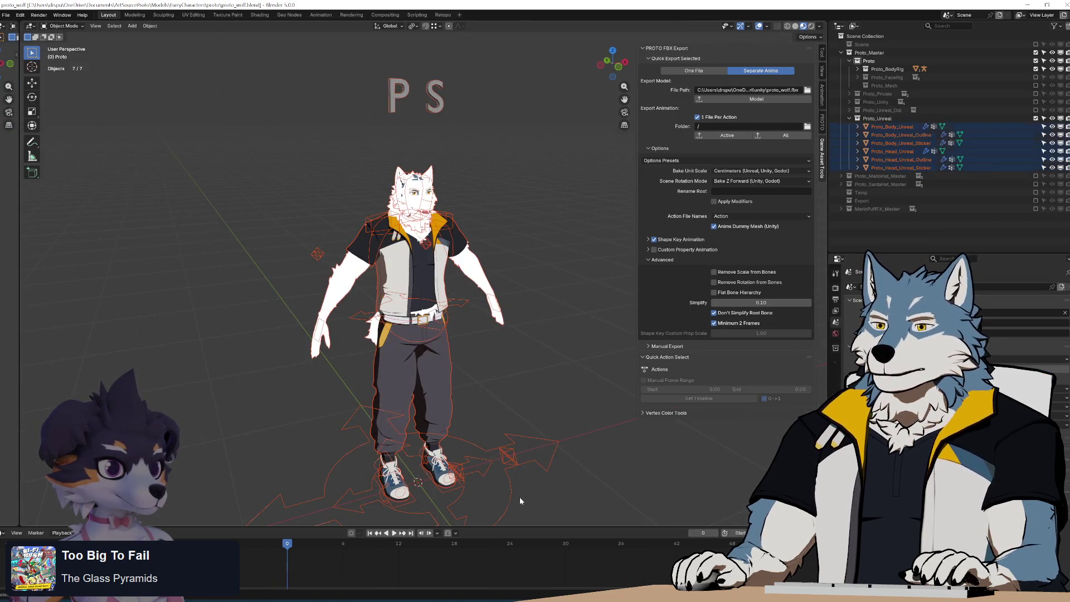
Select Armature_ProtoBody, rotate it, and orbit the view around the wolf character.
click(520, 499)
key(r)
key(r)
key(Return)
mouse_move(356, 346)
middle_down()
mouse_move(443, 316)
mouse_move(436, 310)
mouse_move(439, 322)
mouse_move(469, 326)
mouse_move(426, 319)
mouse_move(539, 383)
middle_up()
mouse_move(310, 245)
middle_down()
mouse_move(421, 201)
mouse_move(495, 290)
middle_up()
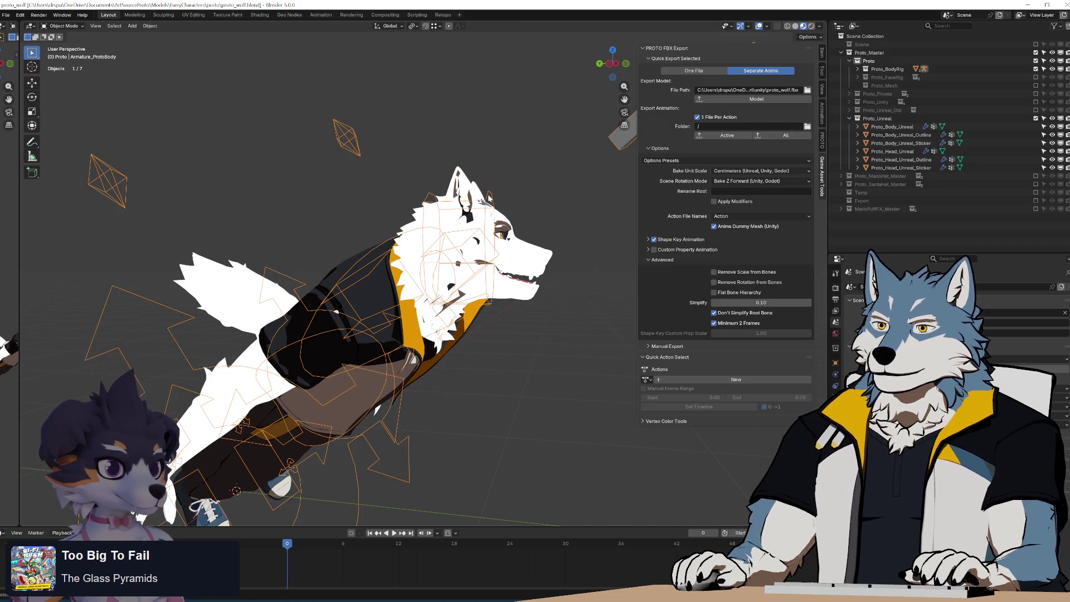
Freely rotate the rig, then clear its rotation with Alt+R so it stands upright.
scroll(491, 297, down, 6)
middle_drag(466, 367, 301, 304)
key(r)
key(r)
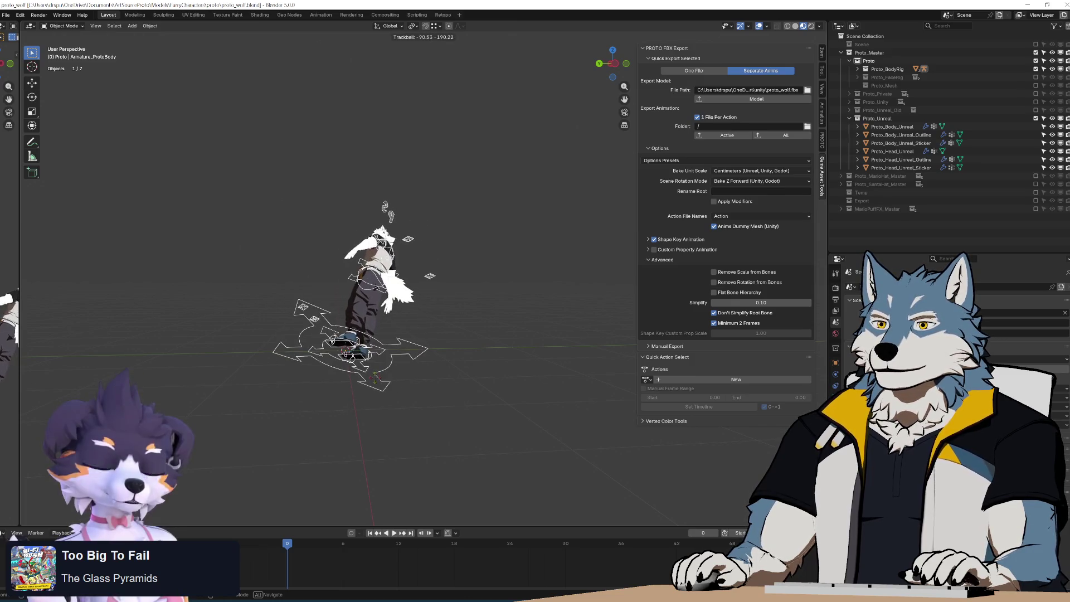
key(Escape)
key(alt+r)
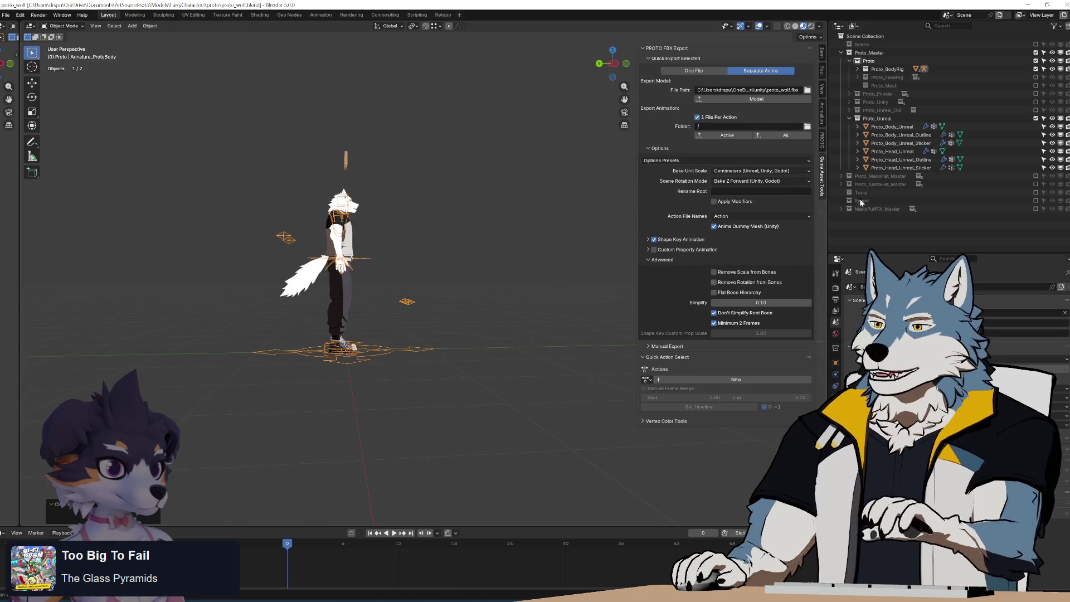
Try rotating the rig again, cancel it, and orbit to a frontal view.
middle_drag(402, 332, 500, 320)
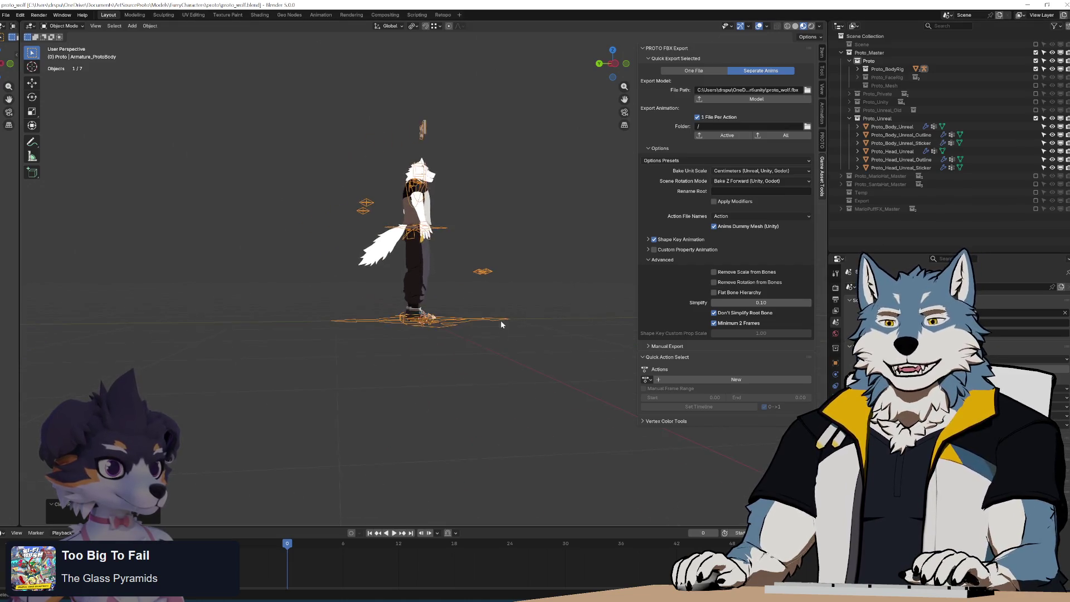
scroll(481, 349, up, 4)
key(r)
key(r)
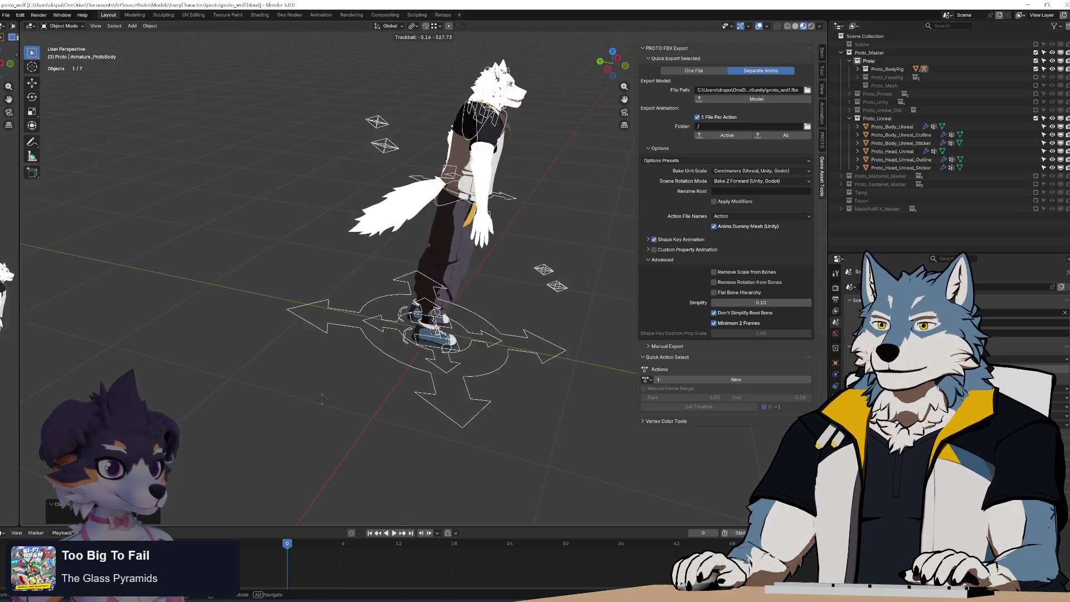
click(370, 323)
mouse_move(371, 323)
middle_down()
mouse_move(342, 318)
mouse_move(389, 335)
middle_up()
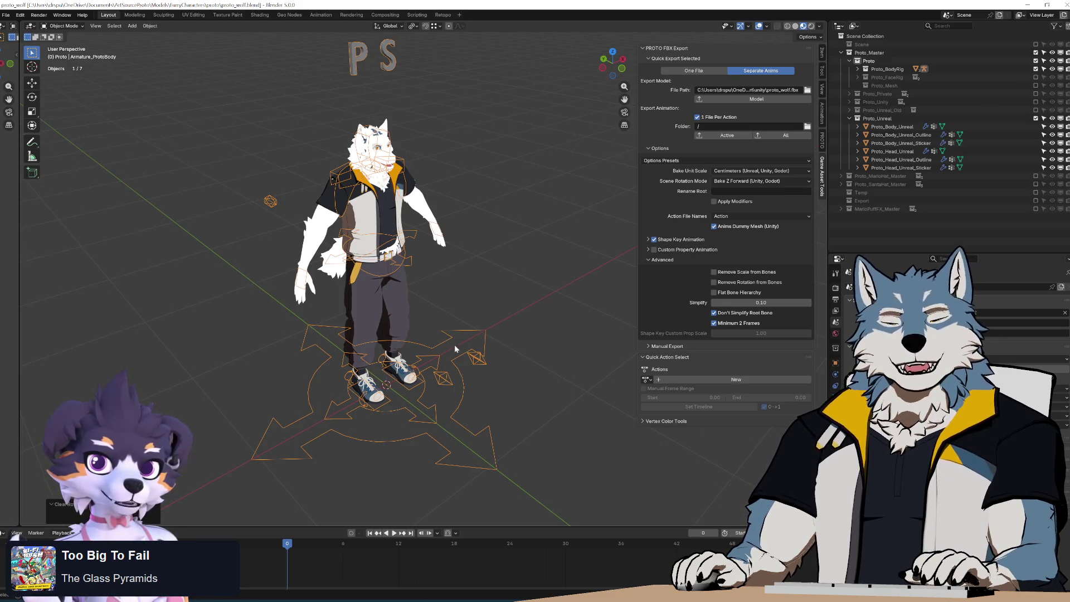
Test-rotate the character once more, cancel, orbit to a side profile and switch to Notepad++.
key(r)
key(r)
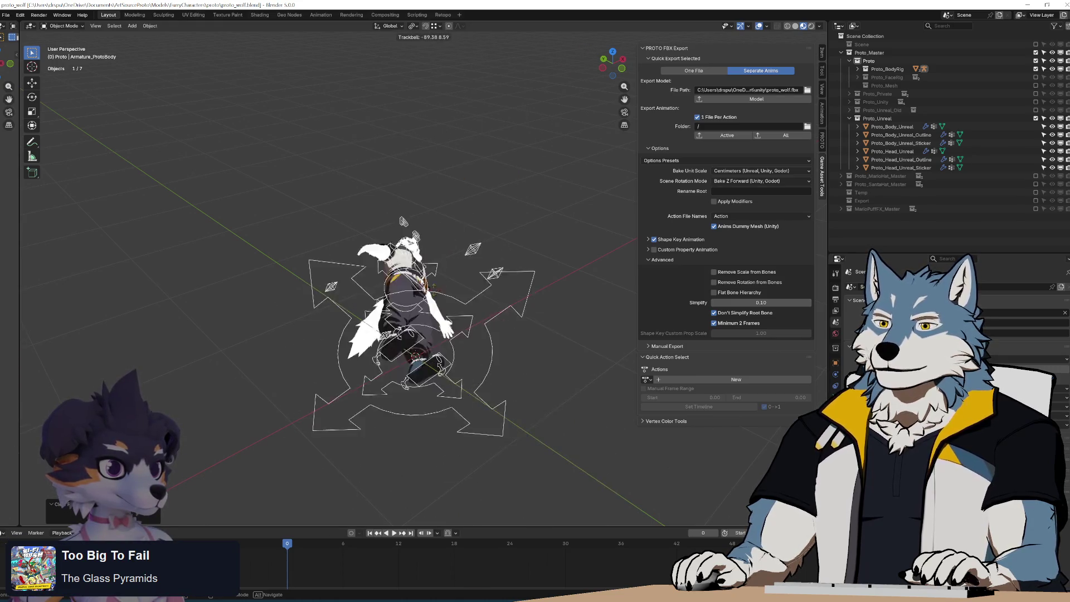
key(Escape)
middle_drag(436, 296, 484, 296)
key(alt+Tab)
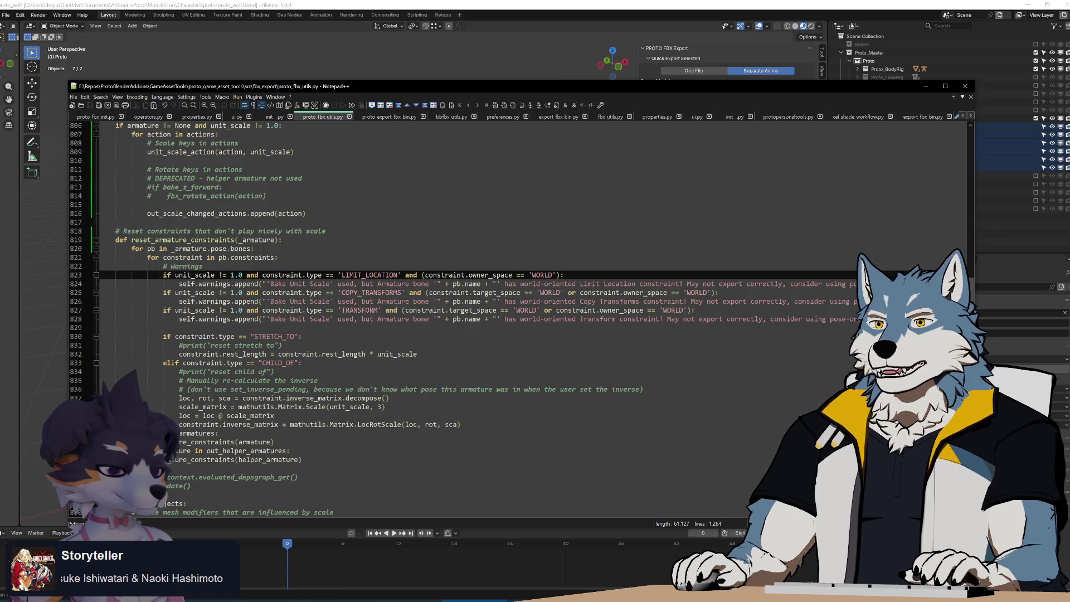
click(390, 293)
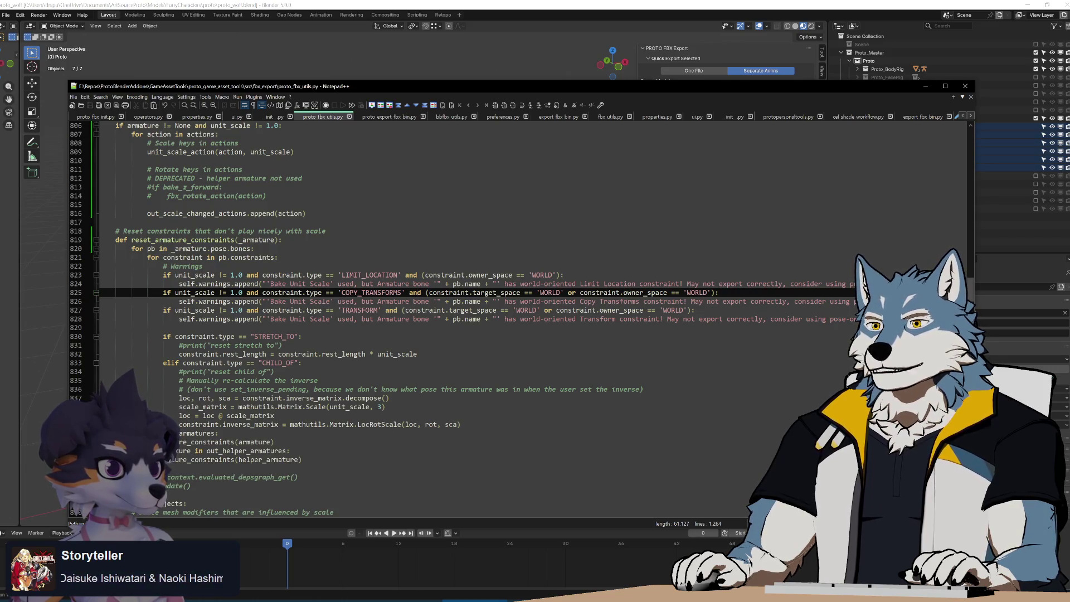
drag(425, 292, 719, 293)
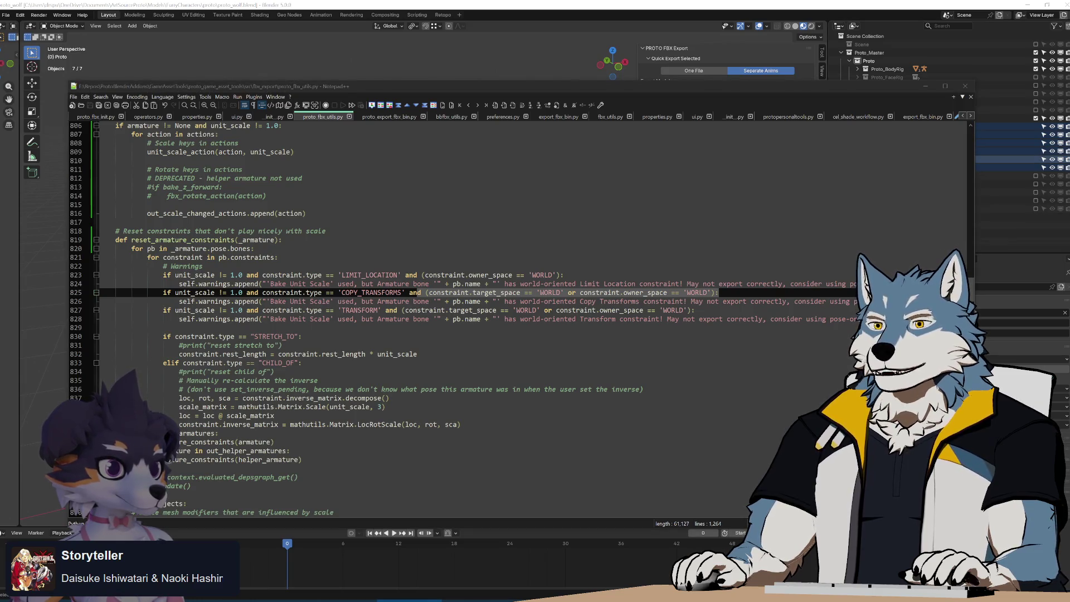
key(alt+Tab)
click(163, 293)
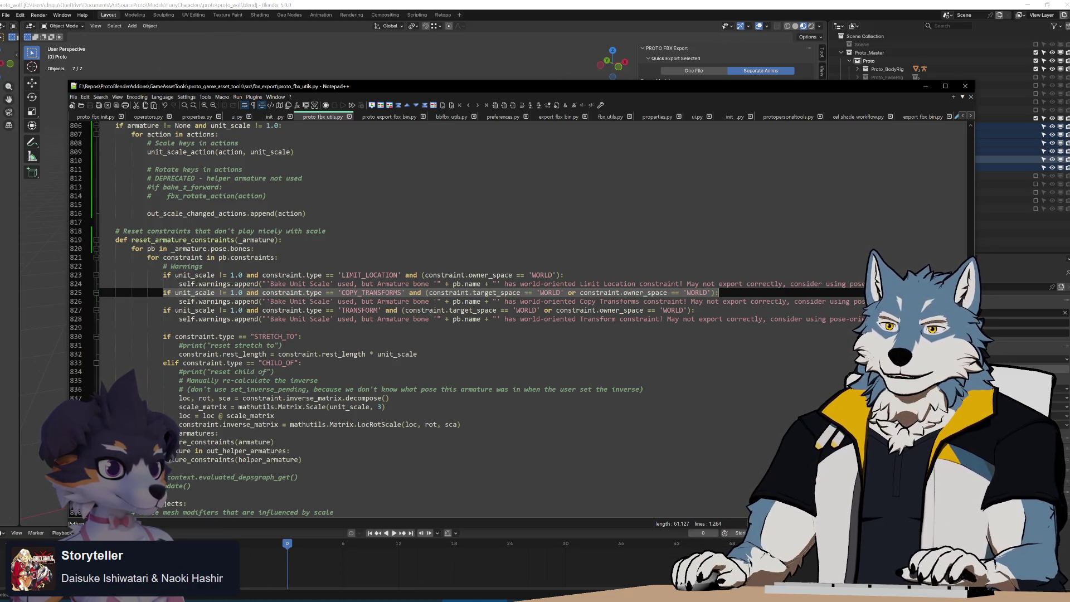
click(409, 293)
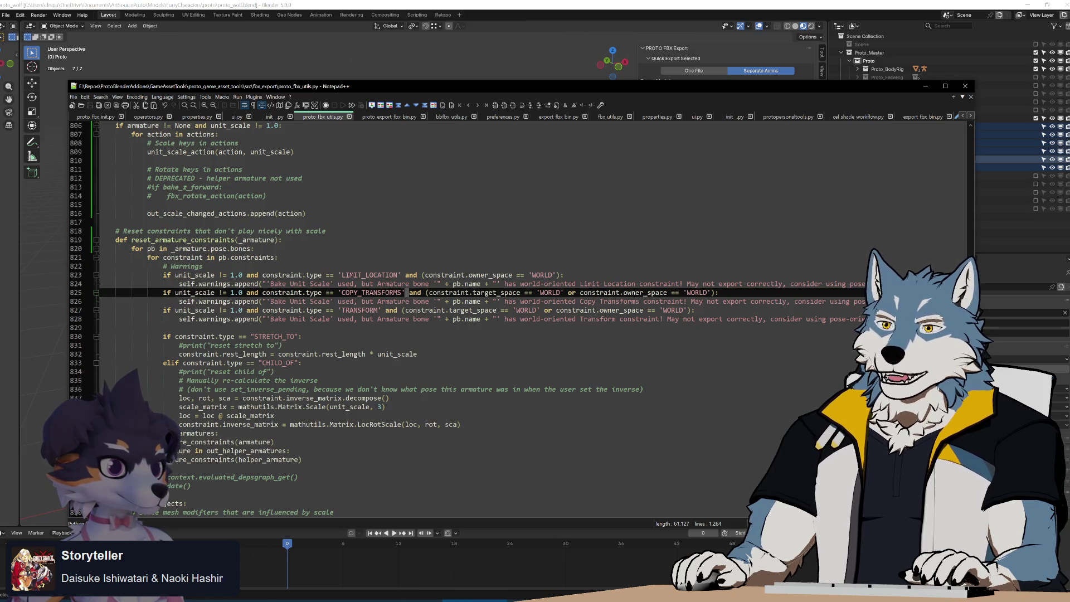
text(:)
Move the space condition to line 826 and prefix it with 'if constraint.target != _armature'.
key(Return)
key(Tab)
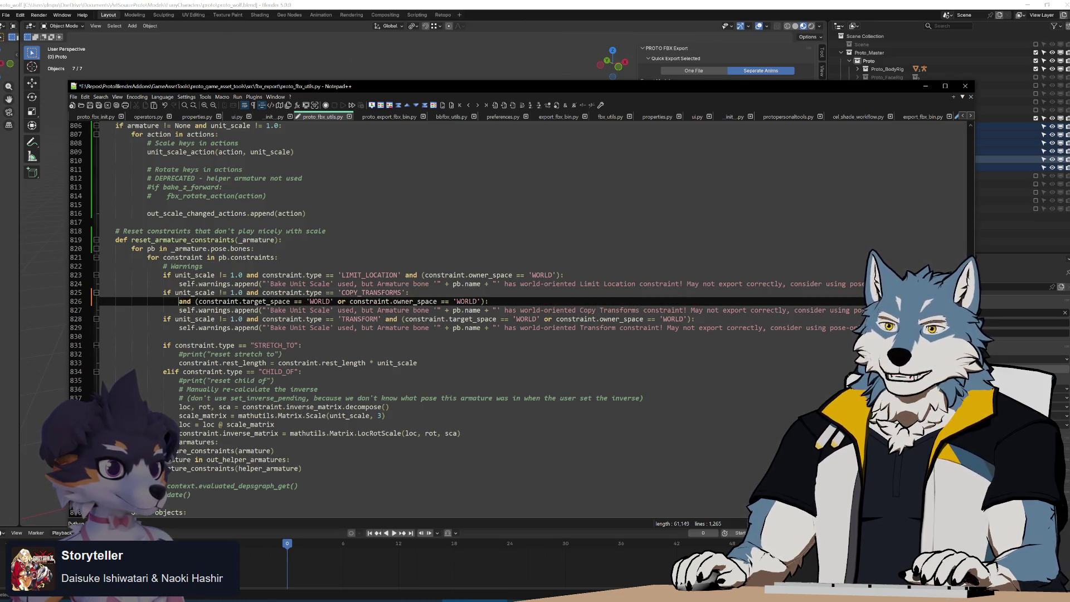
click(410, 292)
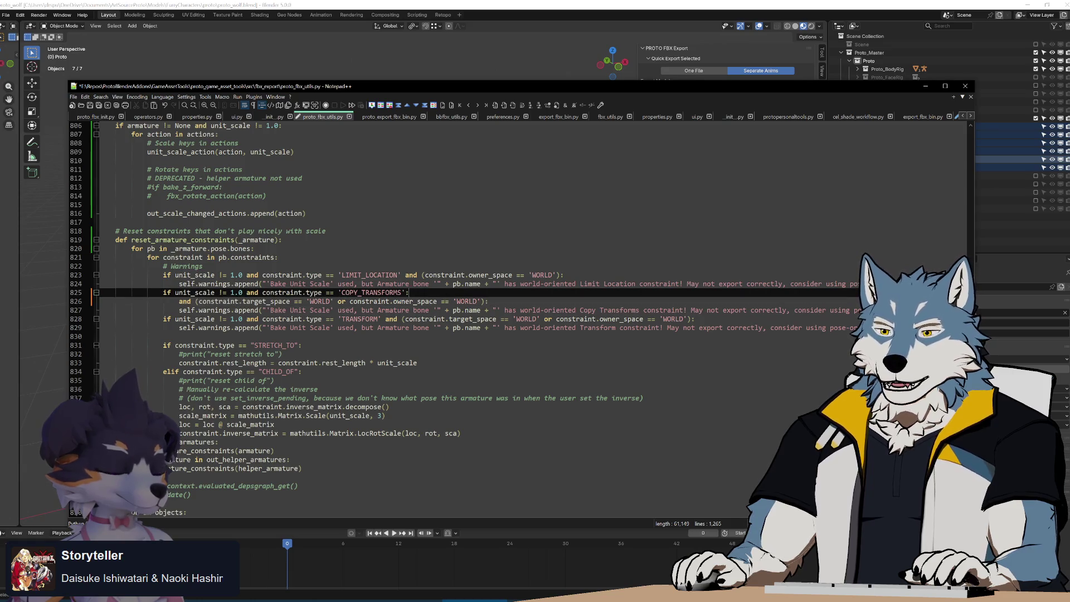
click(179, 301)
text(if)
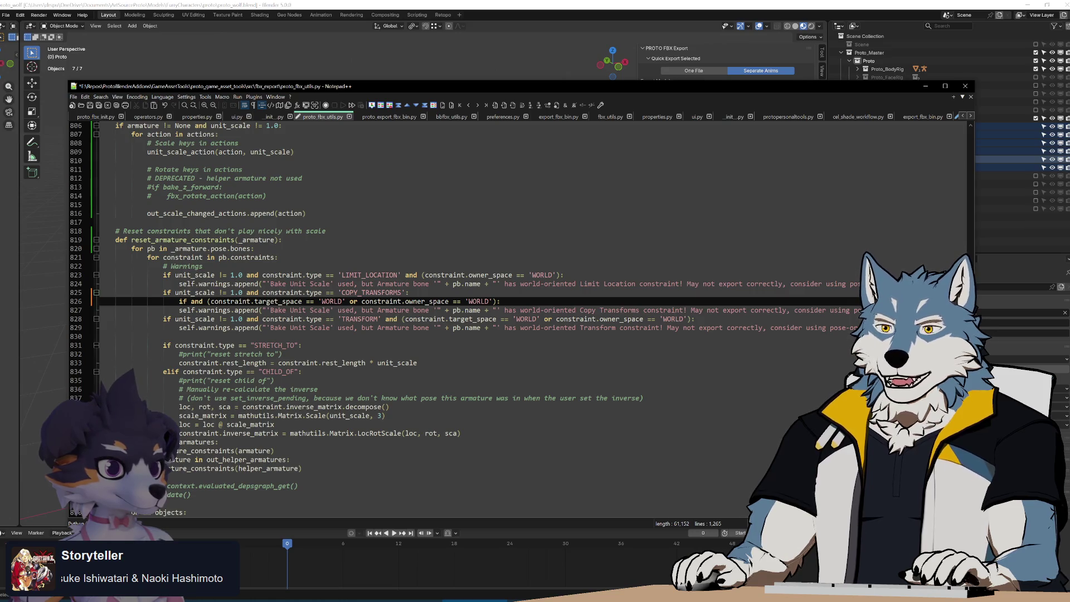
text(constraint)
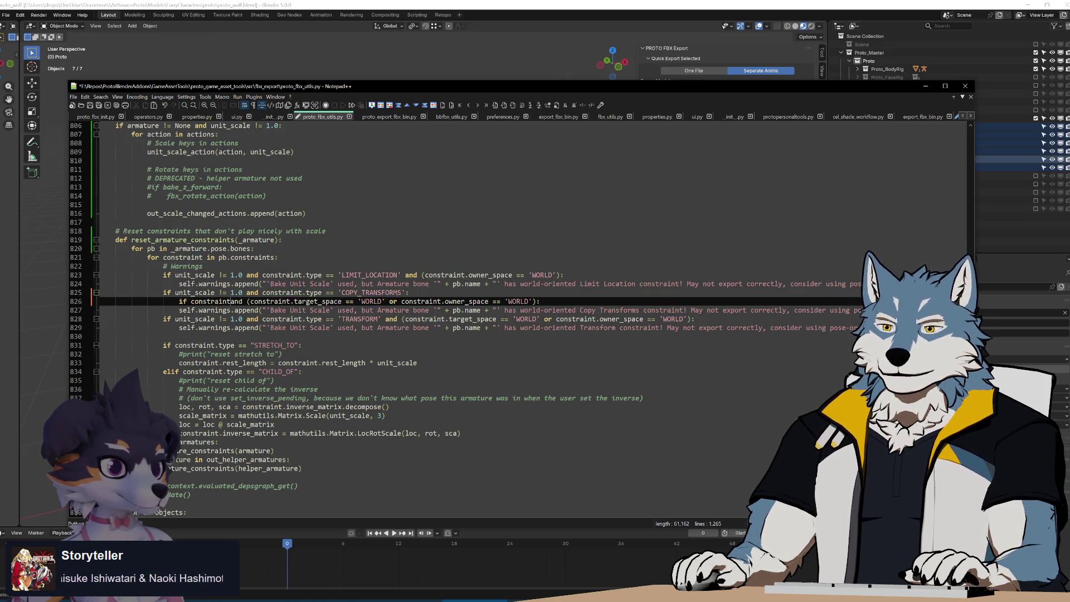
text(.target)
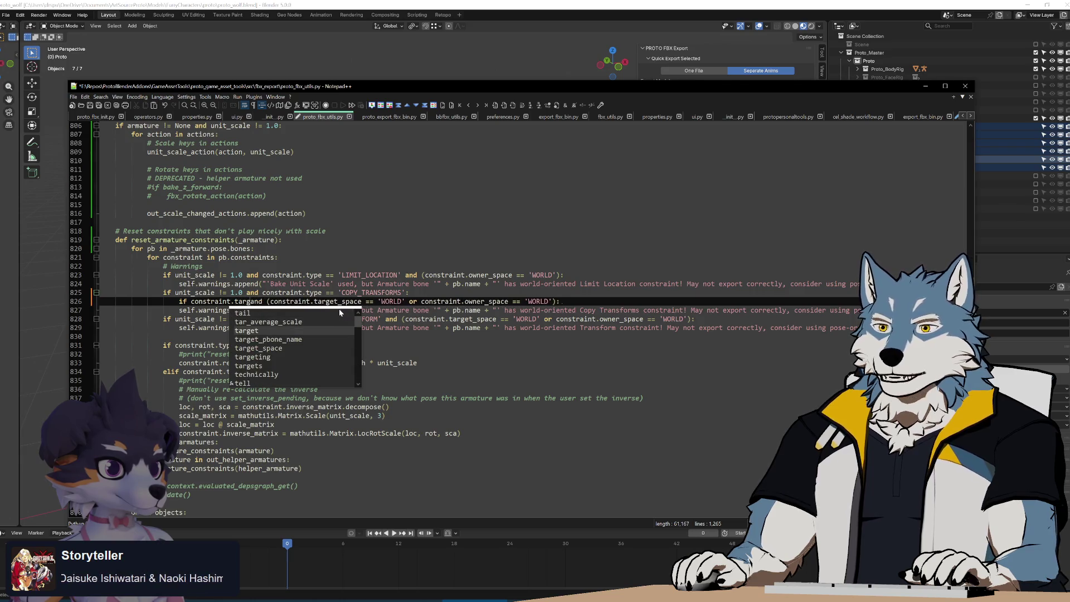
text( != )
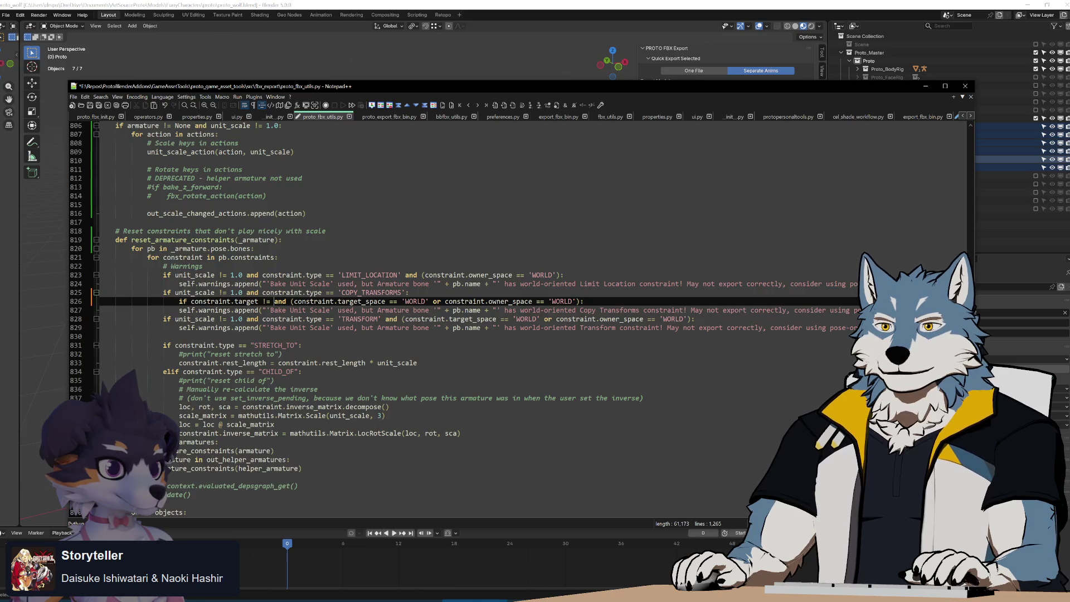
text(_armature)
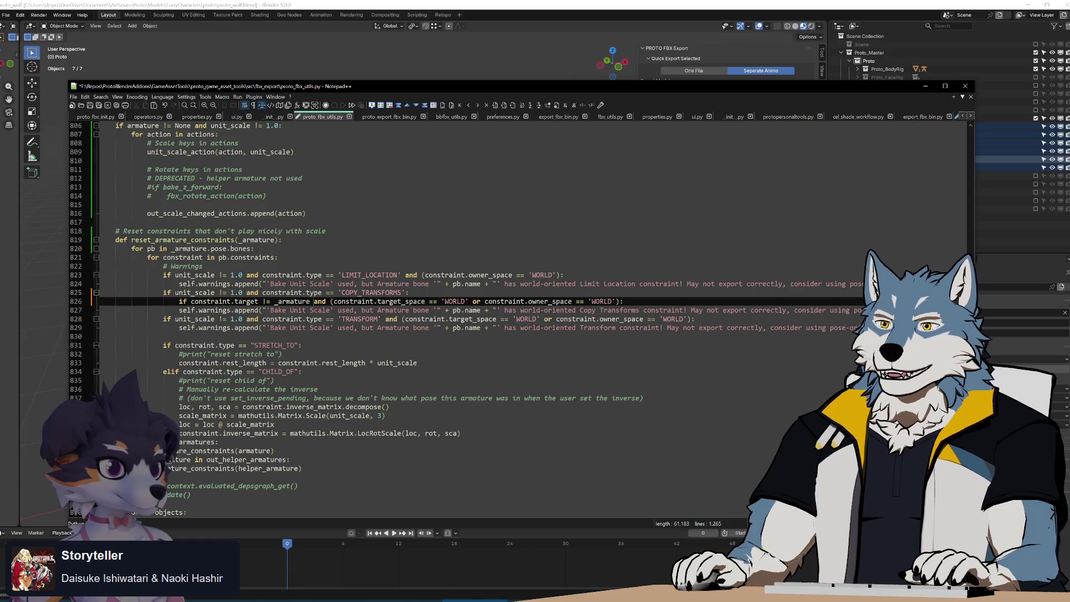
Replace the 'and' after _armature on line 826 with 'or'.
double_click(319, 301)
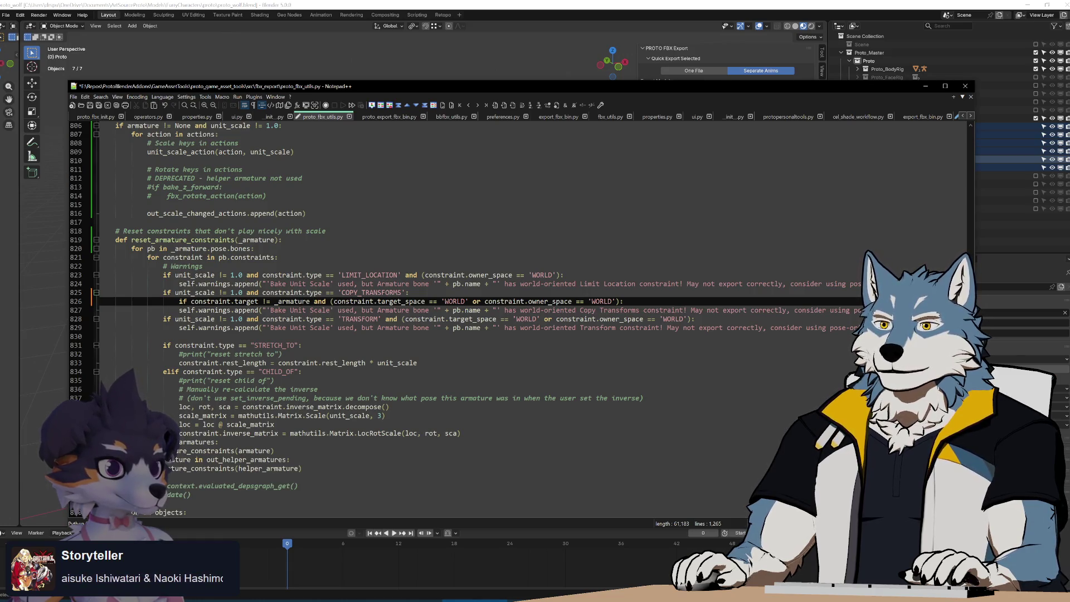
click(391, 301)
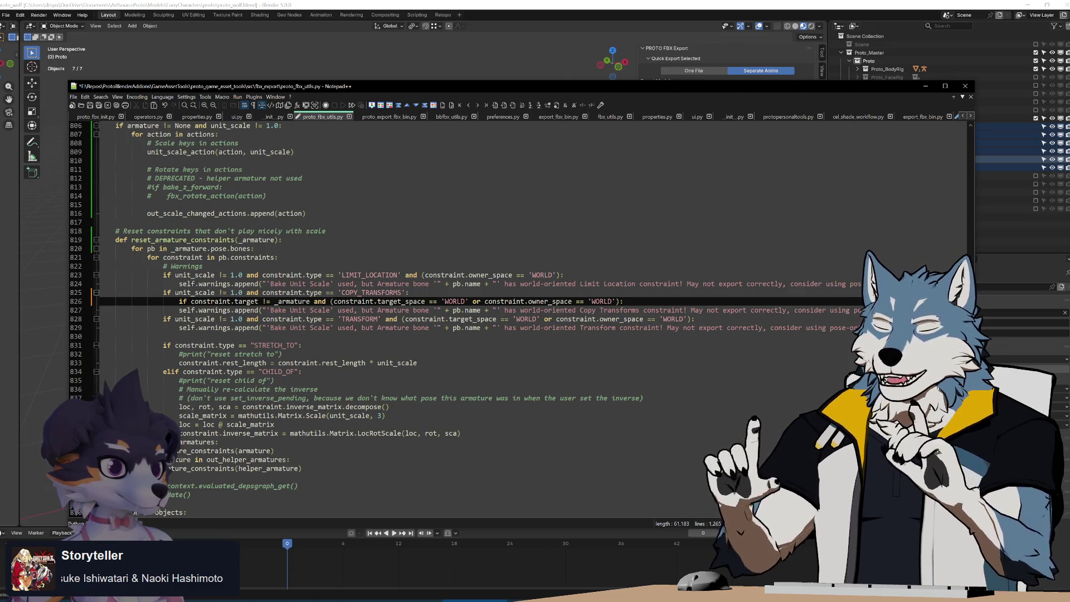
double_click(320, 301)
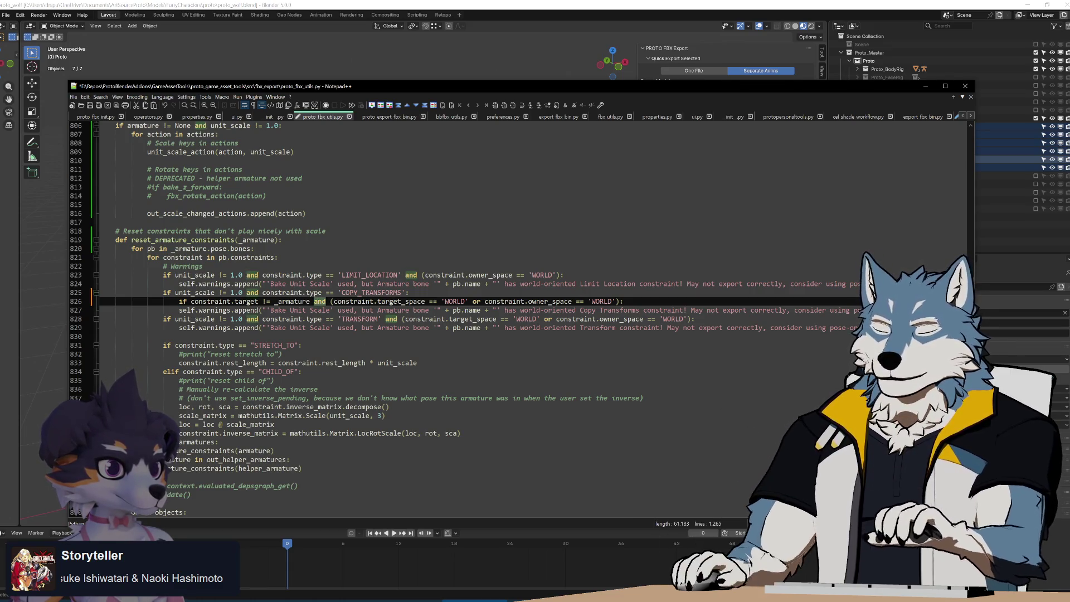
text(or)
key(End)
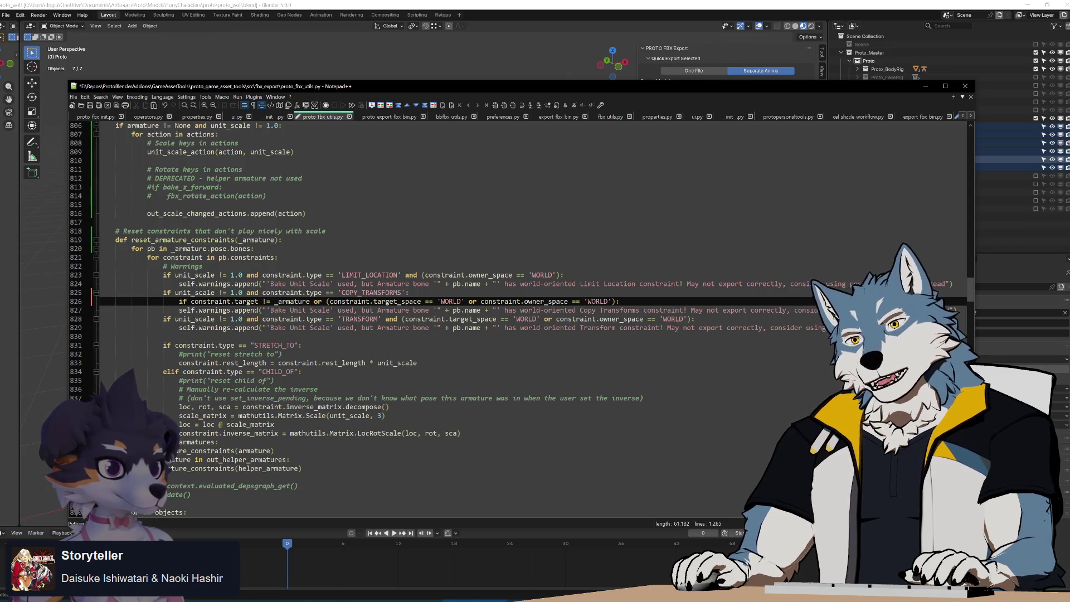
Change the 'or' between the two space checks to 'and' and negate with '!'.
text(not)
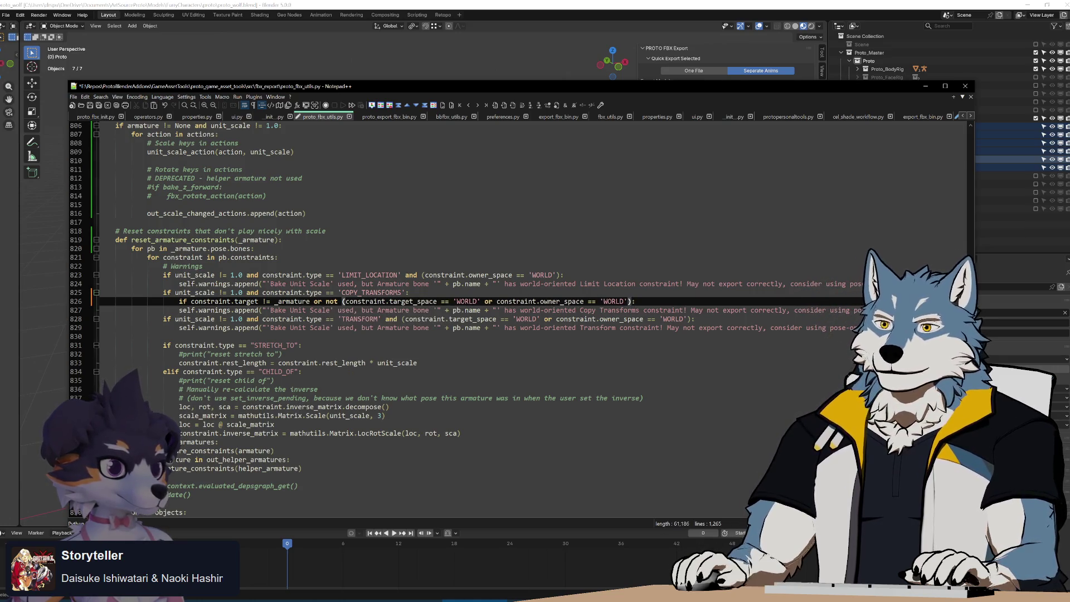
double_click(488, 301)
text(and)
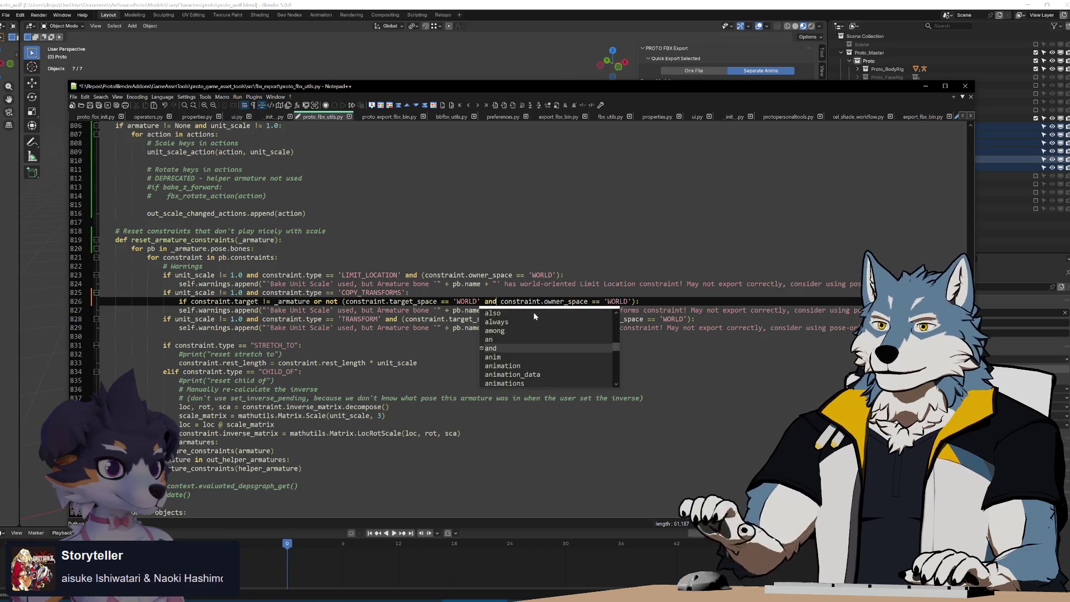
click(342, 301)
key(BackSpace)
key(BackSpace)
key(BackSpace)
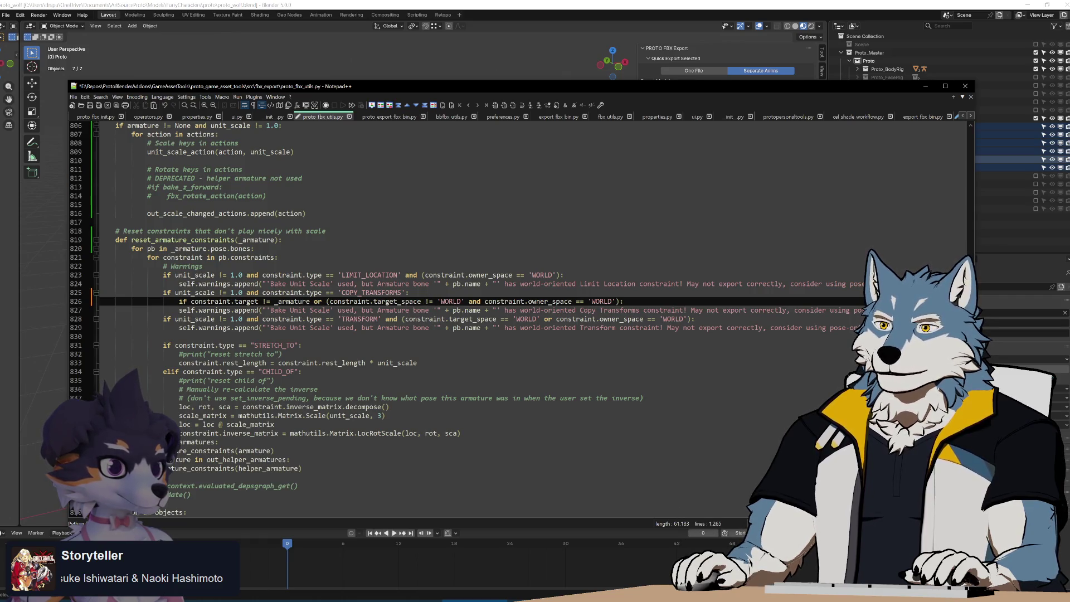
text(!)
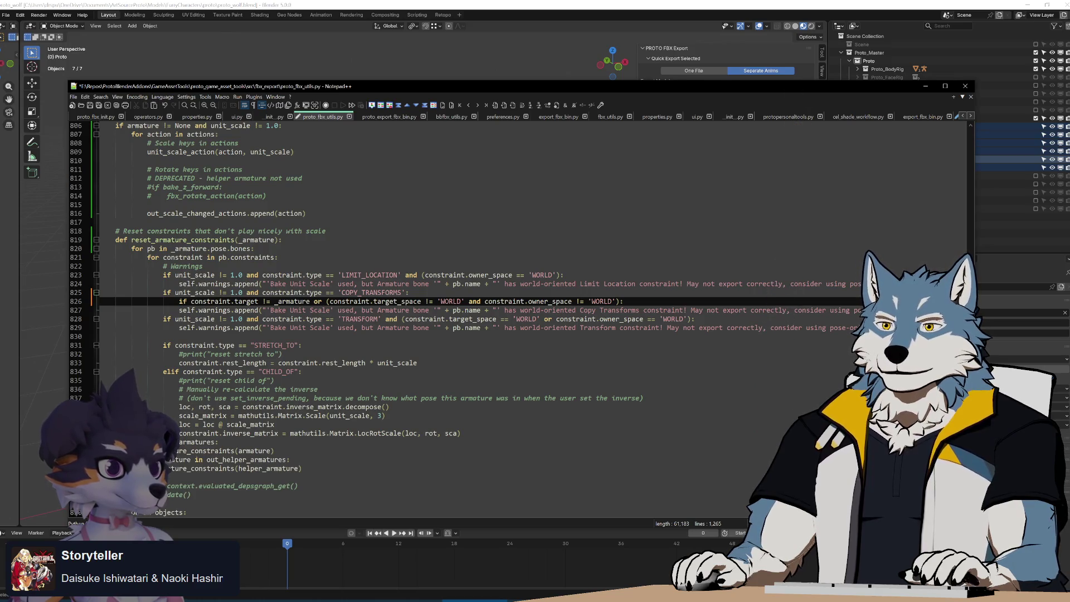
Rework the negation of the parenthesised WORLD space condition, adding 'not' on line 826.
drag(326, 301, 623, 300)
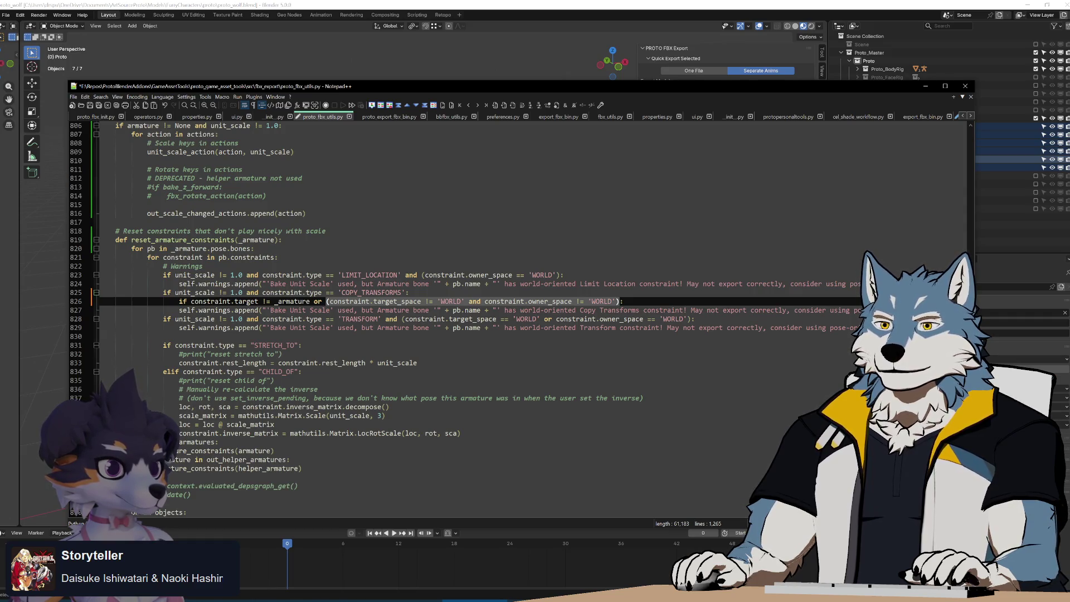
click(210, 301)
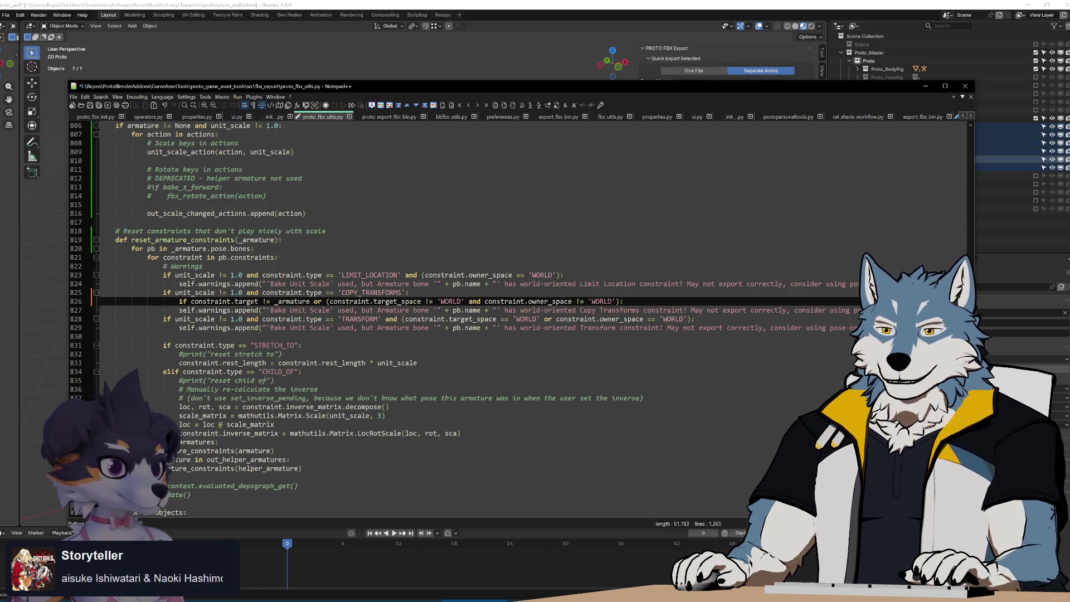
drag(624, 301, 190, 301)
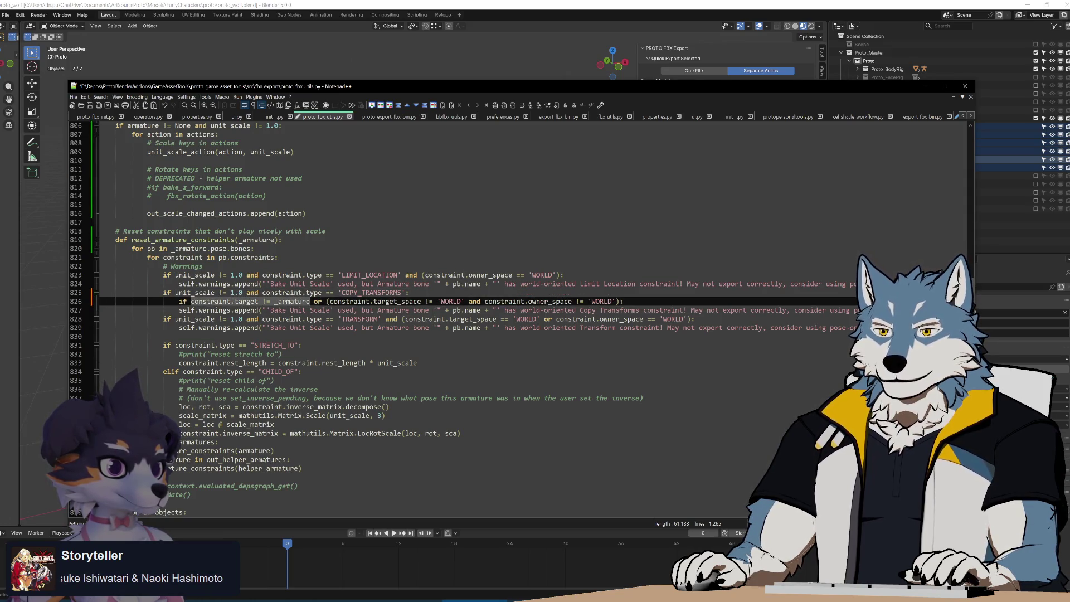
click(312, 300)
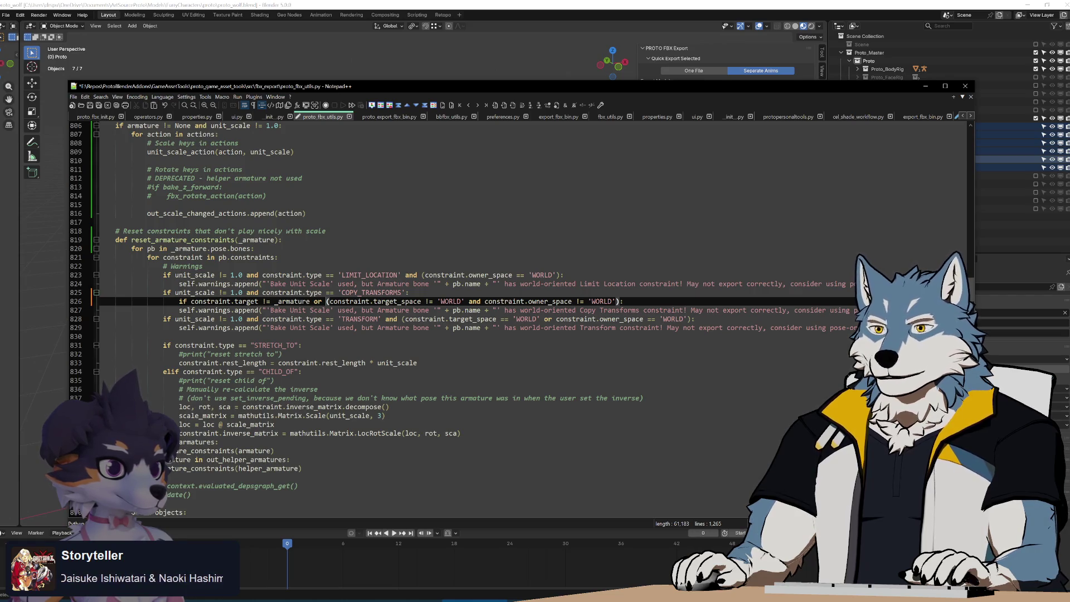
key(shift+End)
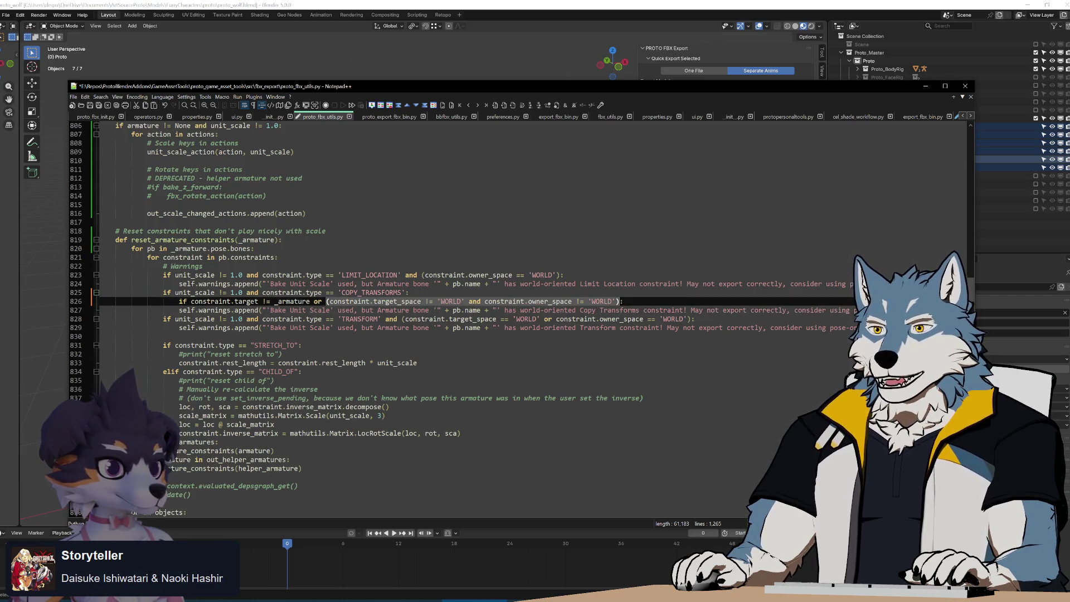
key(End)
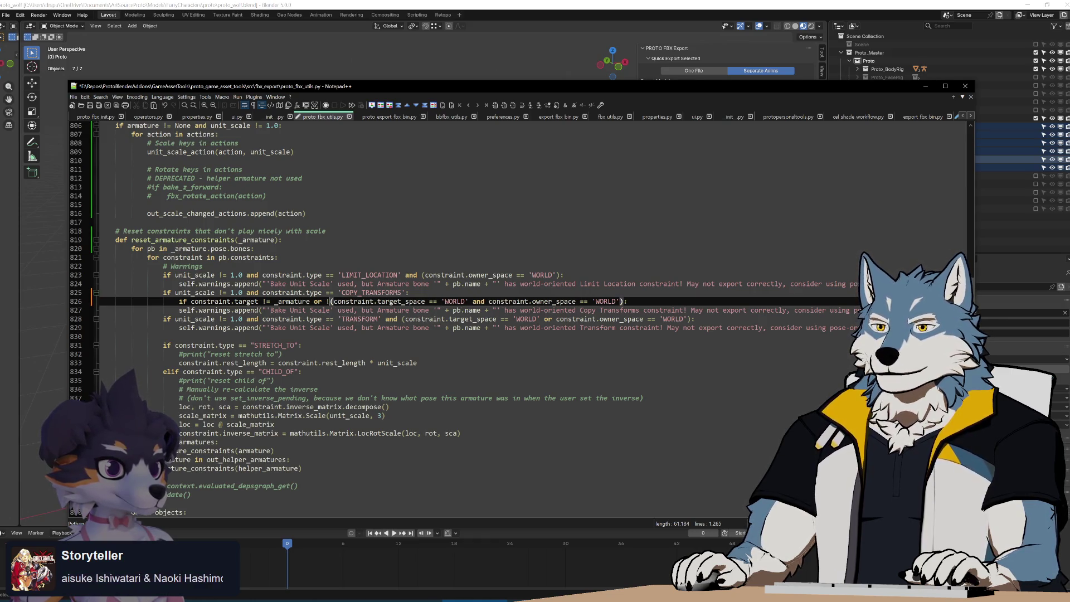
text(not)
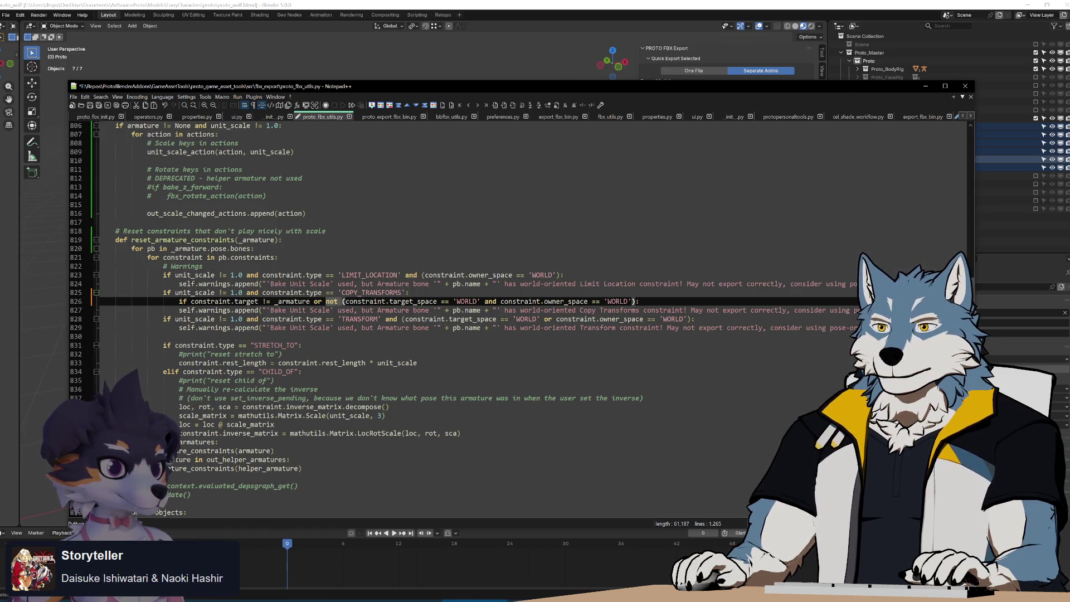
key(shift+End)
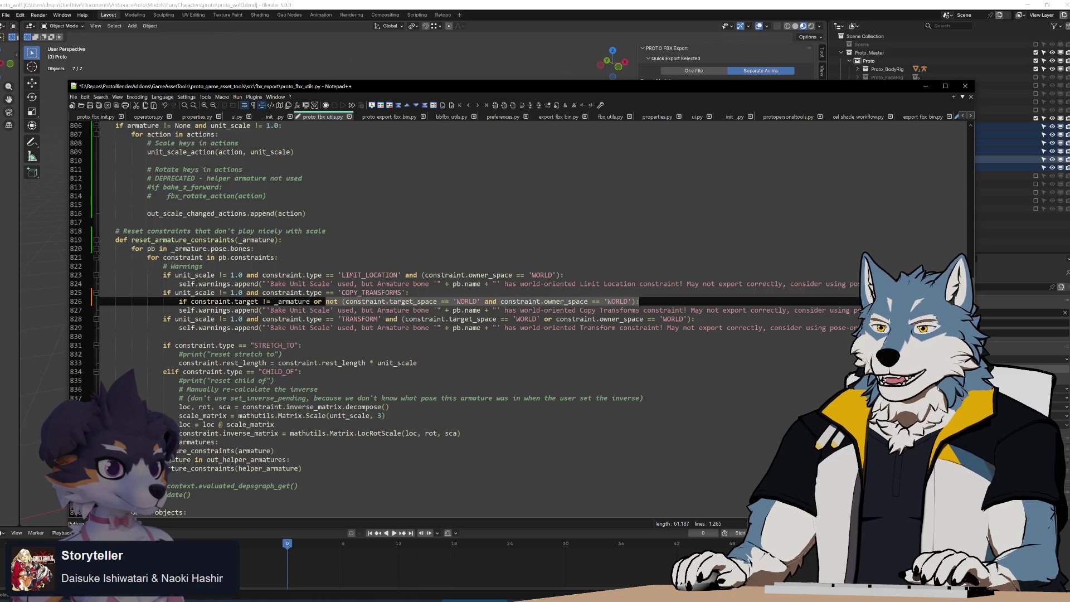
key(ctrl+shift+Right)
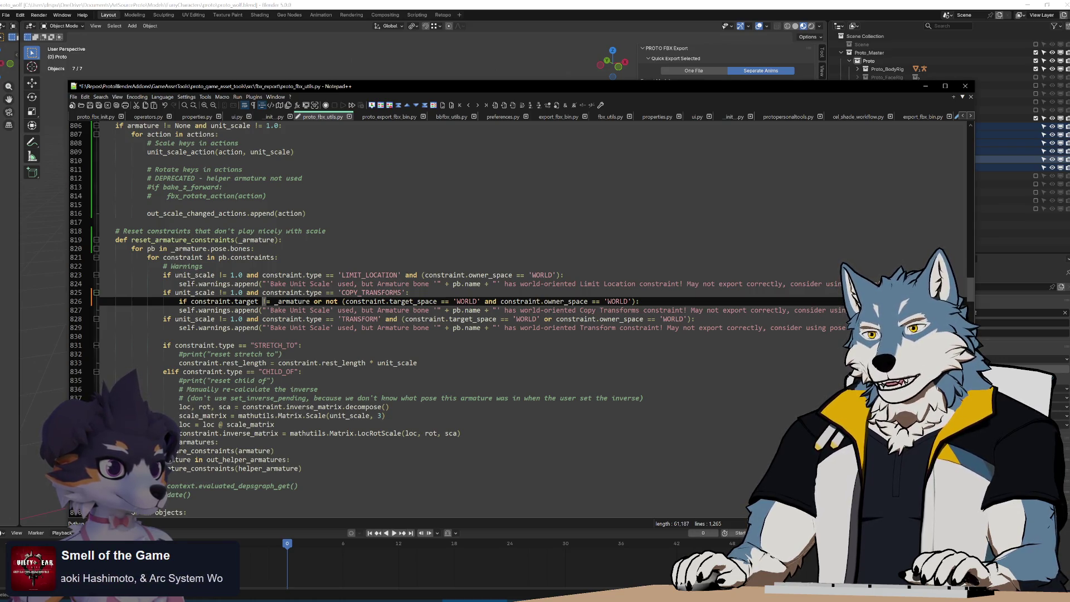
click(379, 319)
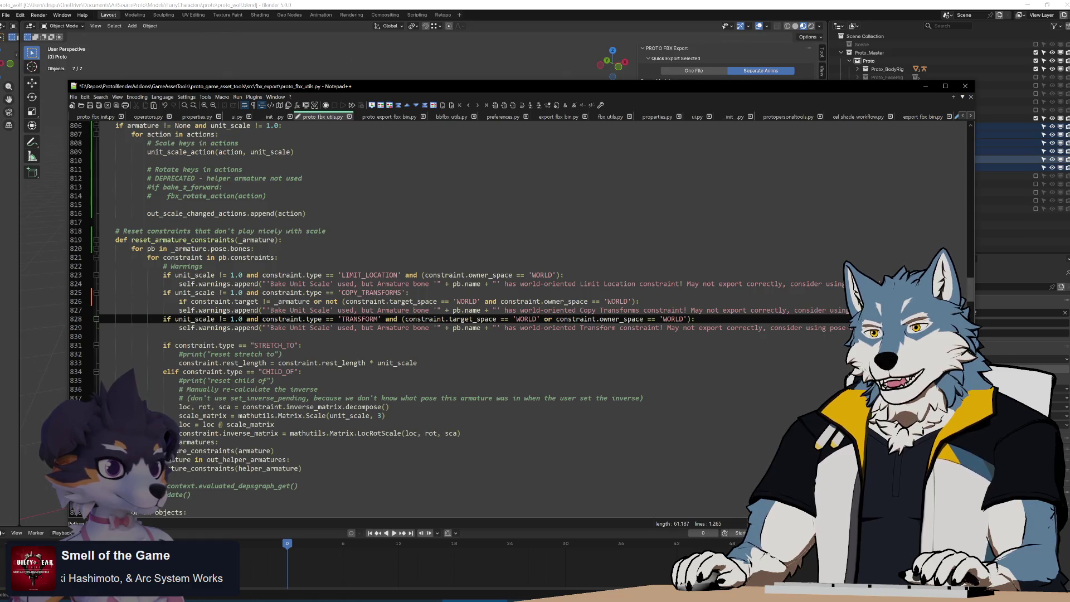
Remove the target test from line 826, add a new 'if' line, and indent the warning under it.
drag(190, 301, 310, 300)
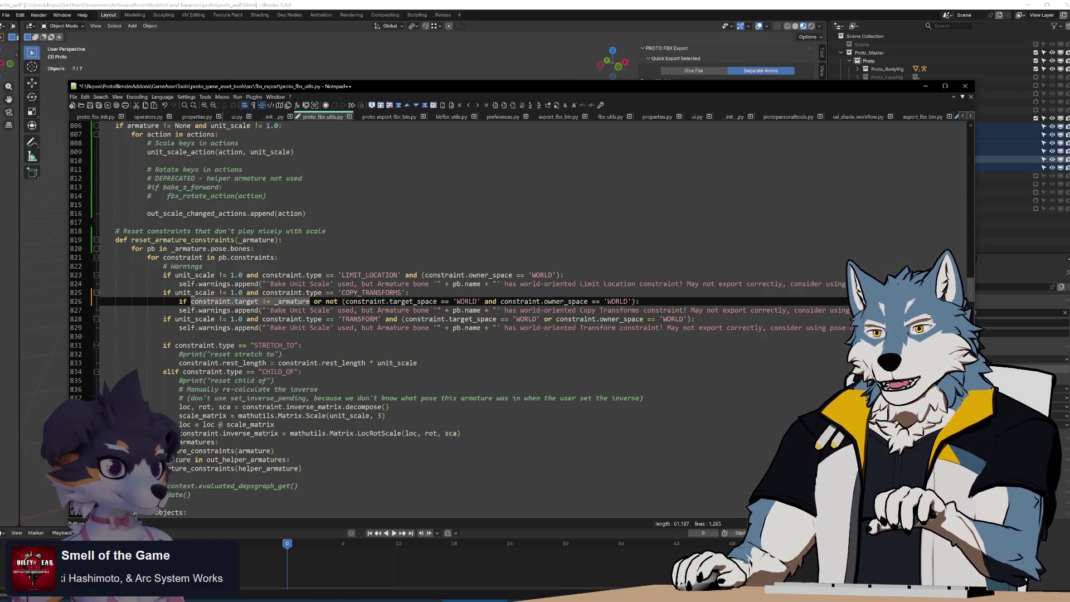
key(Delete)
key(BackSpace)
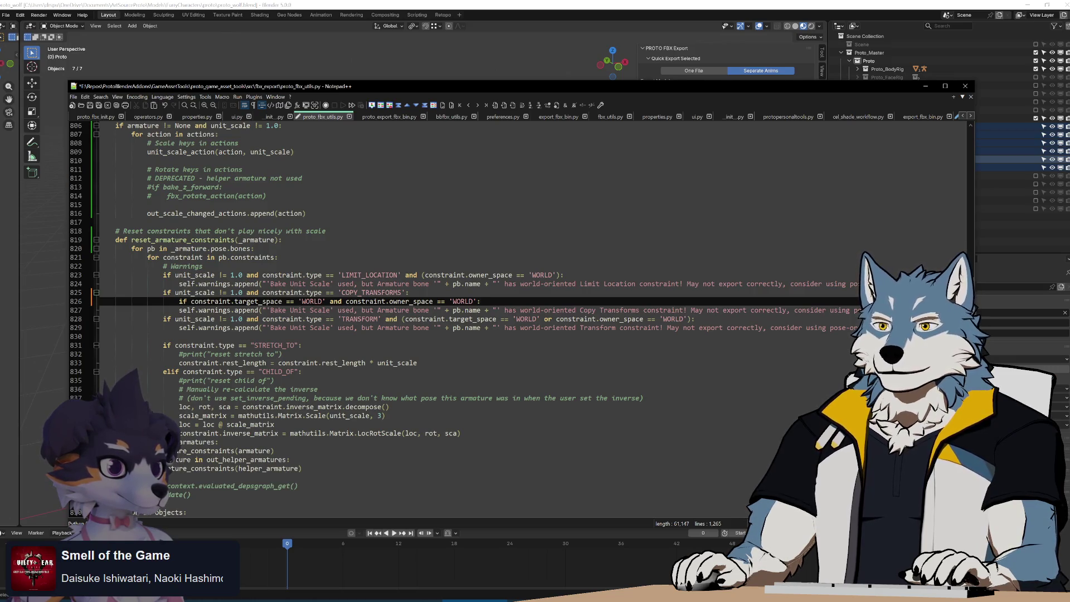
key(Return)
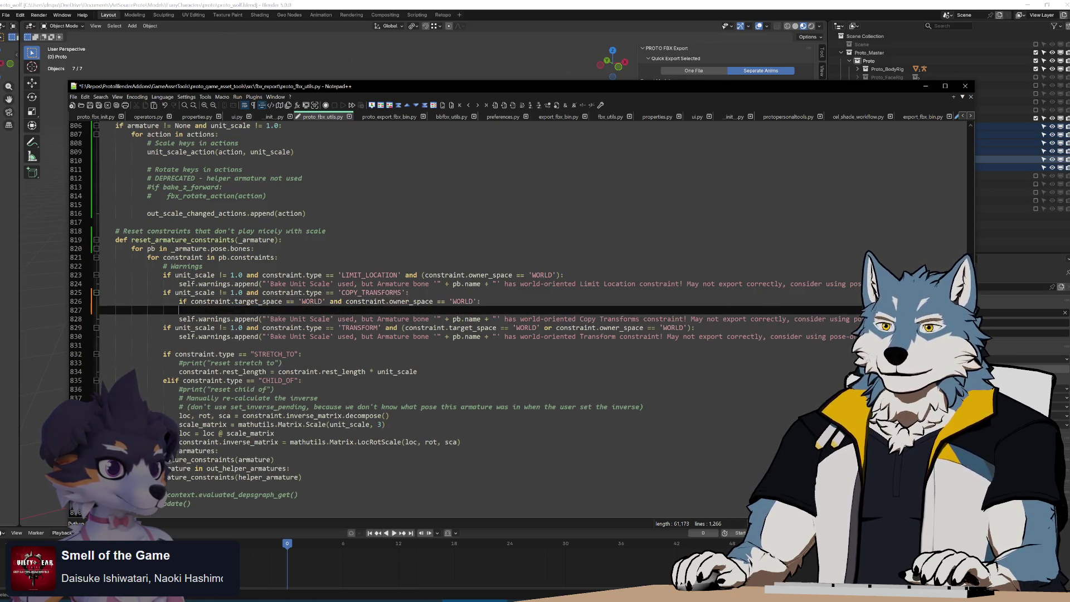
text(if)
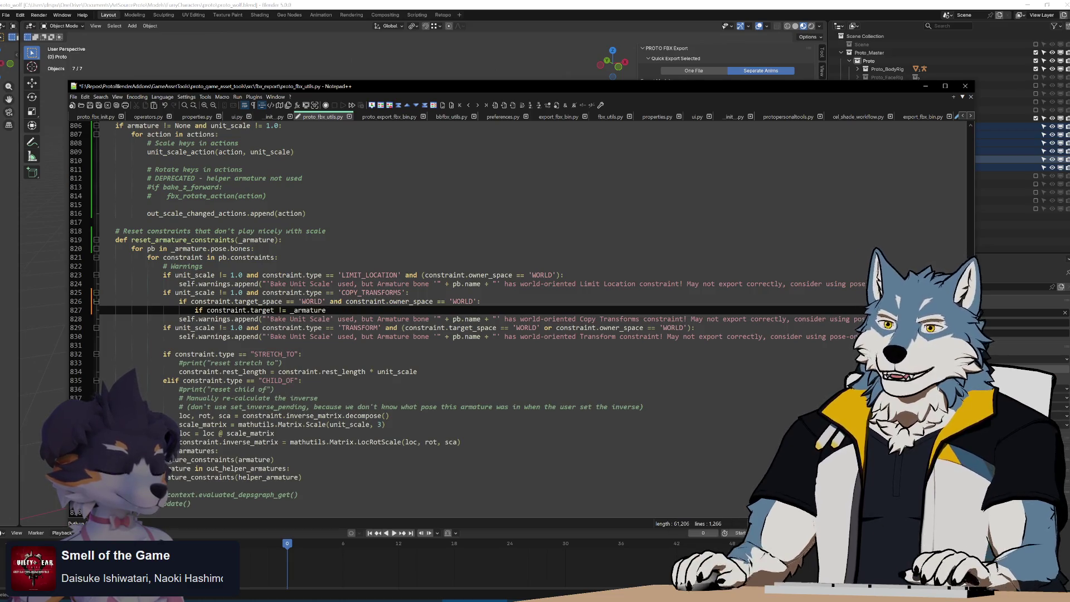
key(Down)
key(Home)
key(Tab)
key(Tab)
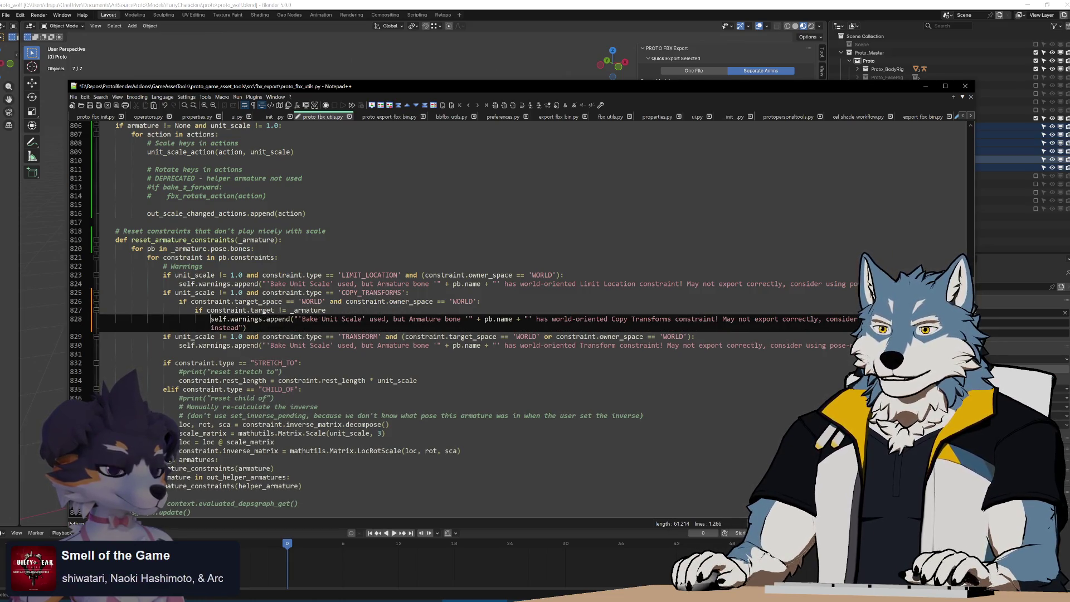
Append 'to another object' to the Copy Transforms warning message and start a new line.
key(End)
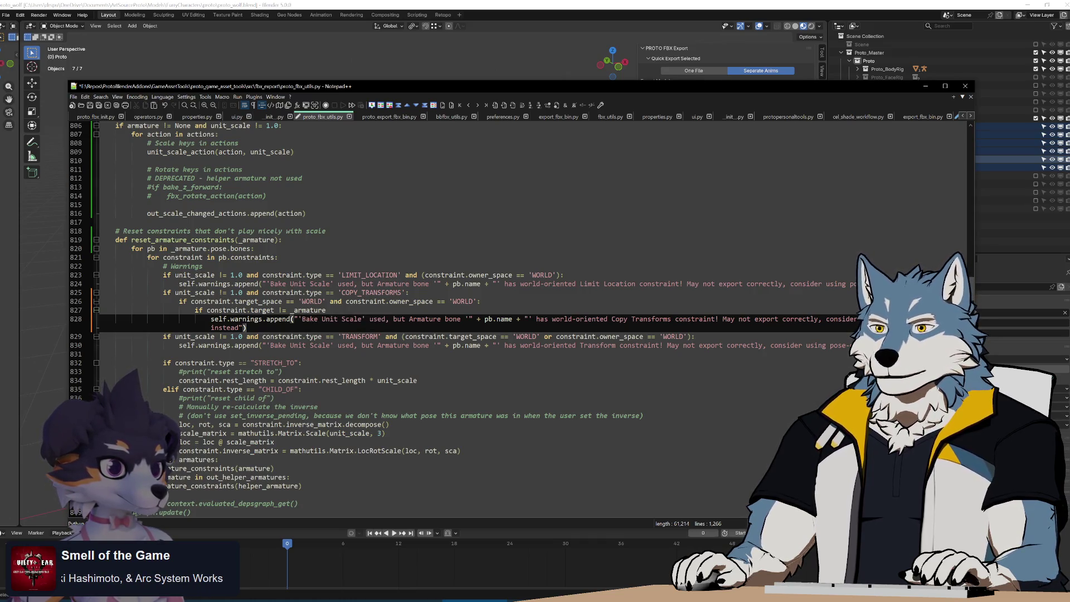
drag(404, 319, 516, 319)
click(583, 318)
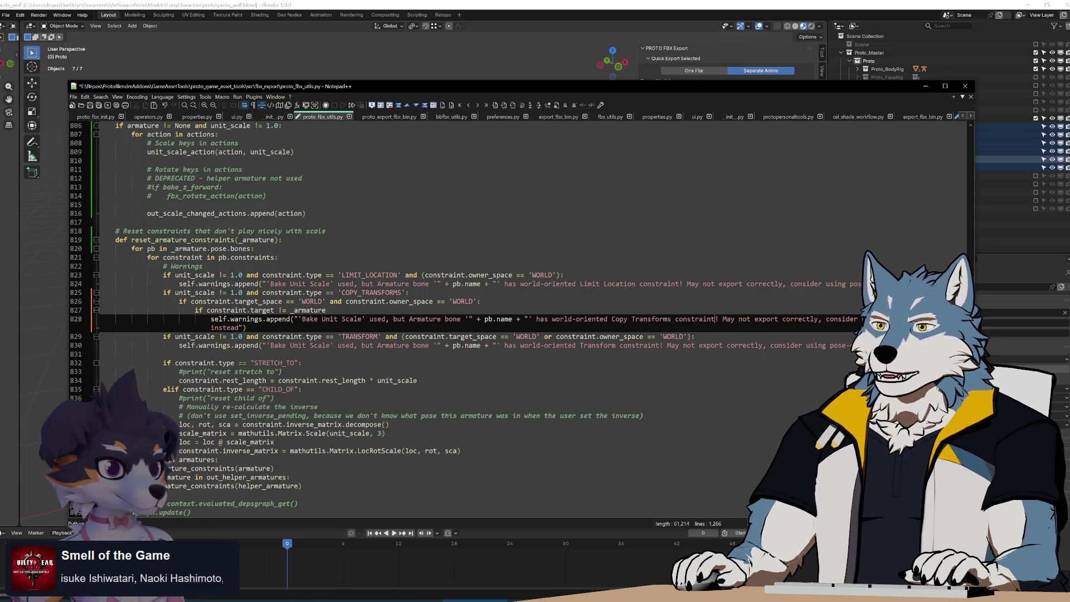
text(to another object)
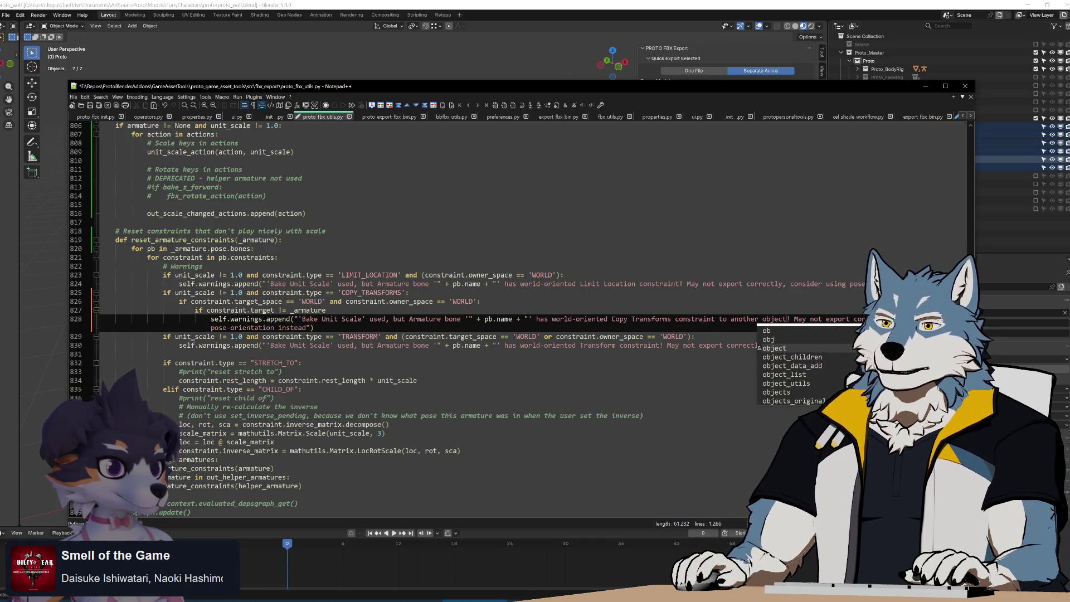
key(End)
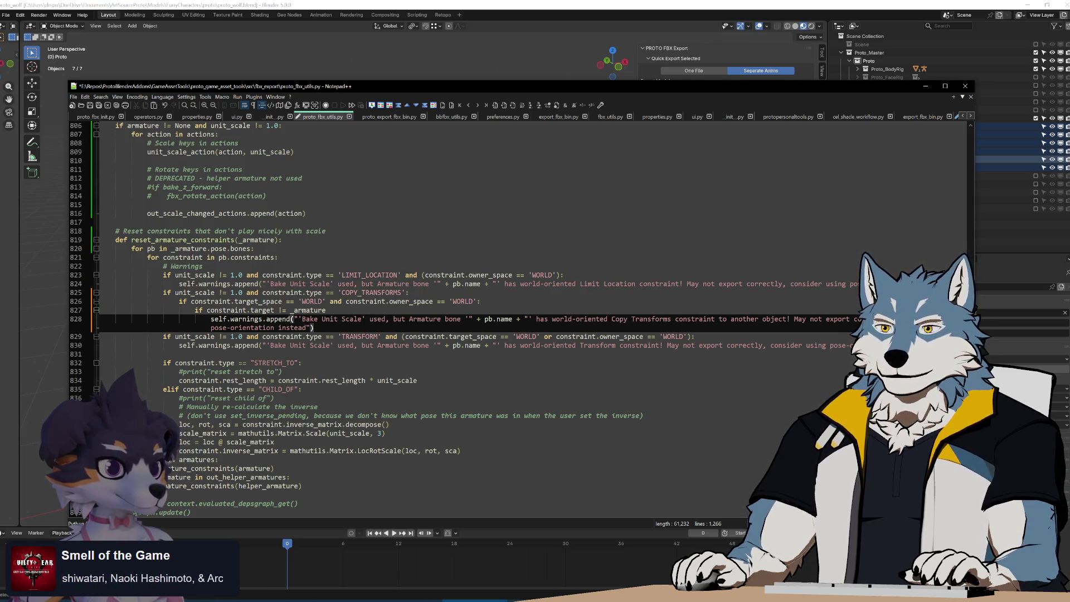
key(Return)
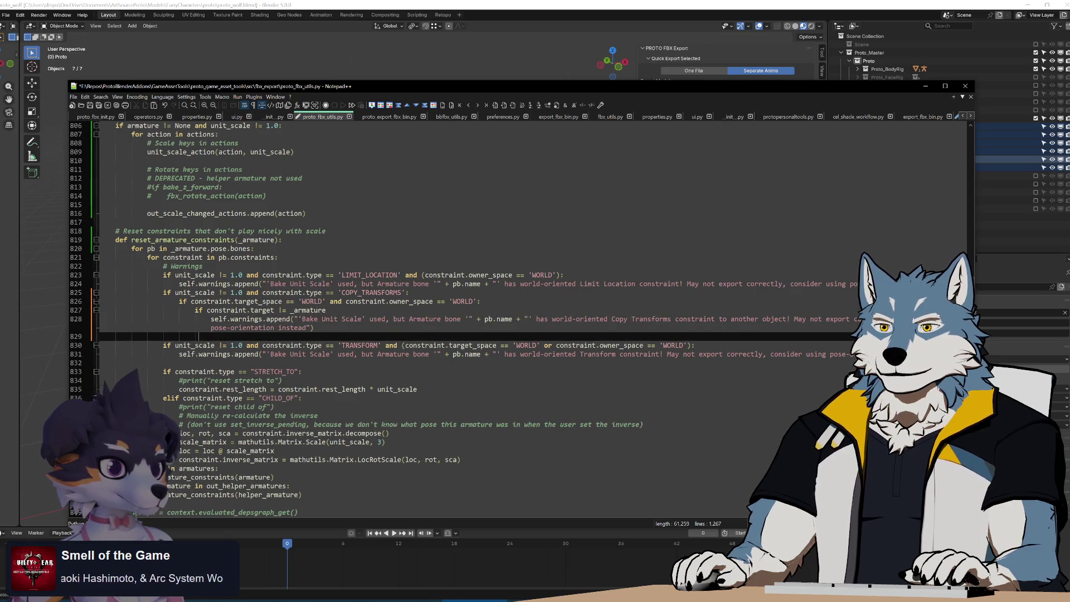
text(elif)
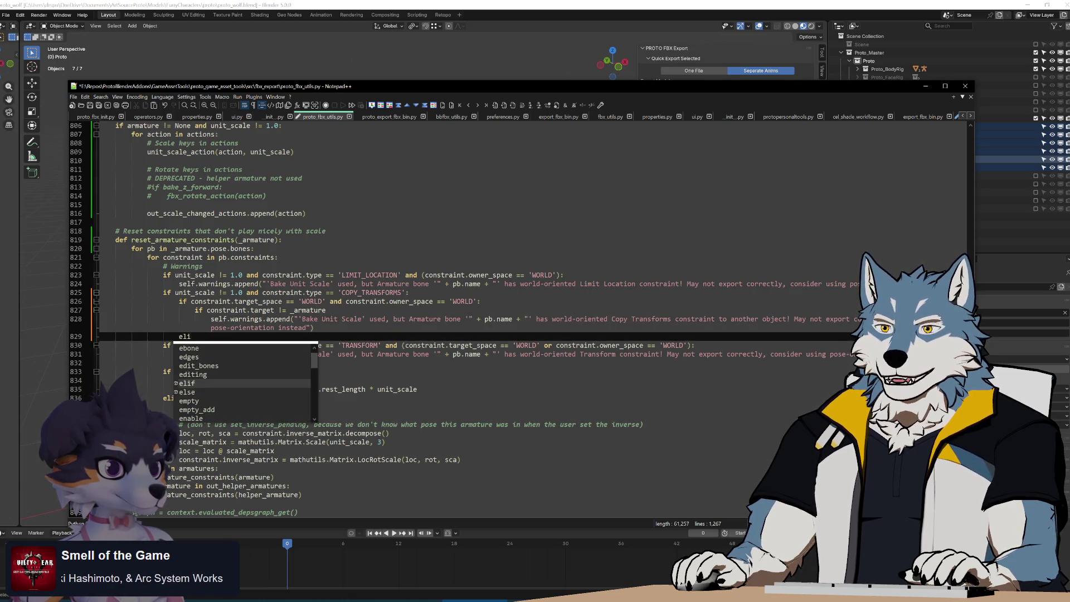
click(197, 301)
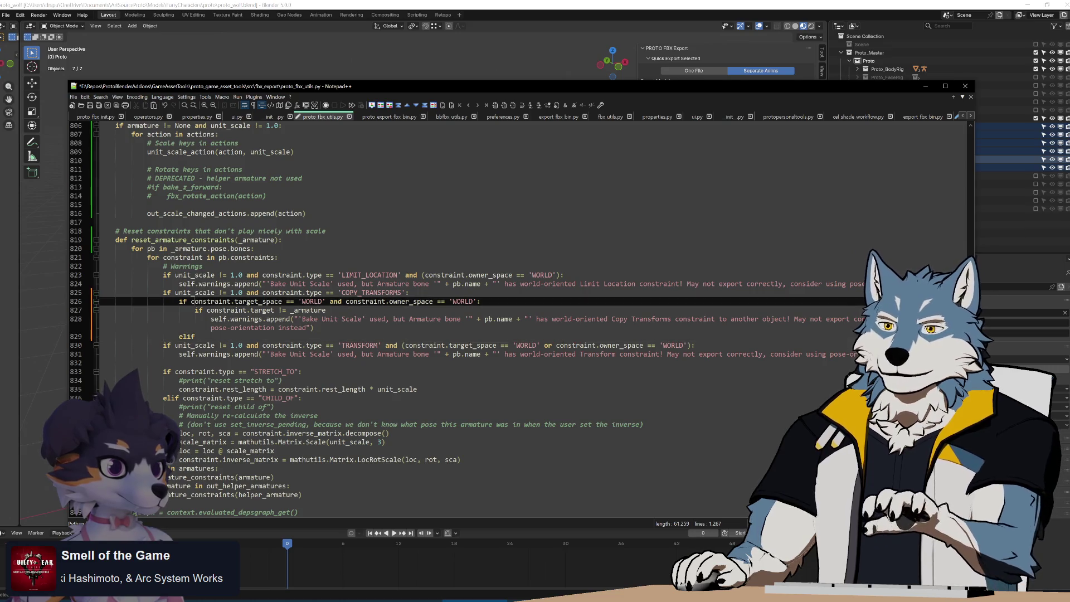
drag(191, 301, 481, 301)
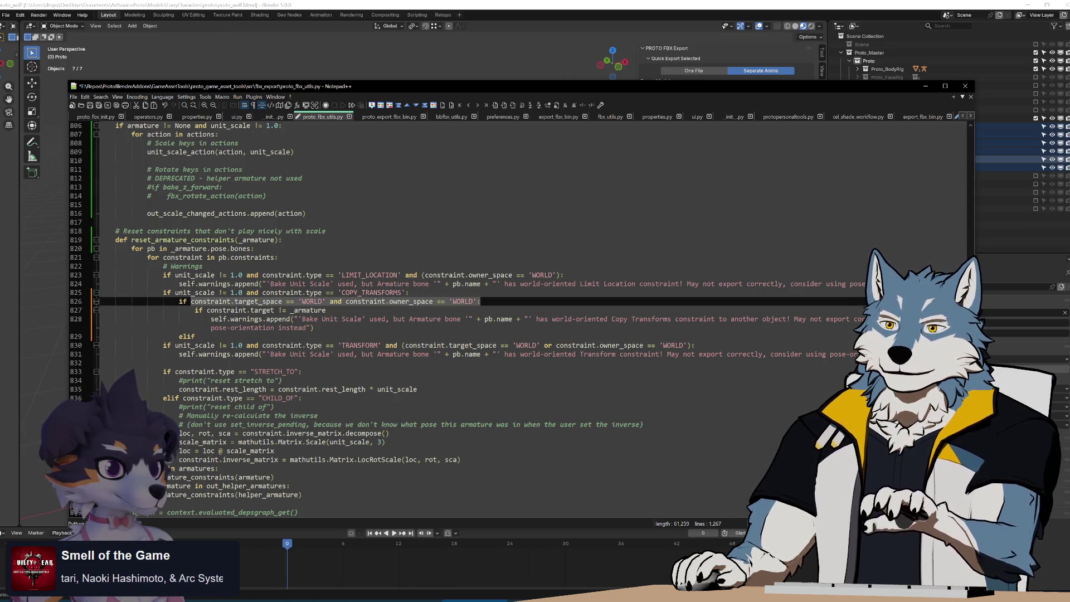
key(ctrl+c)
click(197, 336)
key(ctrl+v)
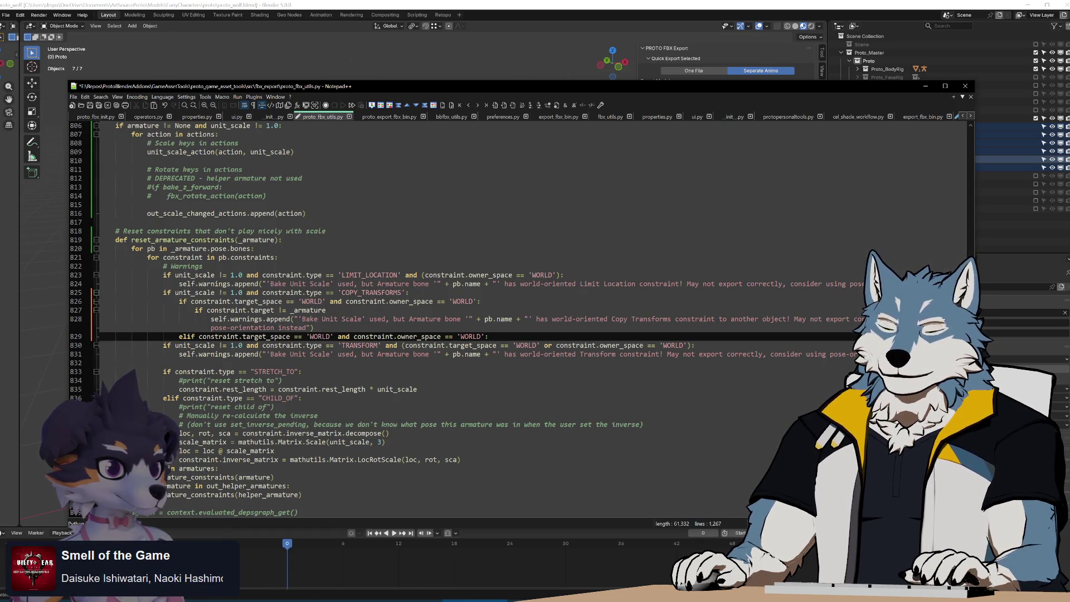
text(or)
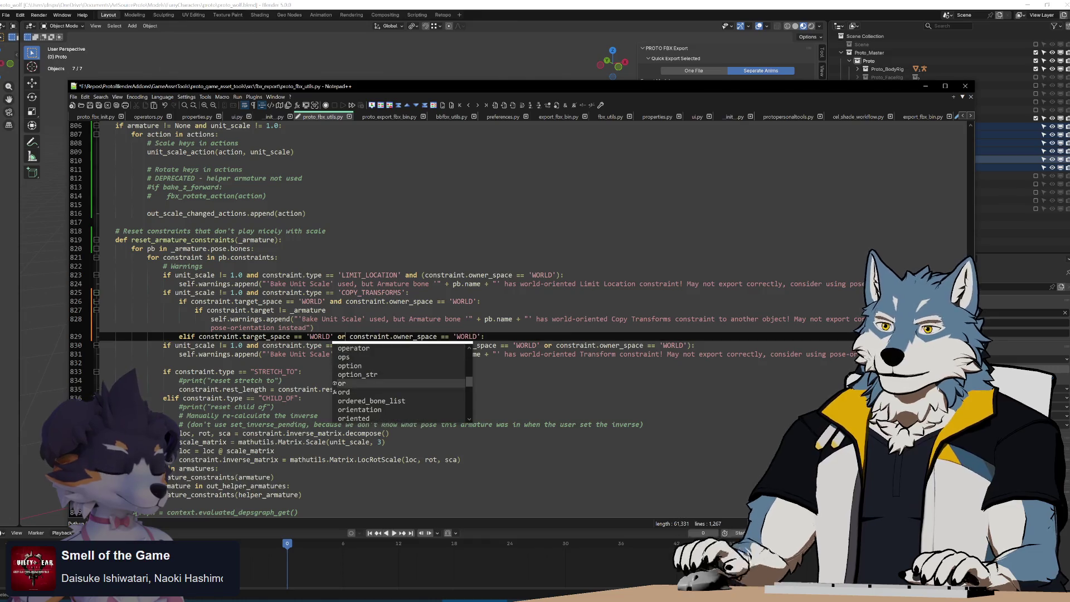
key(Escape)
text())
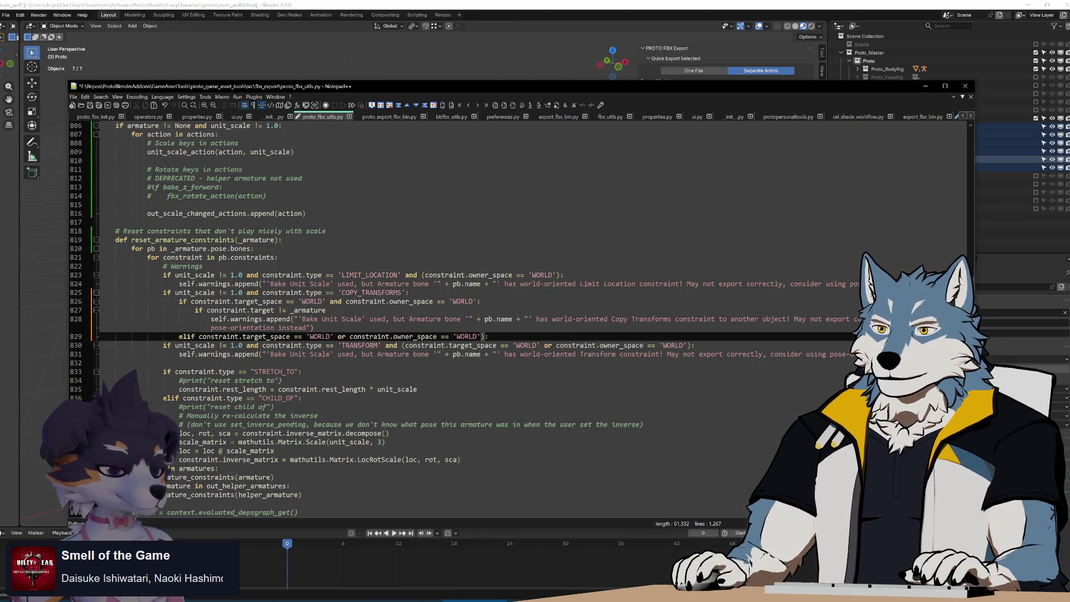
click(196, 336)
text(()
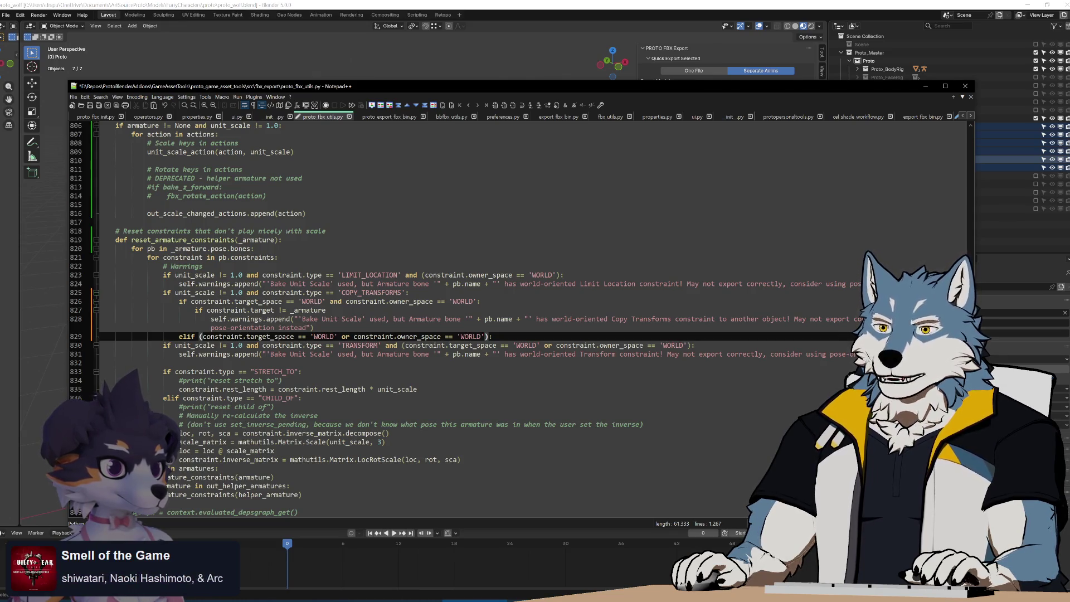
key(BackSpace)
key(End)
key(BackSpace)
key(Return)
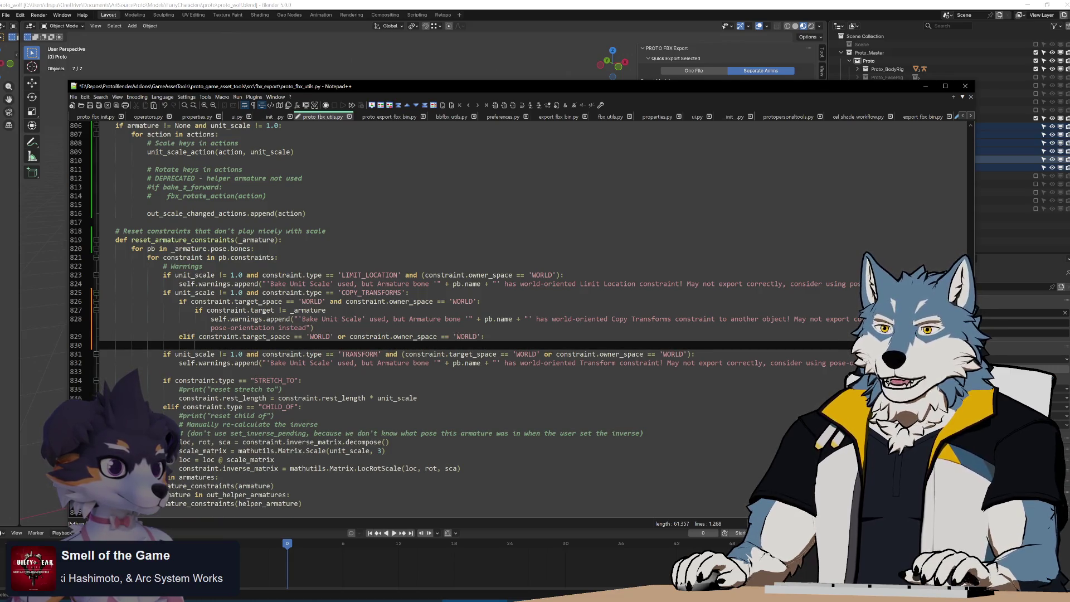
click(313, 328)
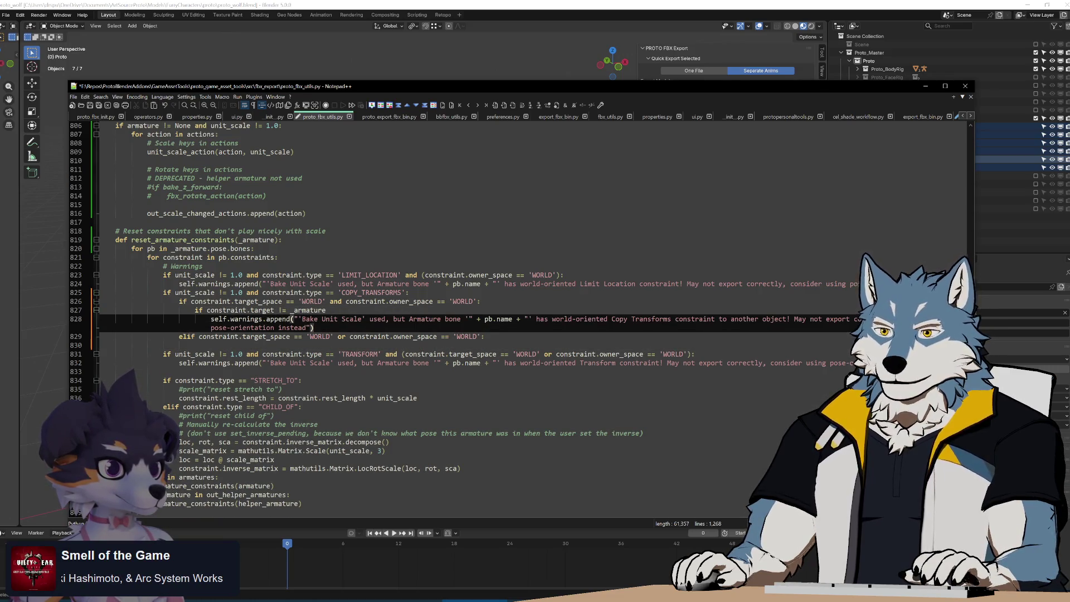
key(shift+Home)
key(ctrl+c)
click(194, 344)
key(ctrl+v)
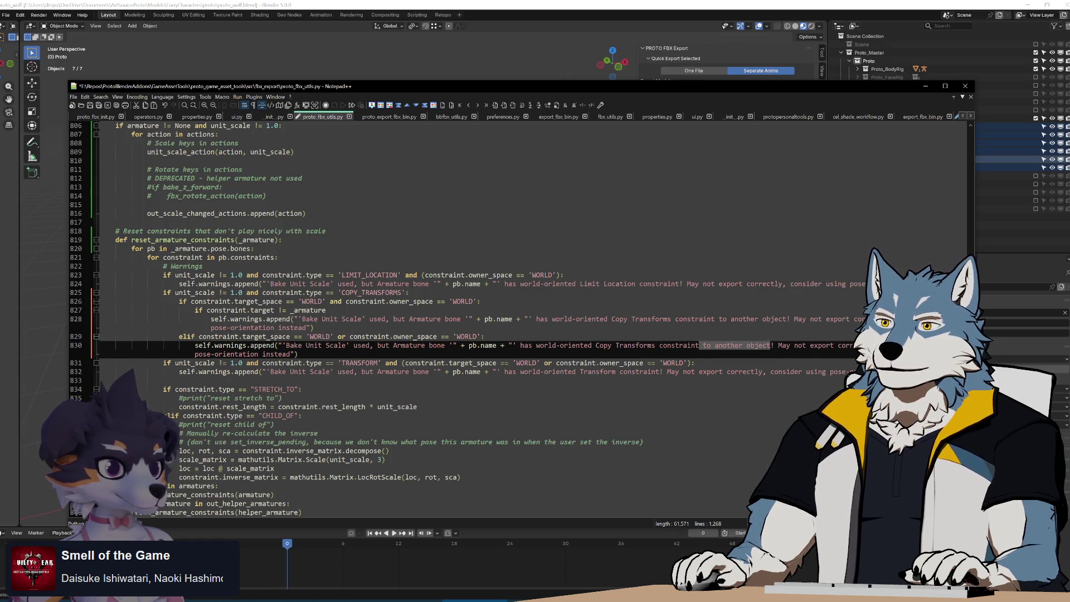
key(Delete)
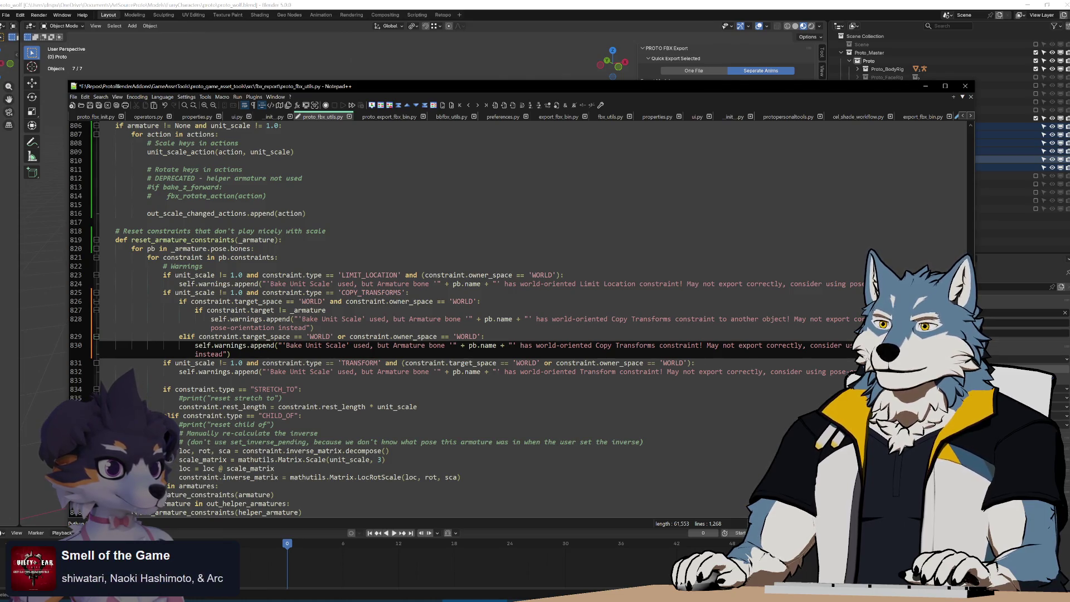
drag(535, 345, 592, 345)
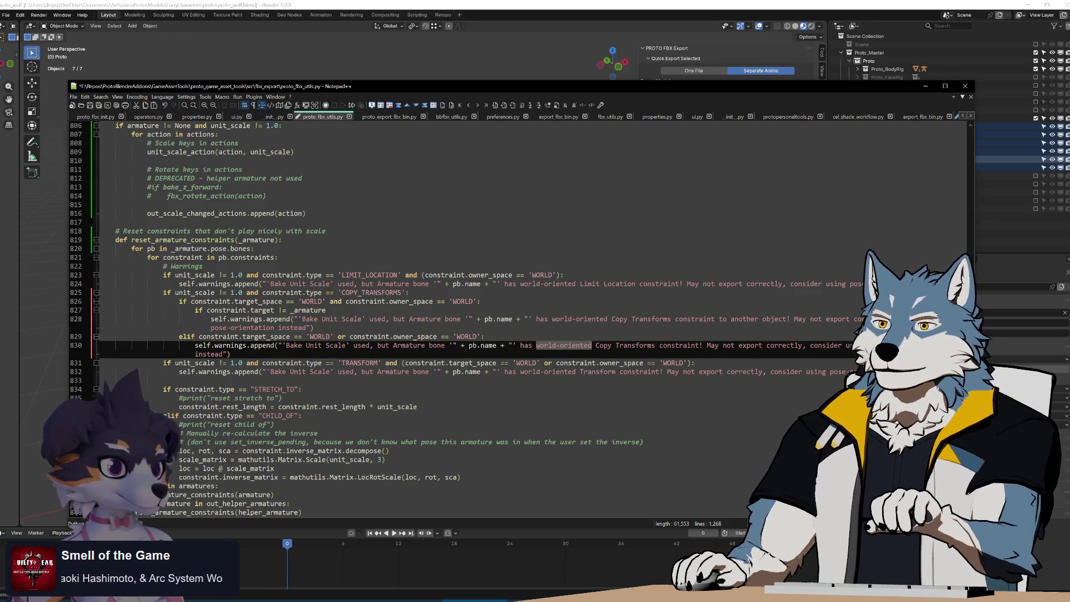
key(Delete)
key(BackSpace)
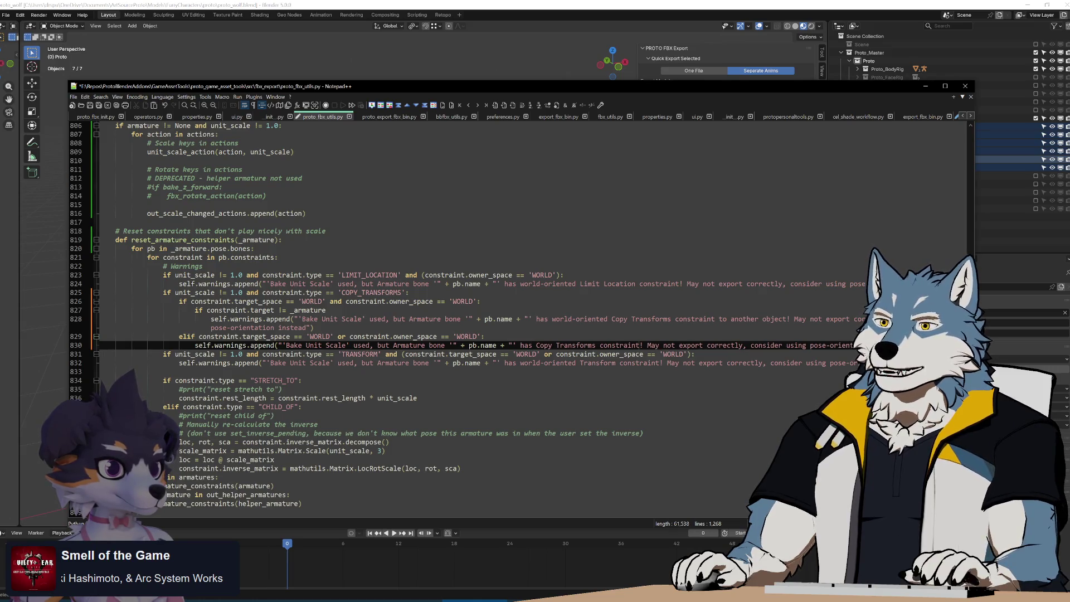
text(where either)
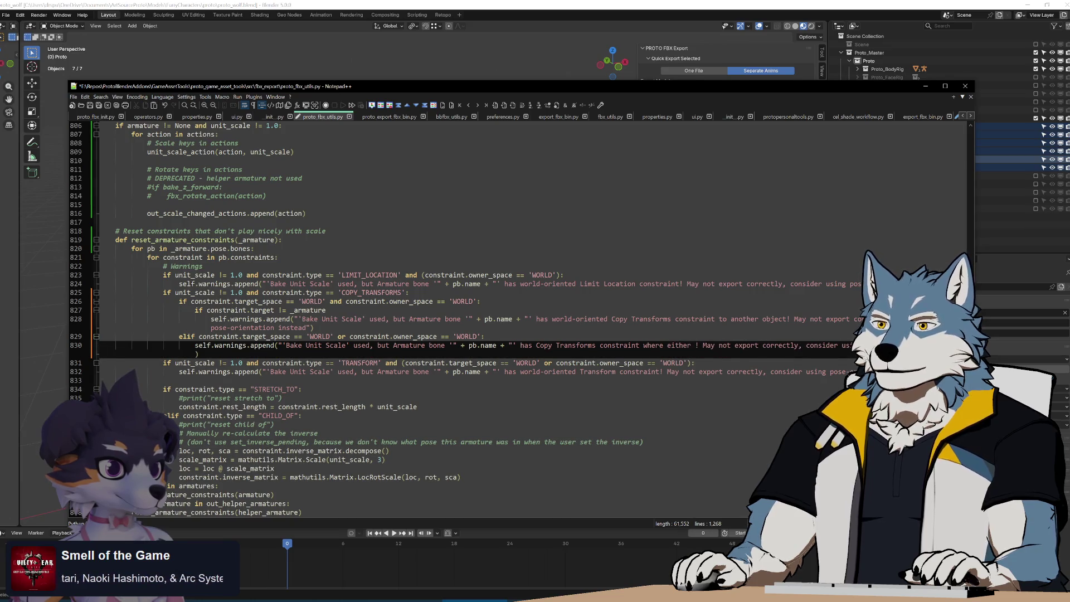
key(BackSpace)
key(BackSpace)
key(BackSpace)
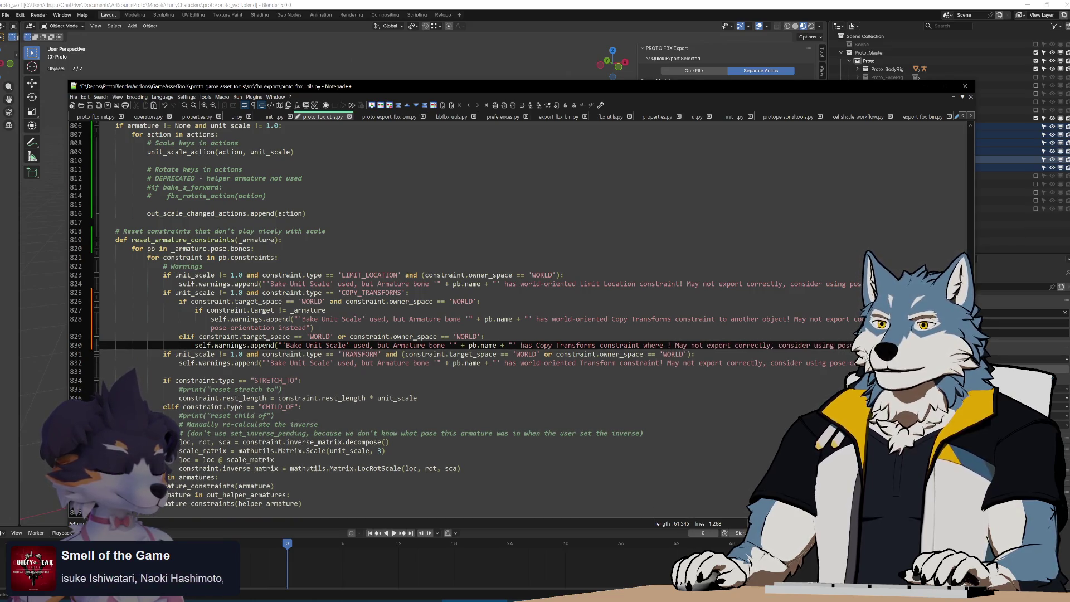
text(one )
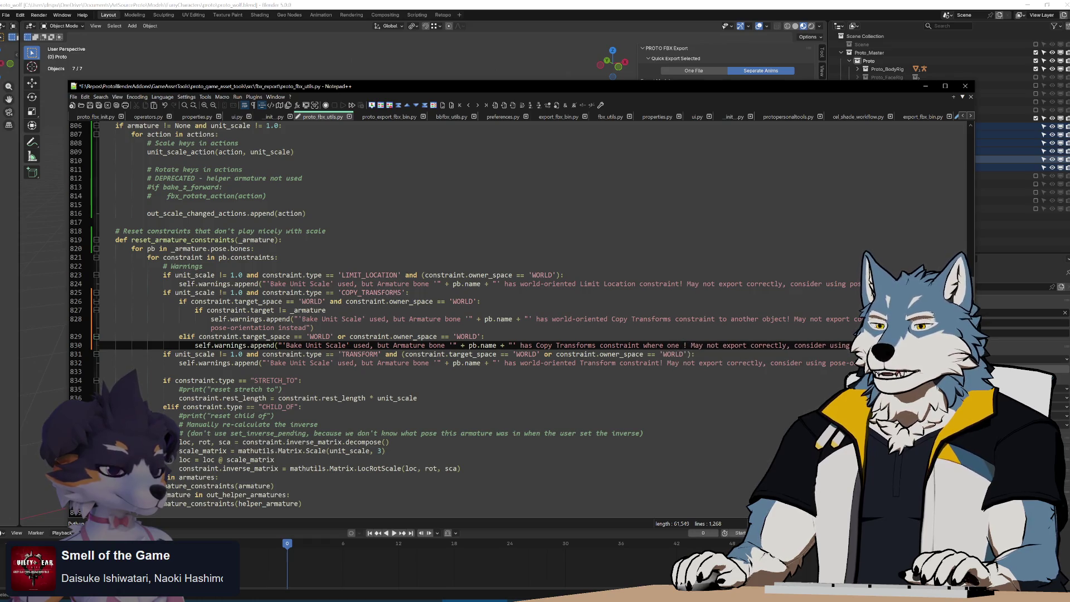
text(space is world-oriented)
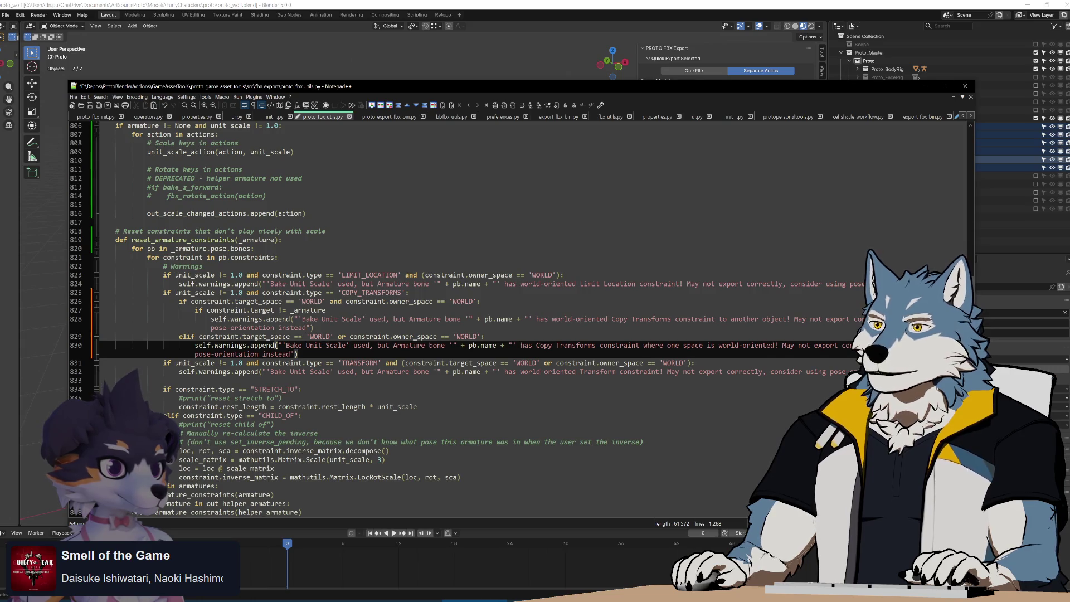
key(ctrl+s)
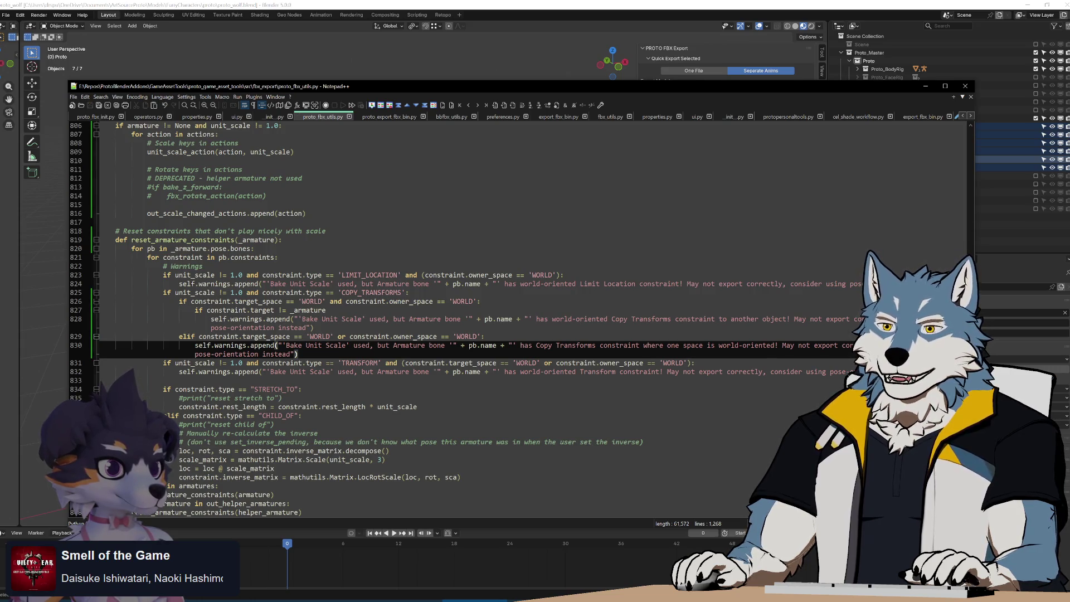
mouse_move(163, 275)
mouse_down()
mouse_move(560, 274)
mouse_move(575, 283)
mouse_move(408, 293)
mouse_up()
click(408, 293)
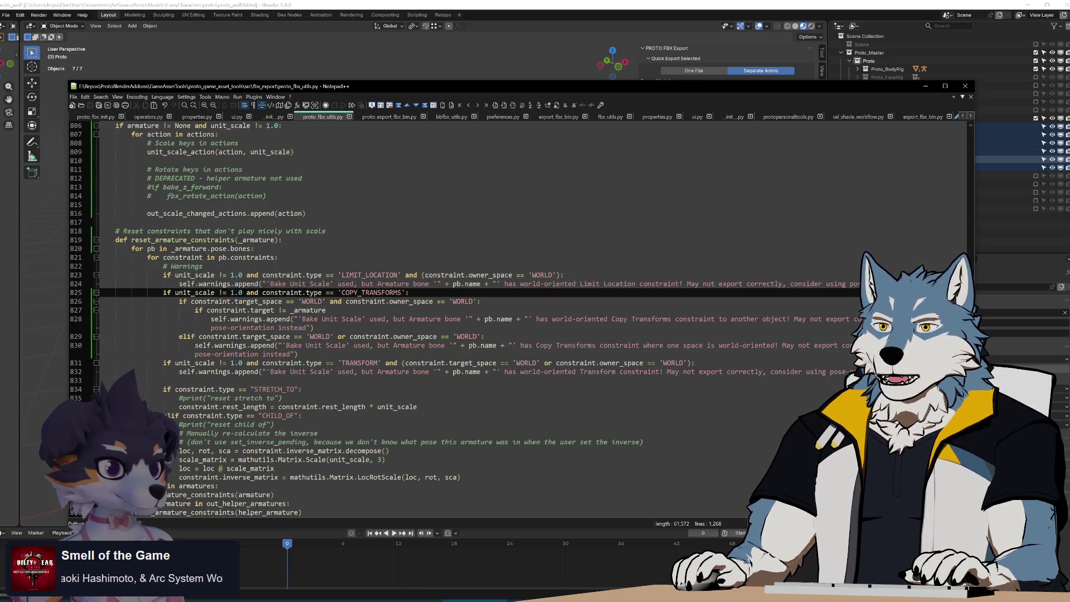
drag(341, 275, 458, 274)
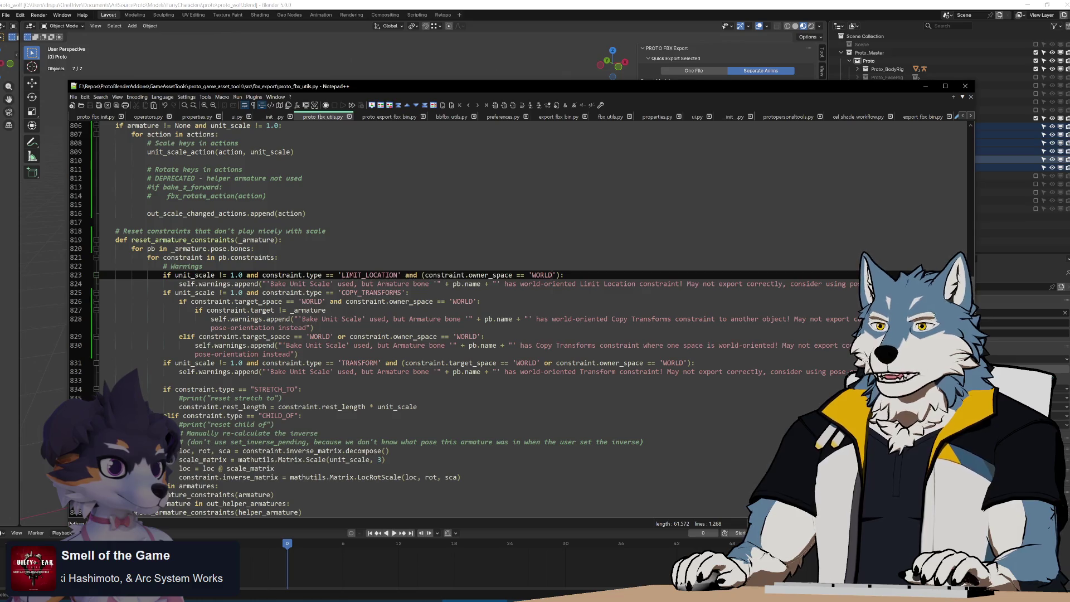
click(408, 293)
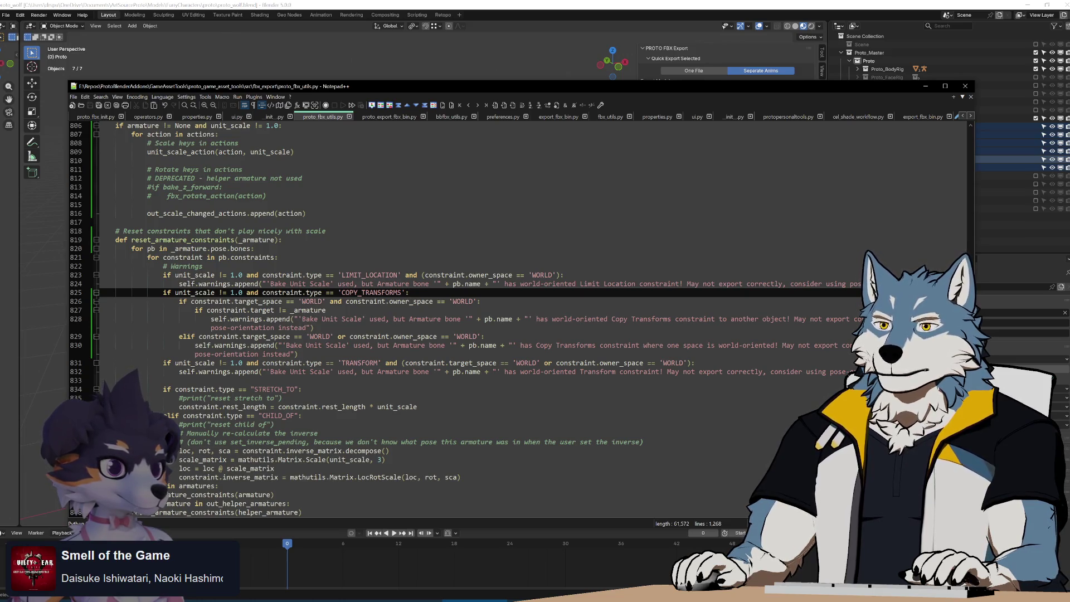
drag(163, 275, 409, 293)
click(409, 293)
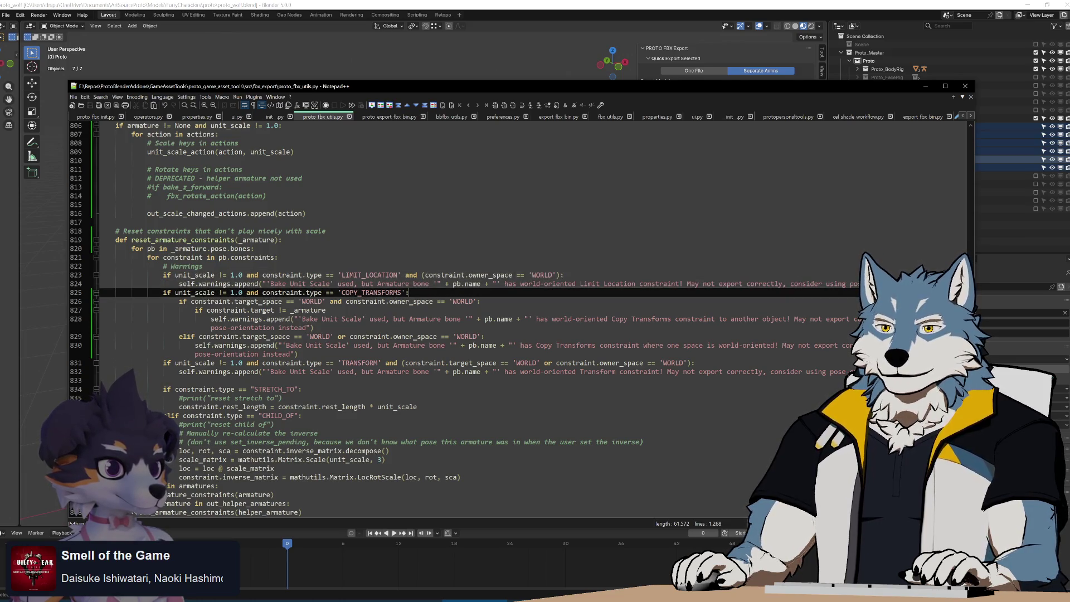
drag(156, 275, 603, 283)
click(669, 284)
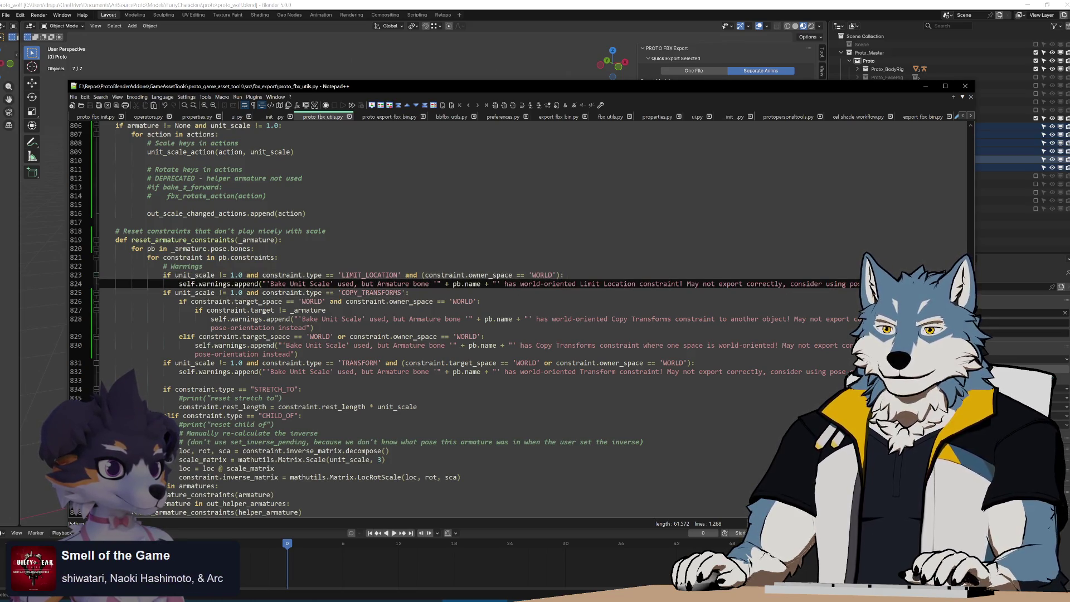
click(164, 362)
drag(163, 362, 467, 372)
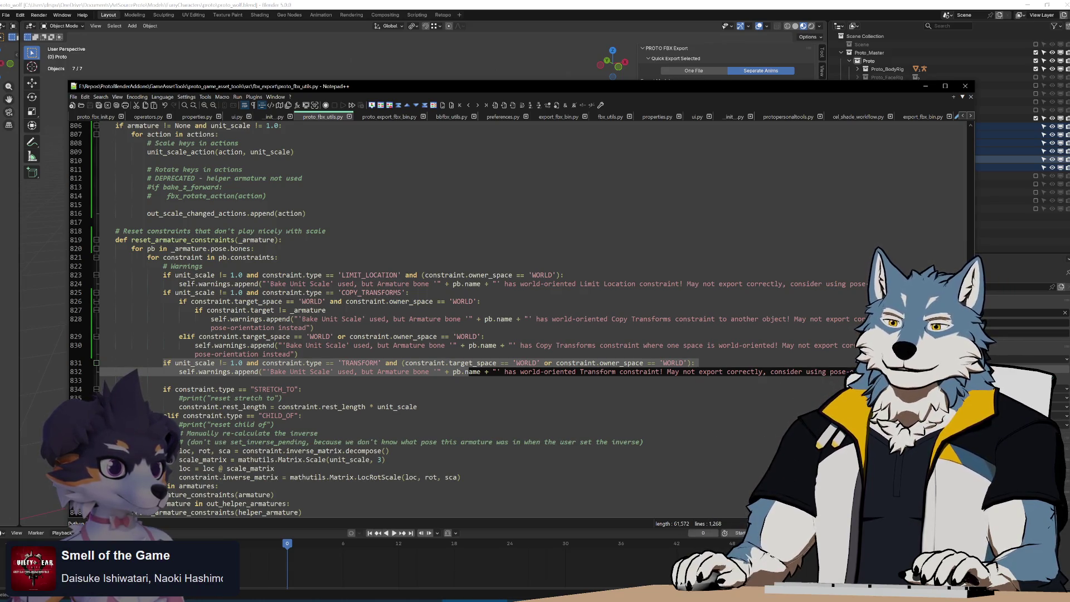
click(162, 380)
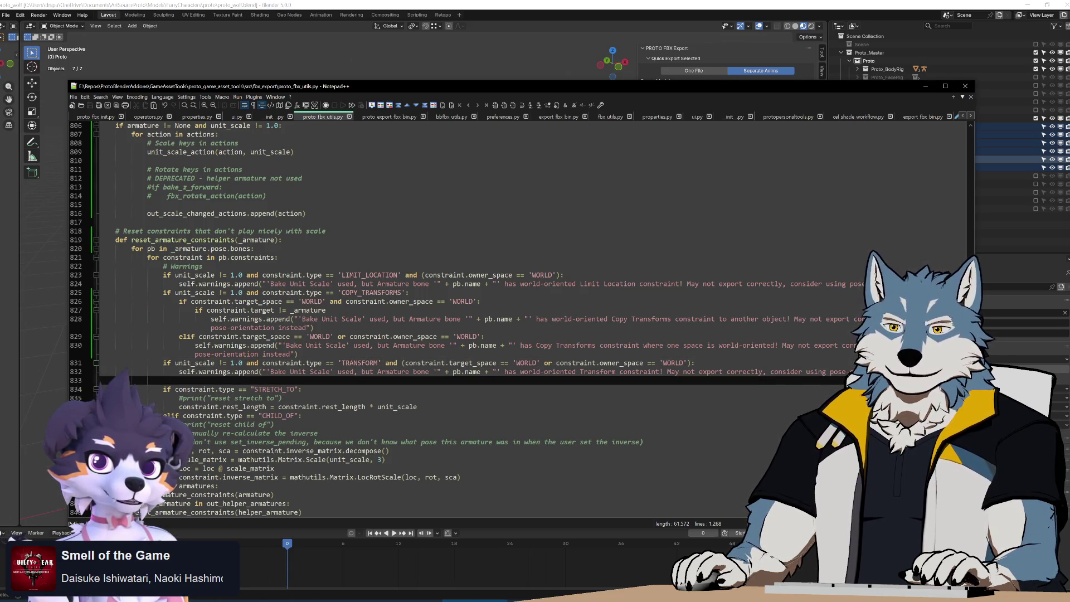
click(243, 310)
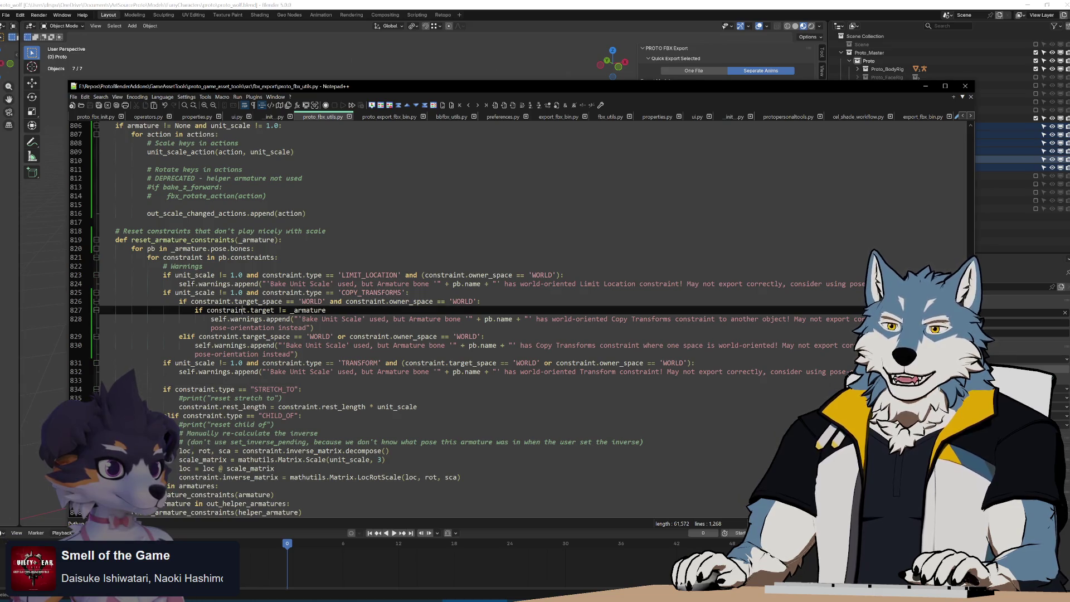
text(:)
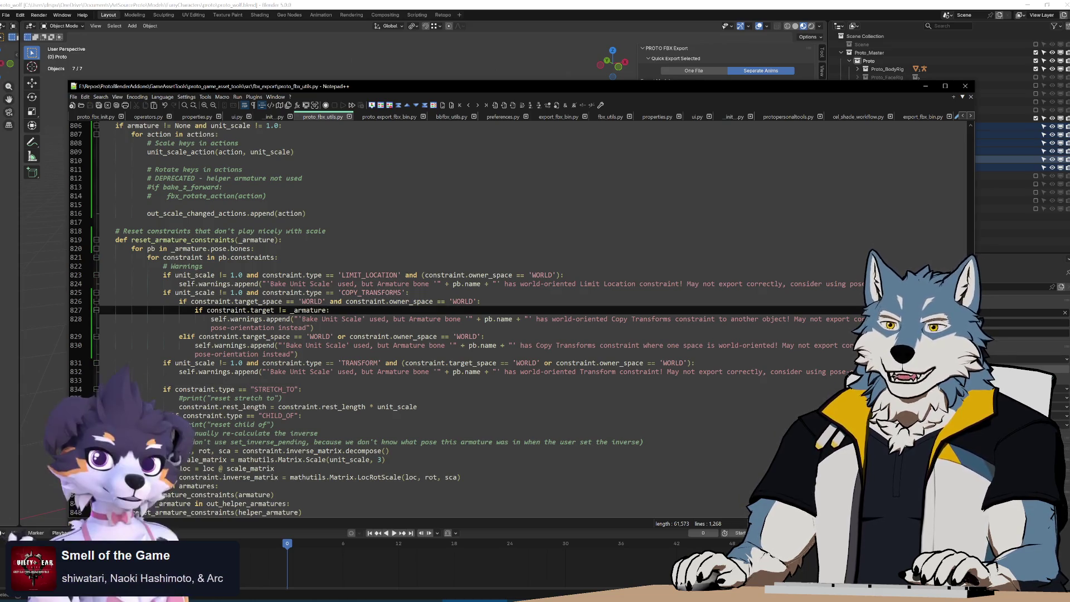
click(228, 371)
click(328, 310)
click(325, 362)
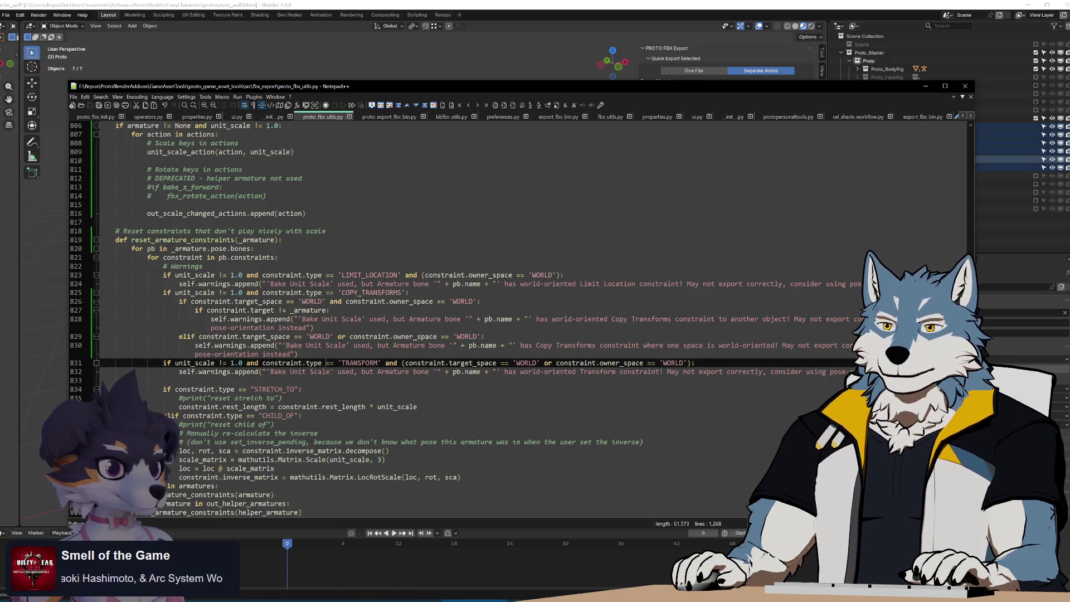
click(164, 380)
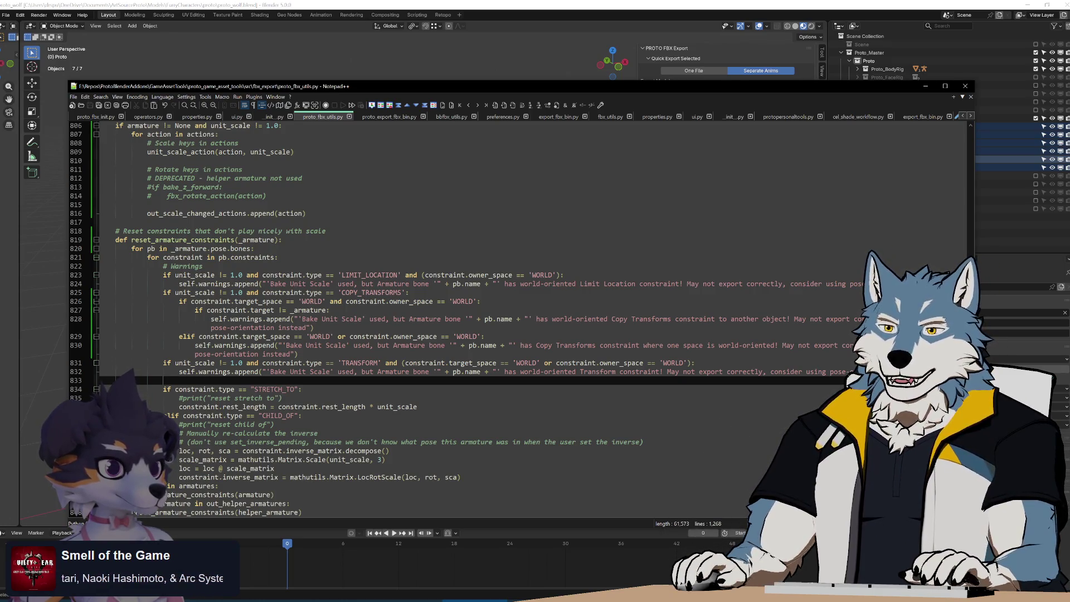
key(Up)
key(Down)
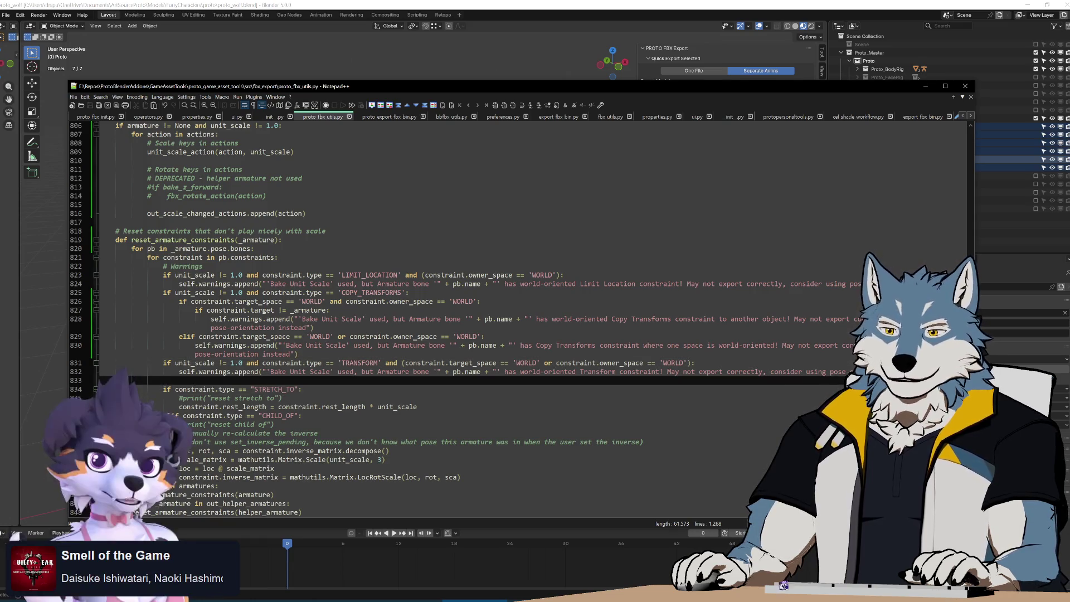
key(Up)
key(Up)
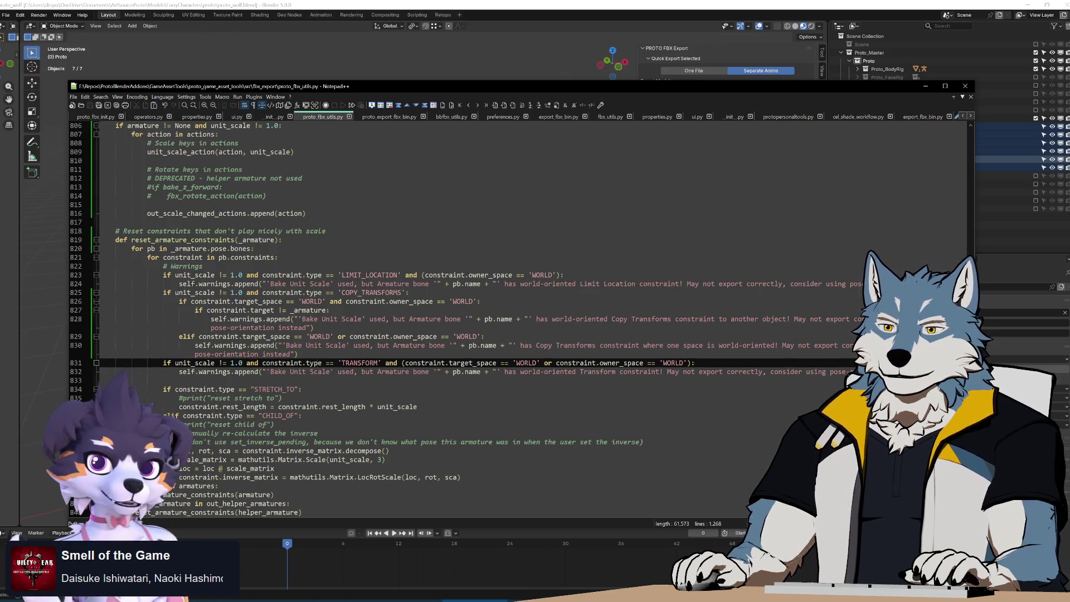
double_click(215, 372)
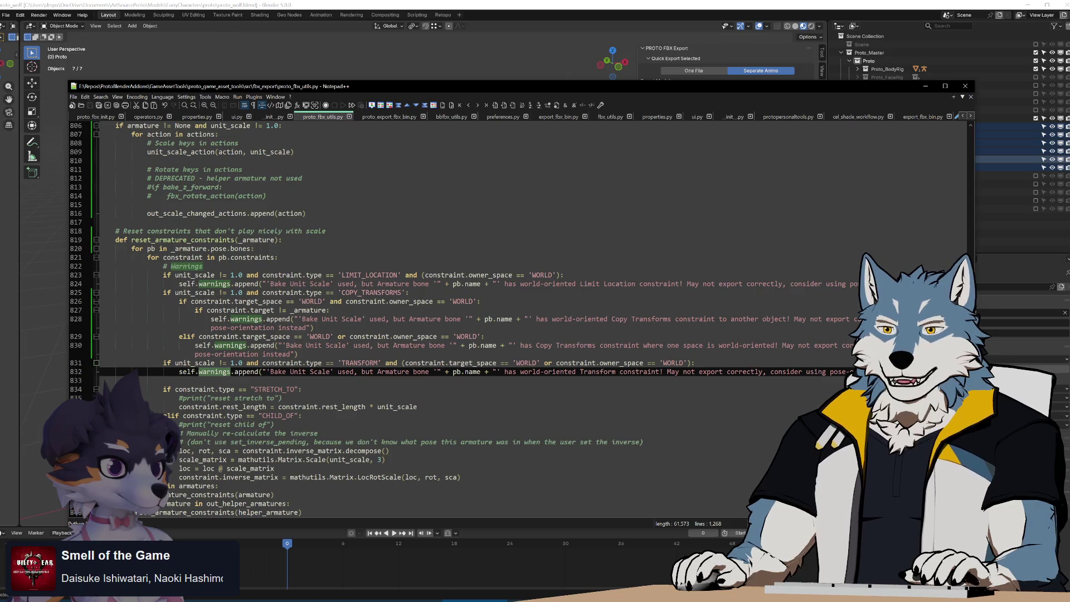
double_click(360, 362)
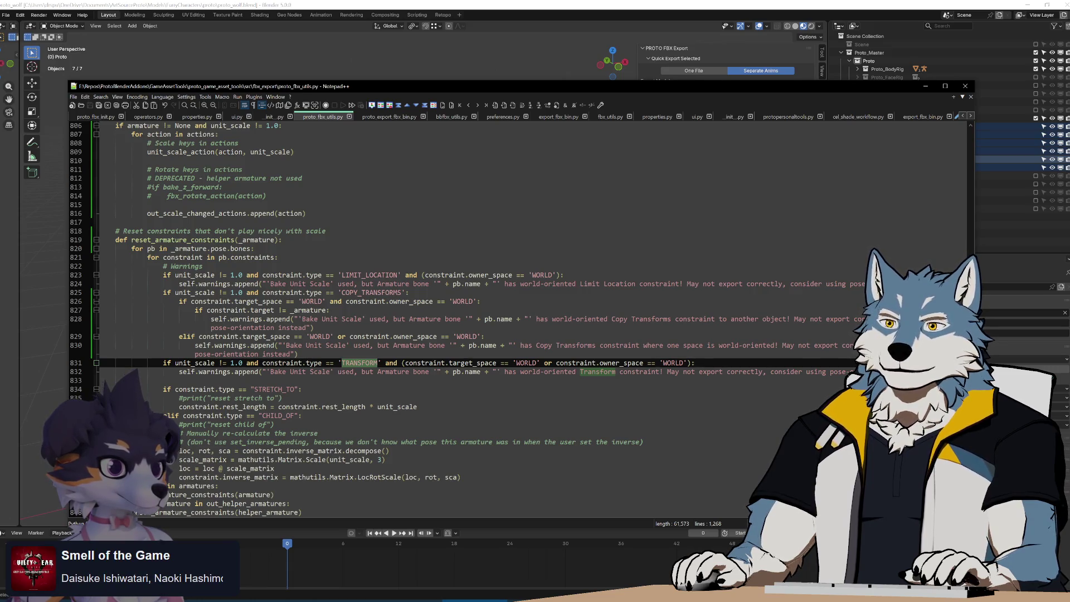
Copy the Copy Transforms warning branches and paste them under the TRANSFORM check.
mouse_move(179, 301)
mouse_down()
mouse_move(234, 305)
mouse_move(333, 346)
mouse_move(298, 354)
mouse_up()
key(ctrl+c)
click(694, 363)
key(Return)
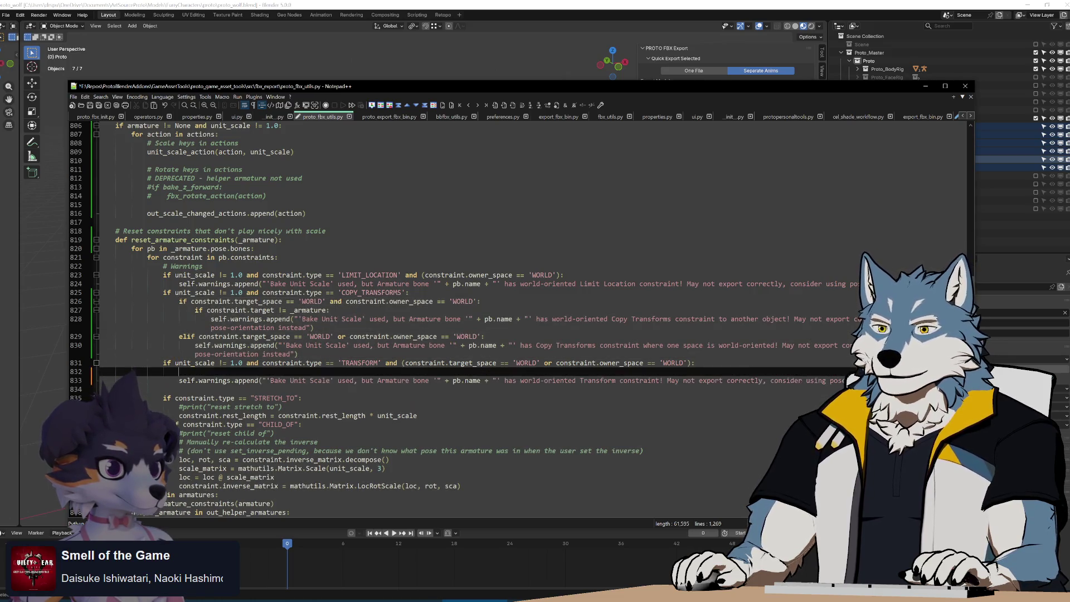
key(ctrl+v)
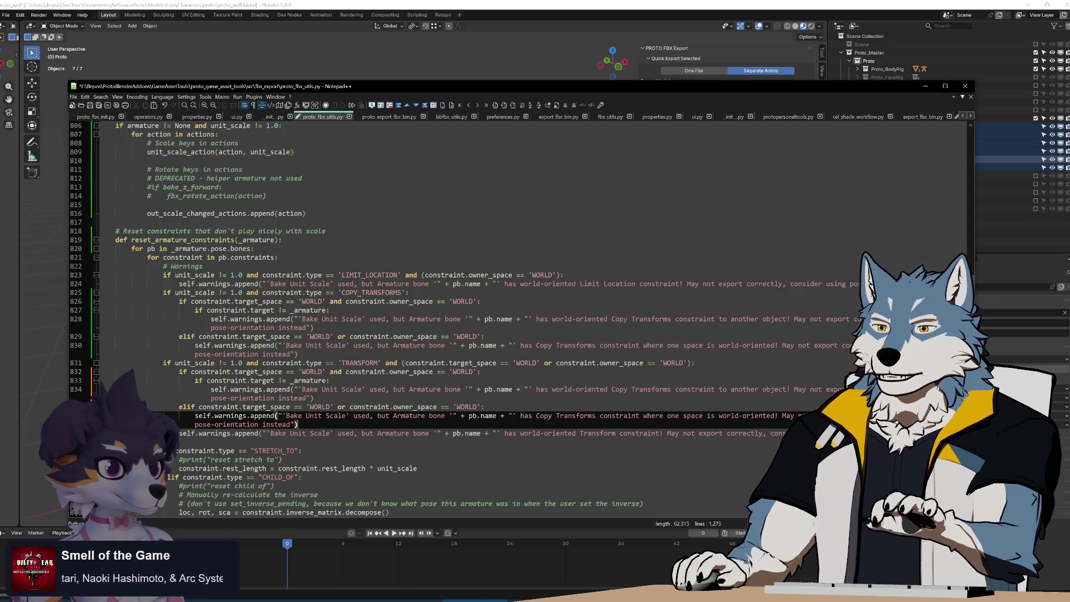
Rename both pasted 'Copy Transforms' mentions to 'Transform' and delete the old single warning line.
double_click(597, 433)
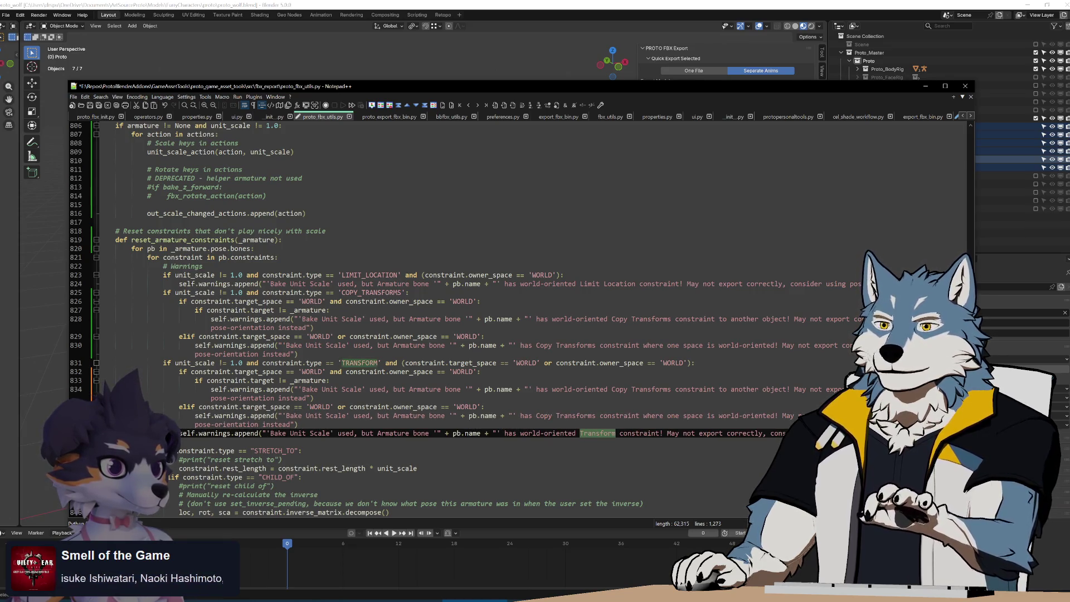
drag(612, 389, 644, 389)
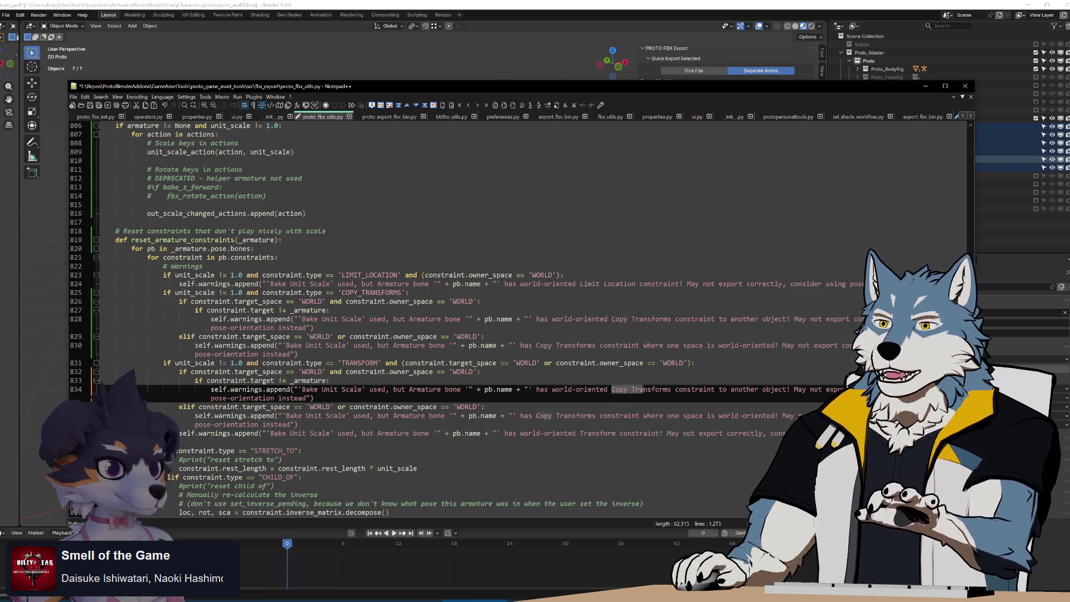
key(ctrl+v)
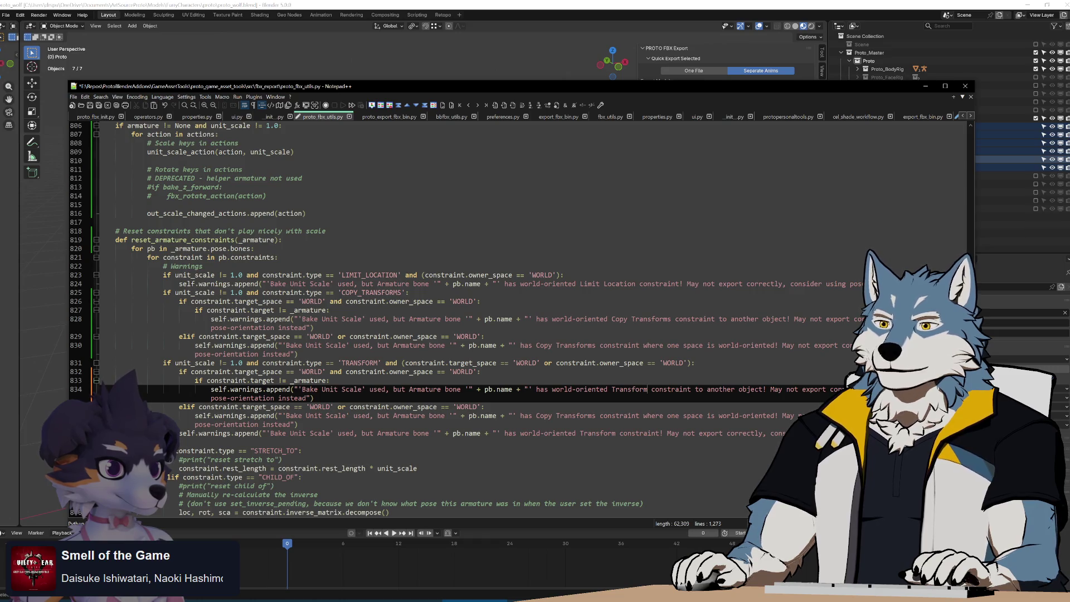
click(536, 415)
key(ctrl+v)
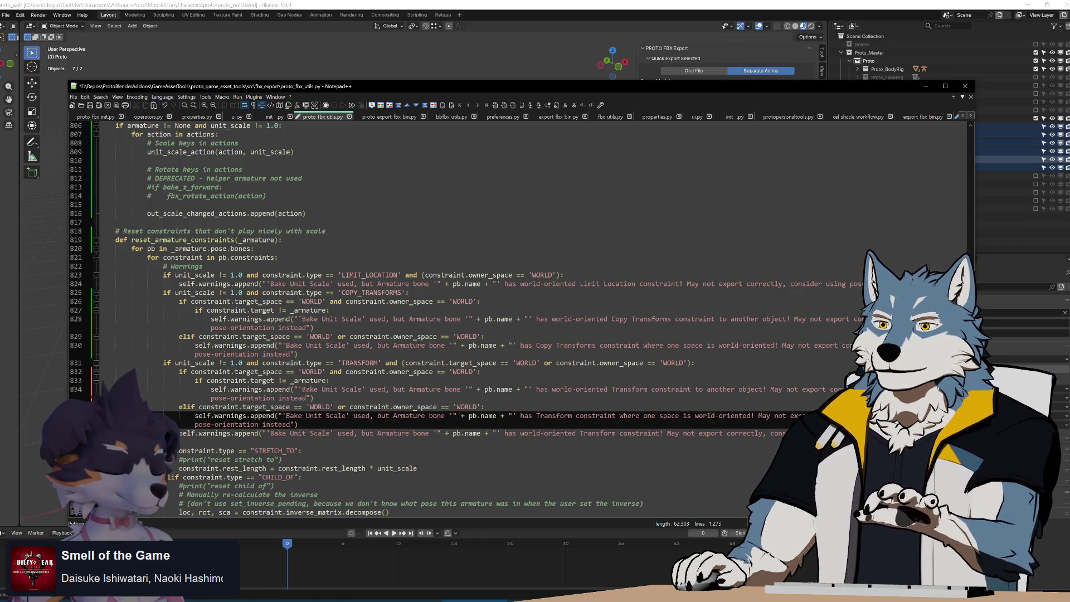
key(End)
key(shift+Down)
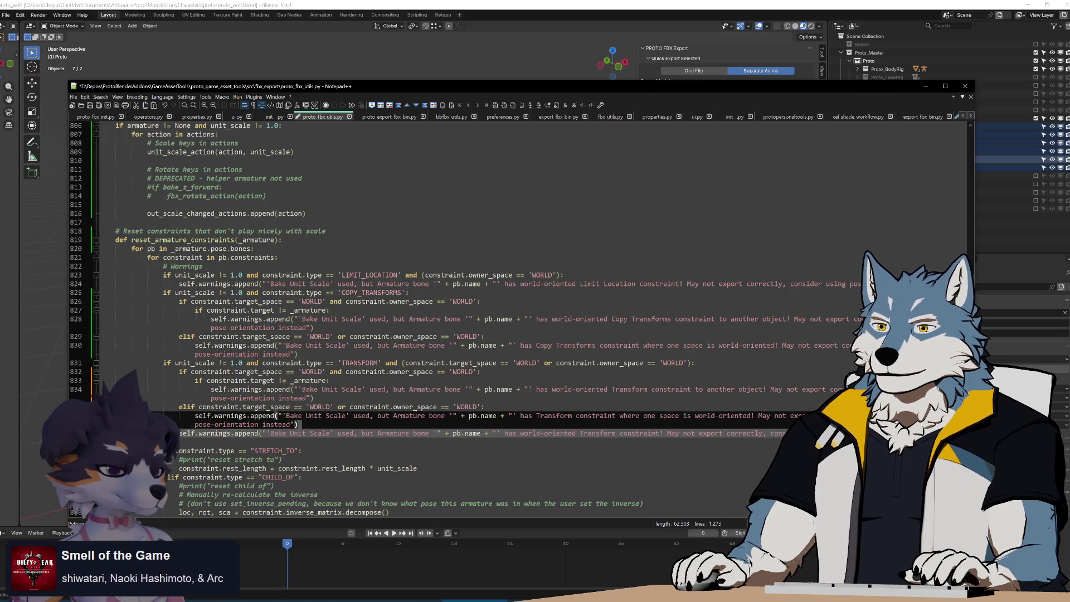
key(Delete)
Save the script and run Build.bat to package the add-on as a 1.5.0 zip.
key(ctrl+s)
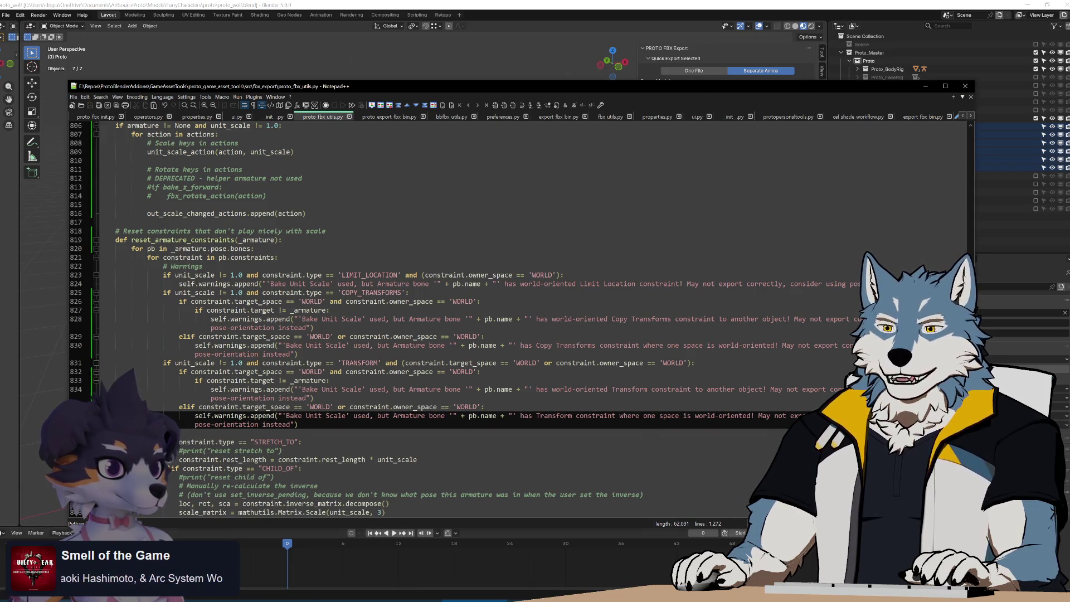
key(alt+Tab)
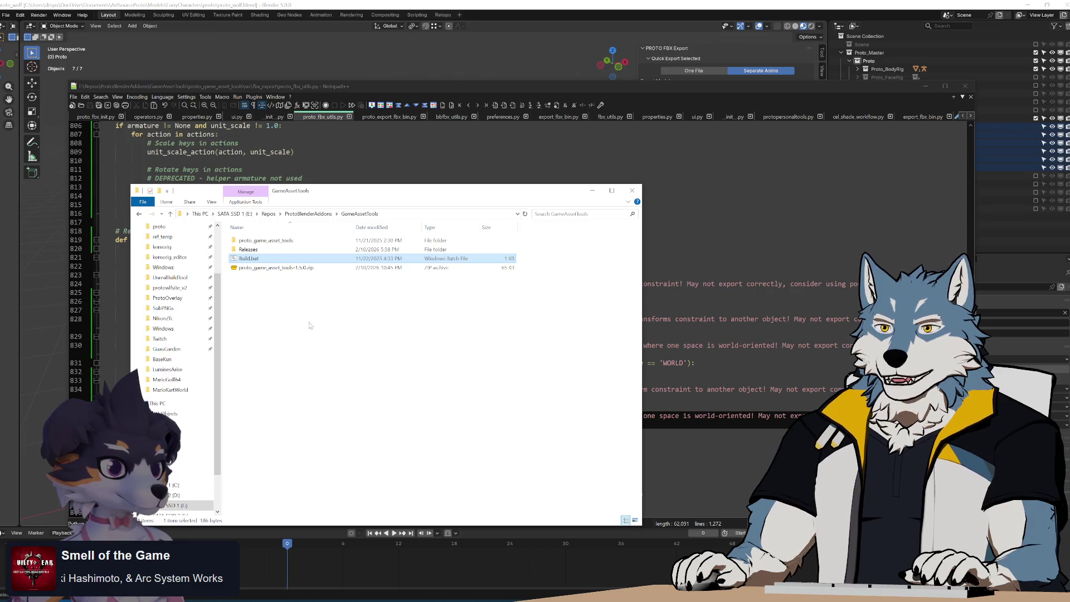
key(Return)
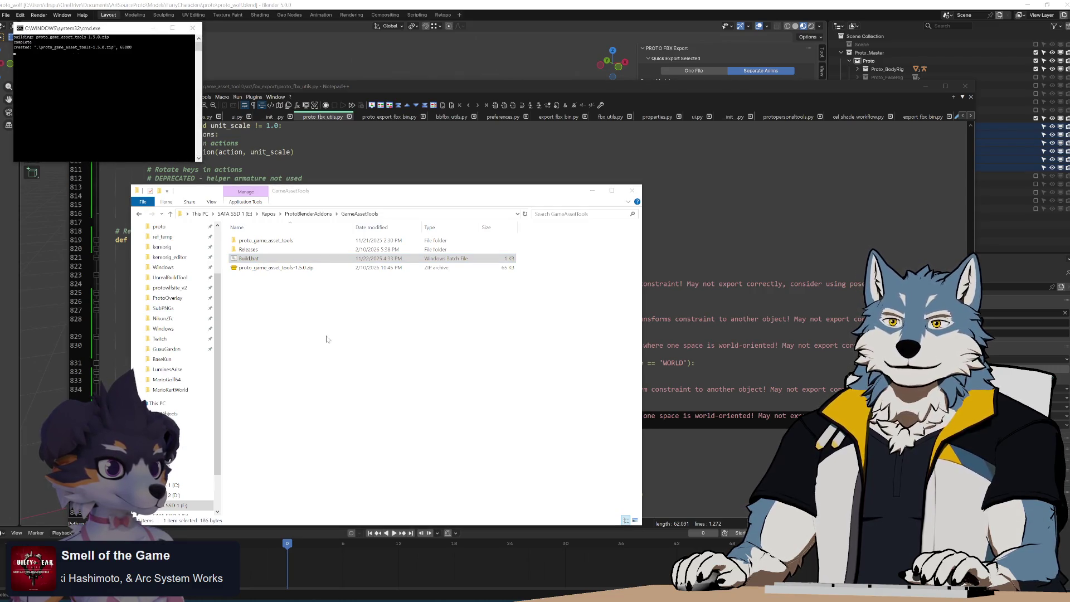
key(alt+Tab)
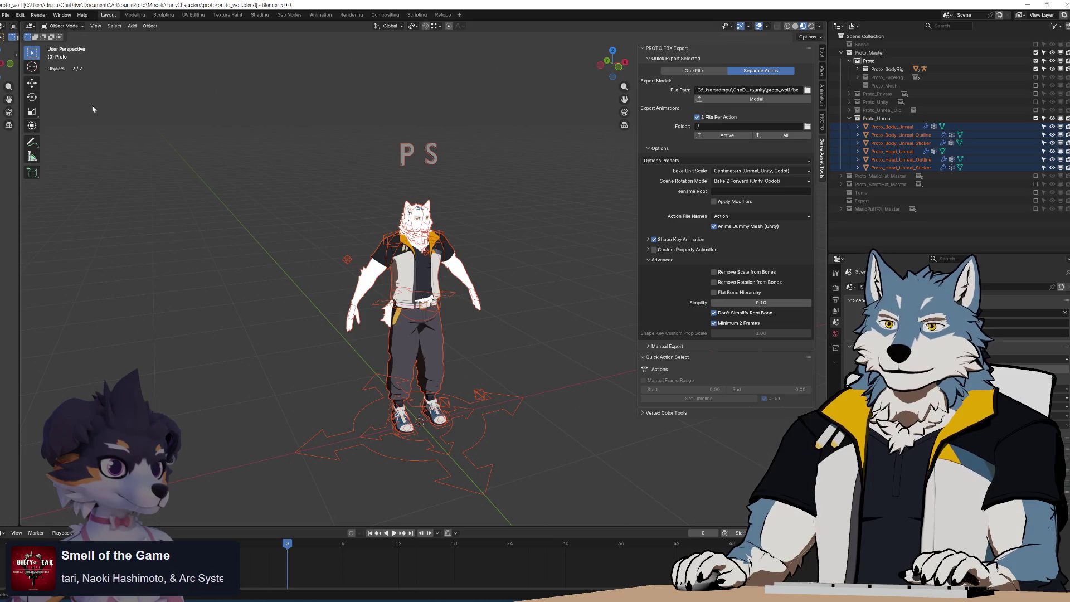
click(6, 15)
Revert the Blender scene to its saved file and go to the Add-ons preferences.
click(25, 54)
click(520, 315)
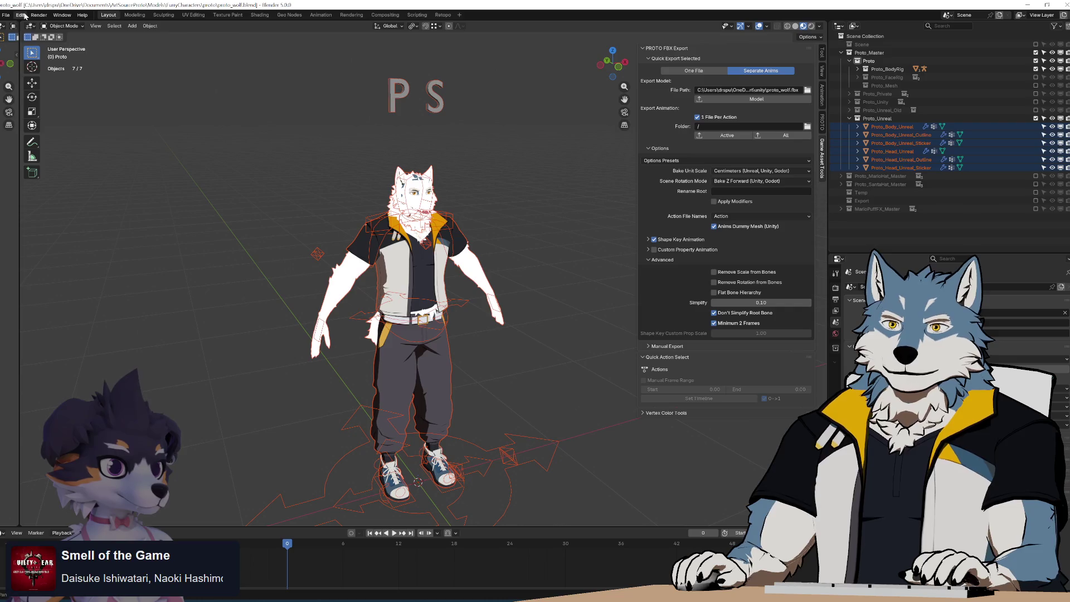
click(20, 15)
click(42, 129)
Install proto_game_asset_tools-1.5.0.zip from disk out of the GameAssetTools folder.
click(404, 415)
click(367, 438)
click(182, 292)
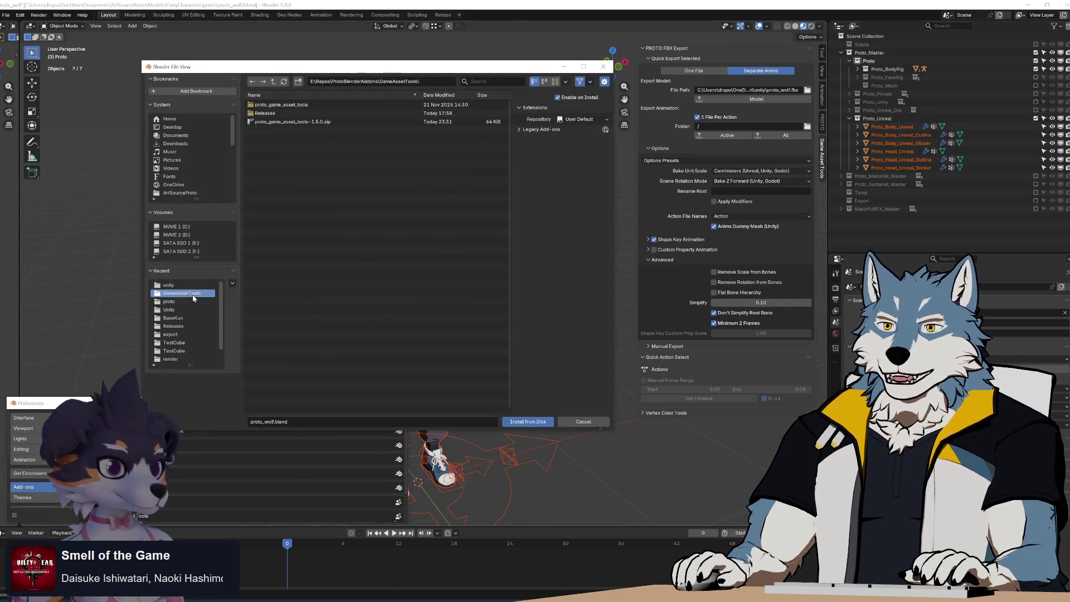
click(295, 121)
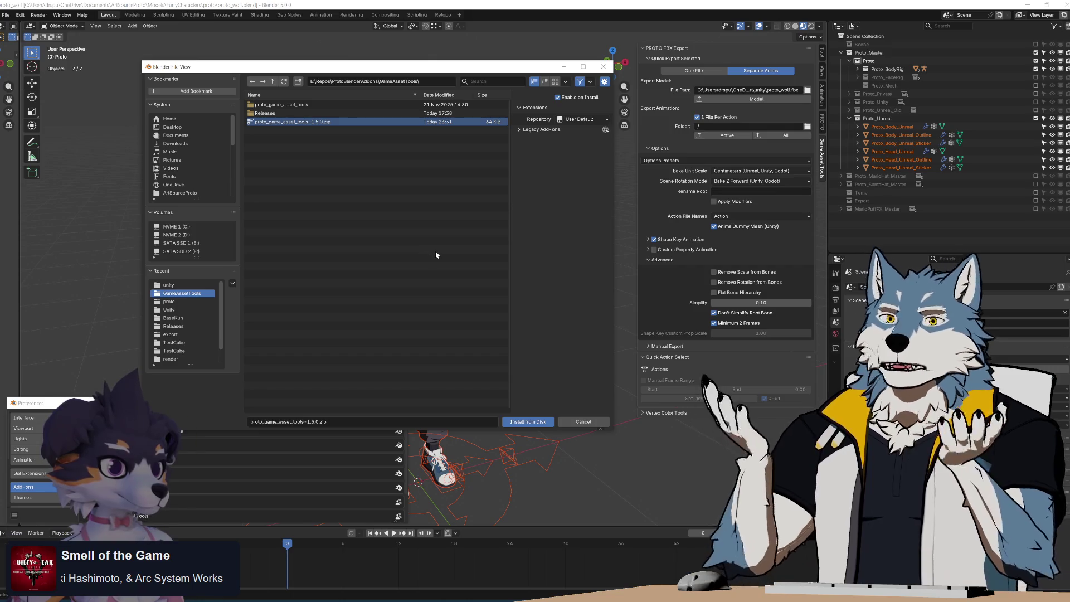
key(Up)
click(294, 122)
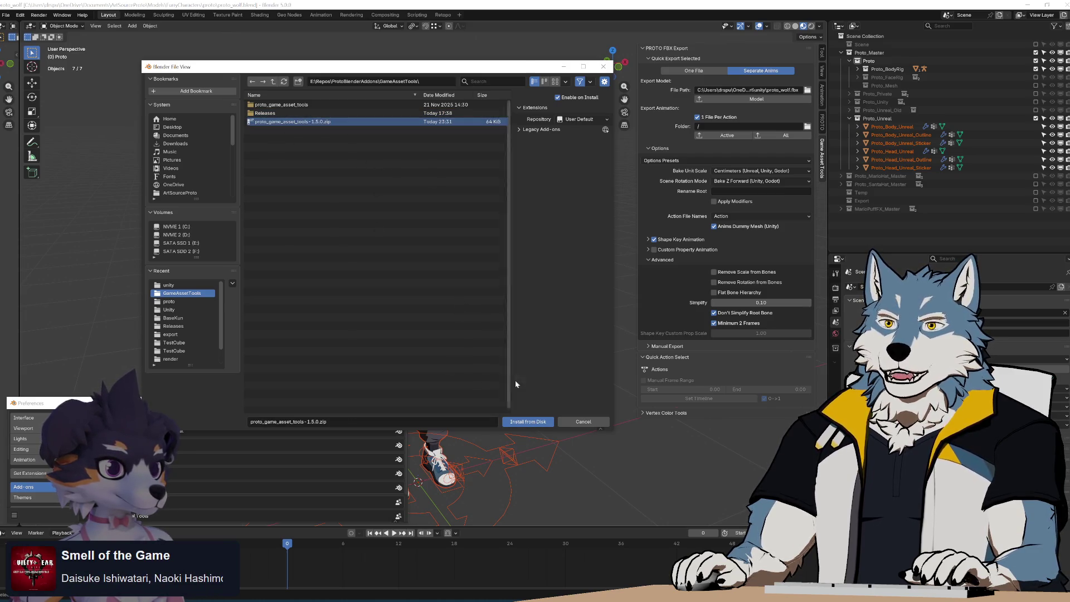
click(532, 421)
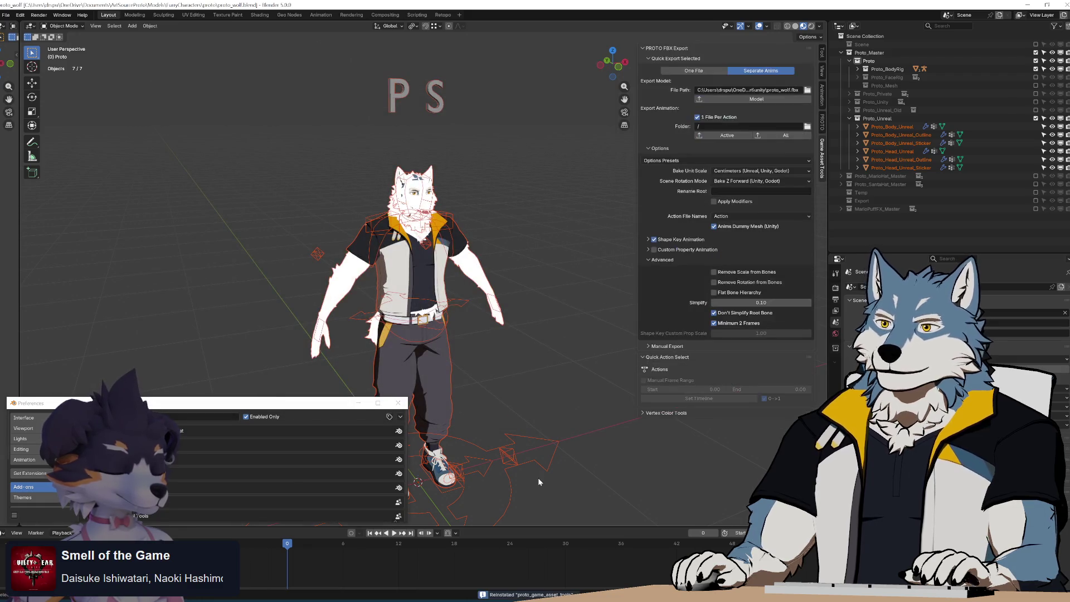
Export the character via the PROTO FBX Model button, revert, then select the unit-scale warning branches in Notepad++.
click(759, 99)
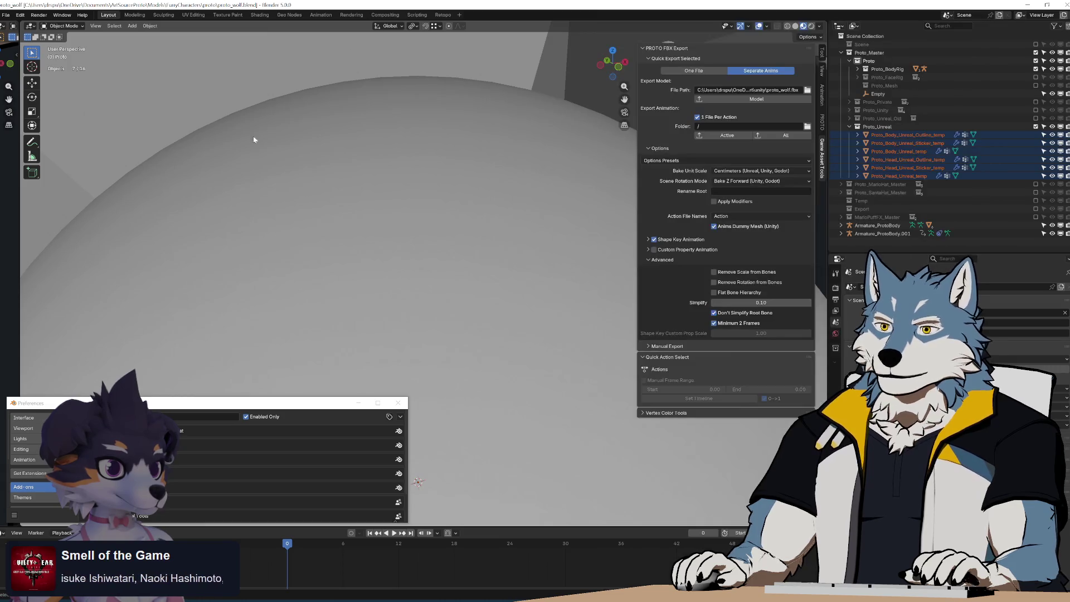
click(6, 15)
click(37, 49)
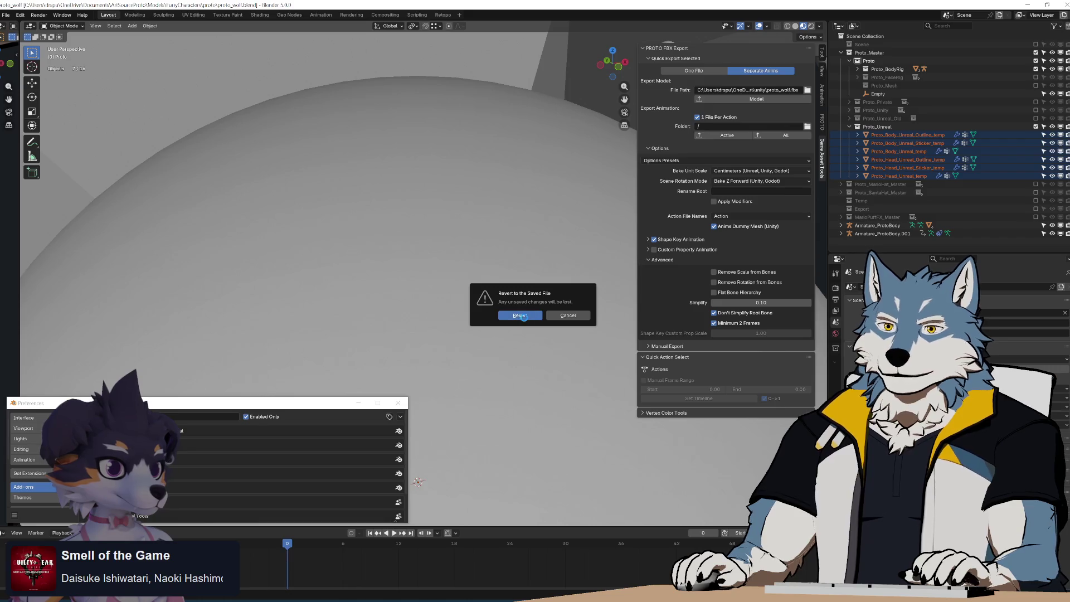
click(524, 320)
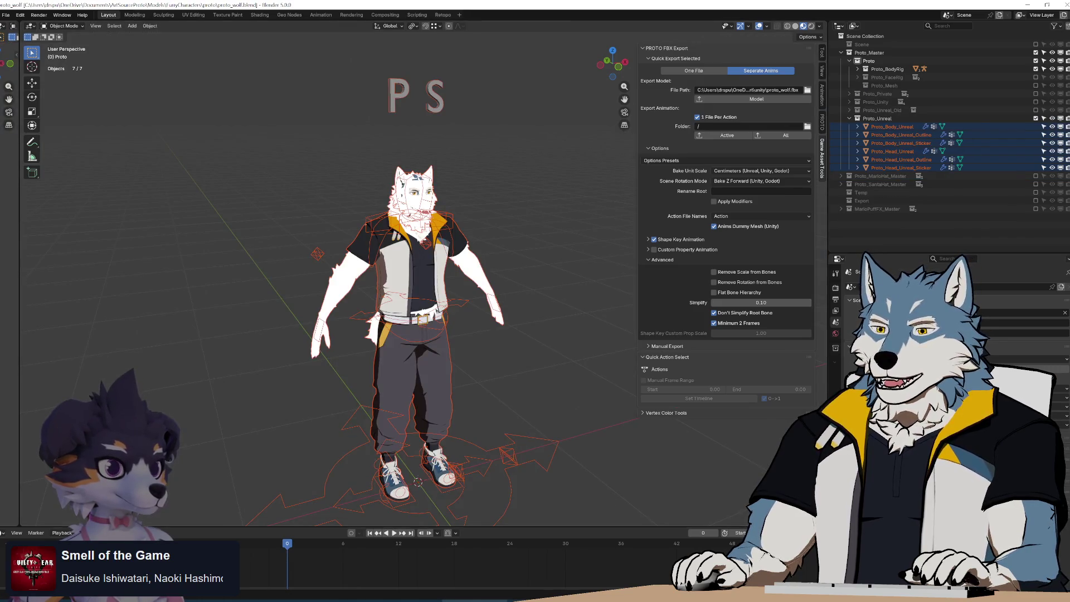
key(alt+Tab)
mouse_move(163, 293)
mouse_down()
mouse_move(329, 311)
mouse_move(313, 327)
mouse_move(312, 426)
mouse_up()
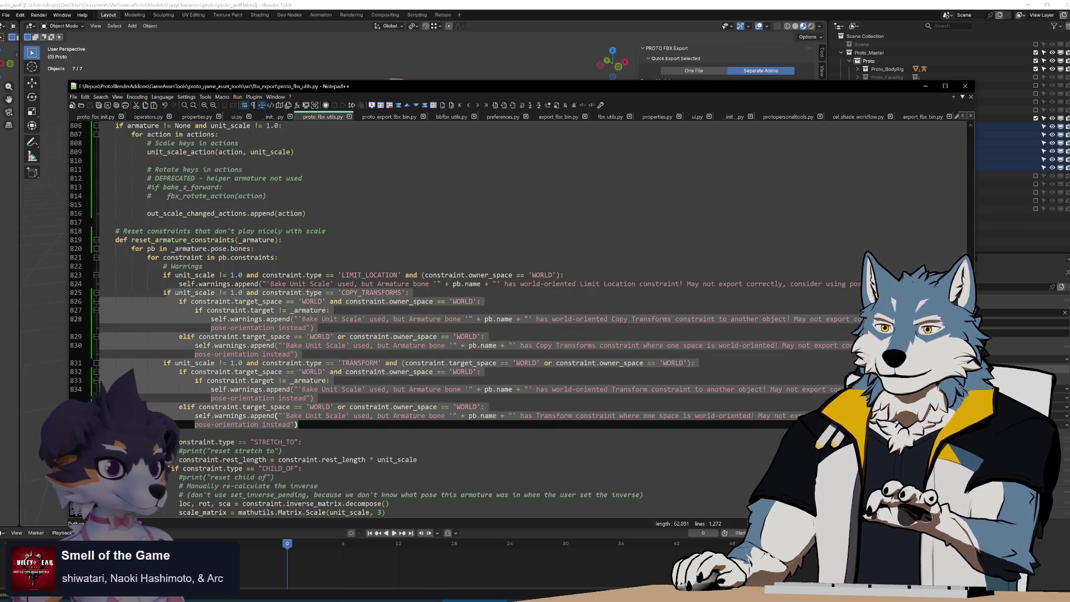
Highlight the uses of remove_bone_rotation and fbx_rotate_bones in warn_incompatible_constraints.
scroll(312, 427, down, 20)
scroll(518, 311, down, 17)
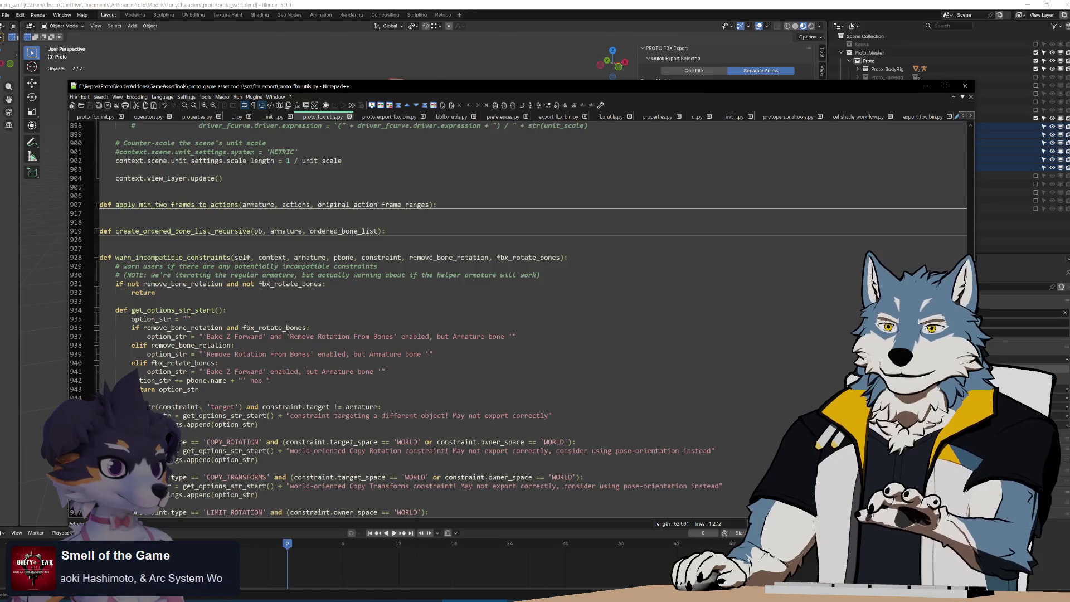
scroll(518, 312, down, 3)
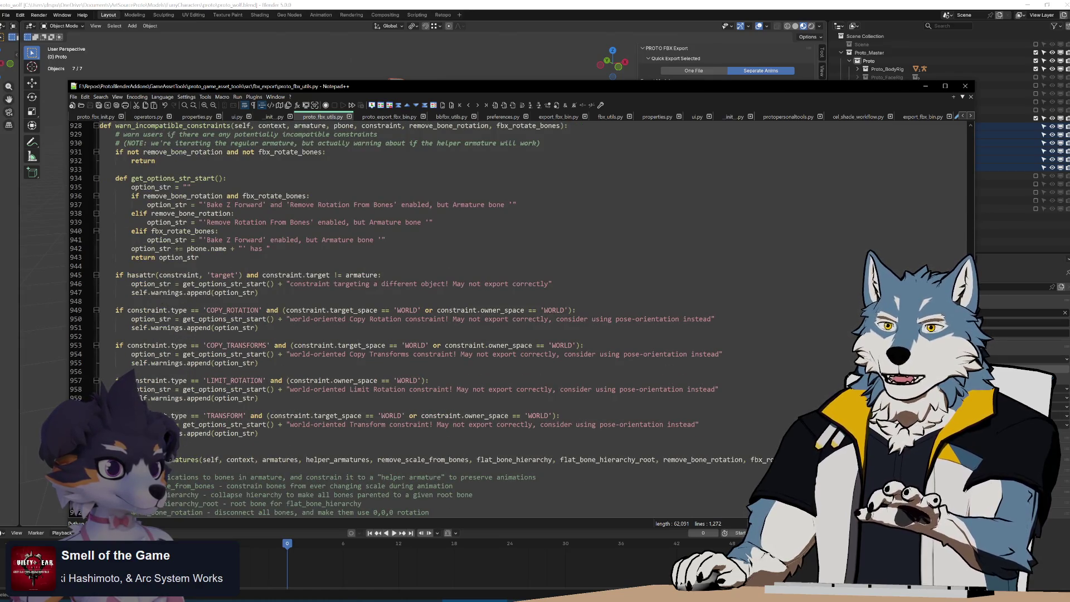
scroll(518, 312, up, 3)
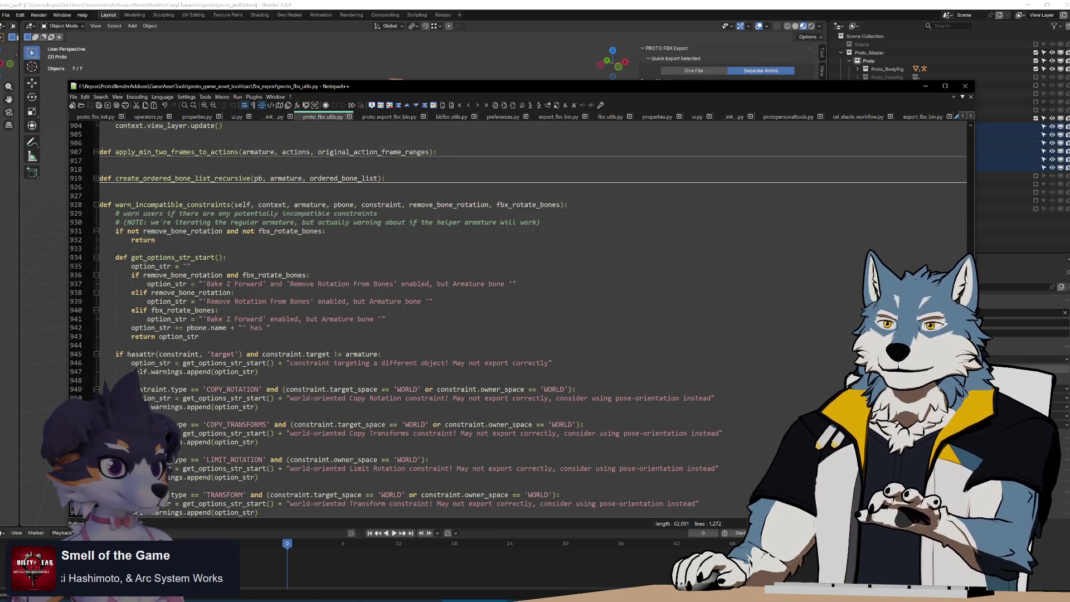
double_click(530, 204)
double_click(448, 204)
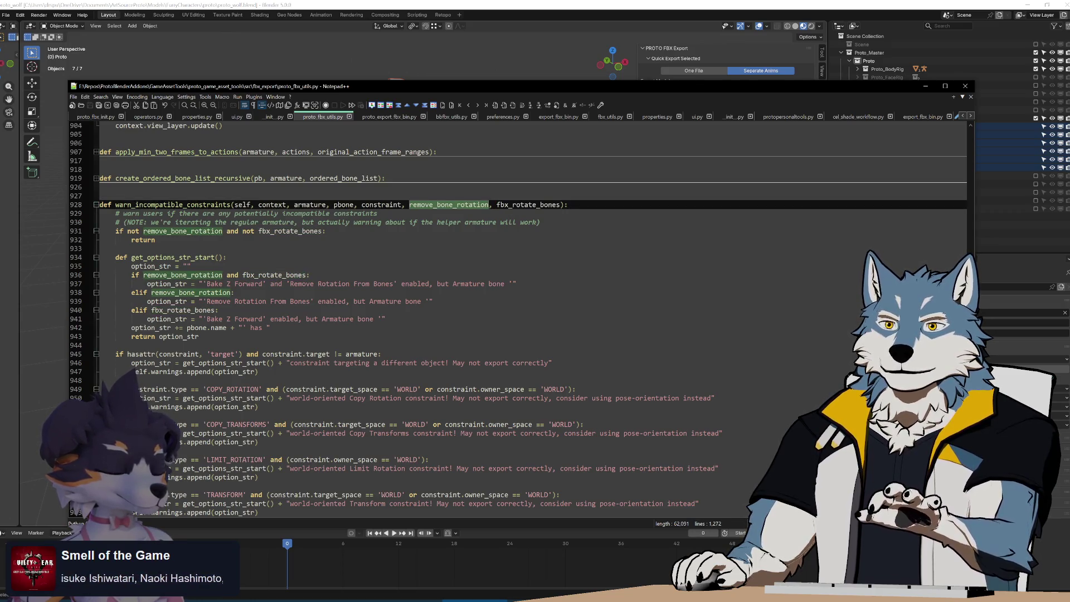
click(289, 230)
double_click(290, 231)
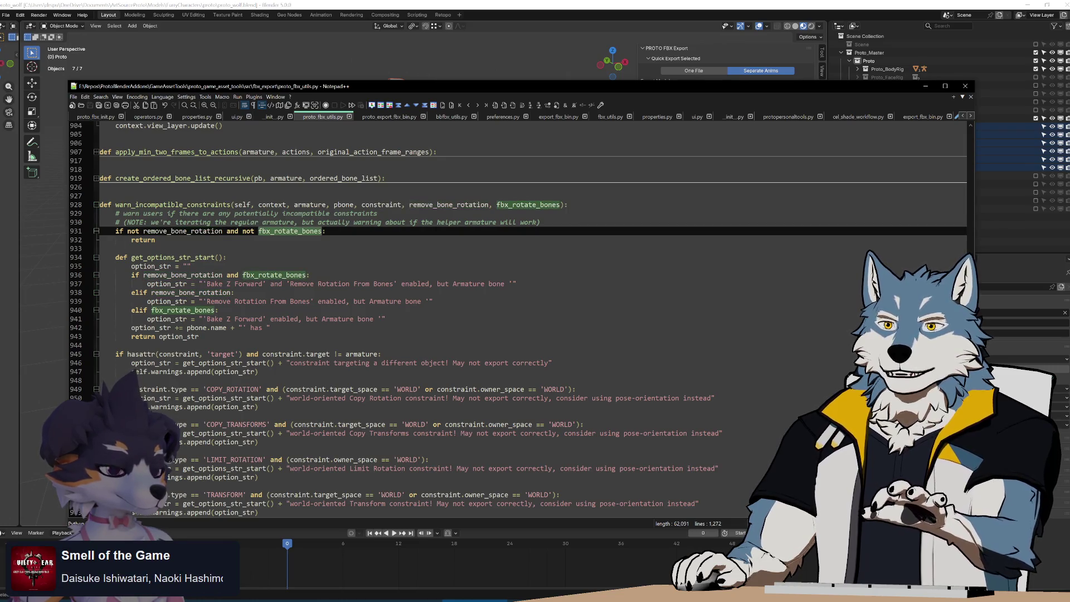
Paste the copied unit-scale warning block onto empty line 952.
scroll(290, 230, down, 3)
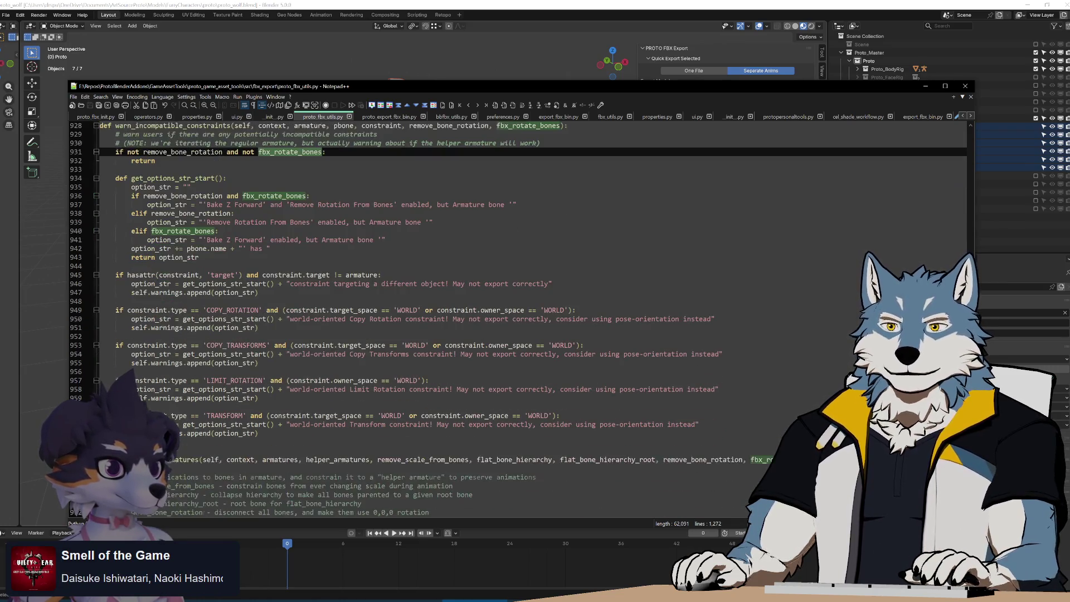
click(115, 336)
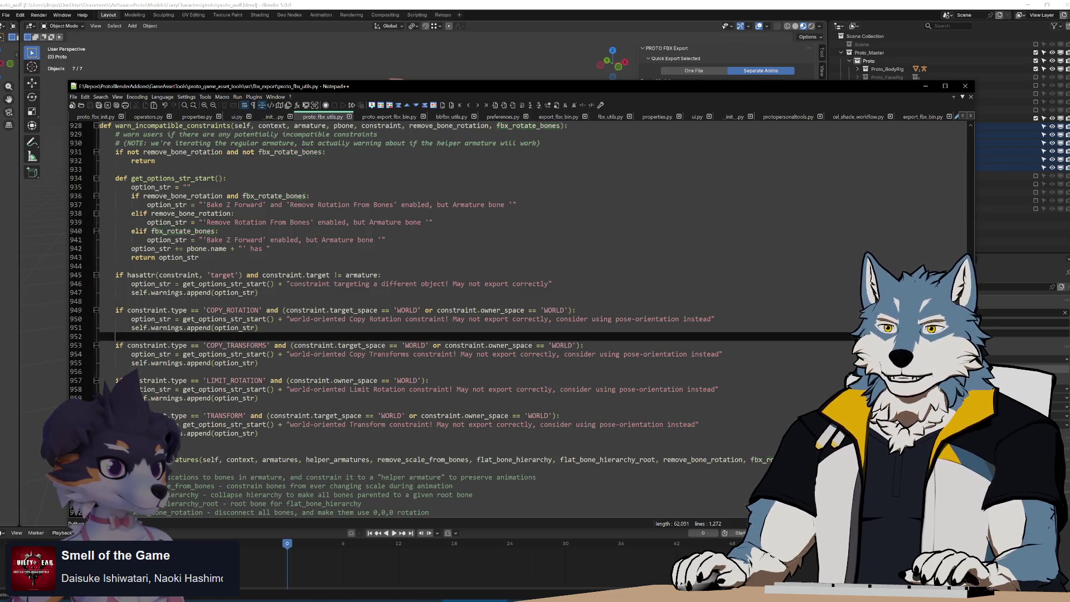
key(ctrl+v)
scroll(518, 312, down, 6)
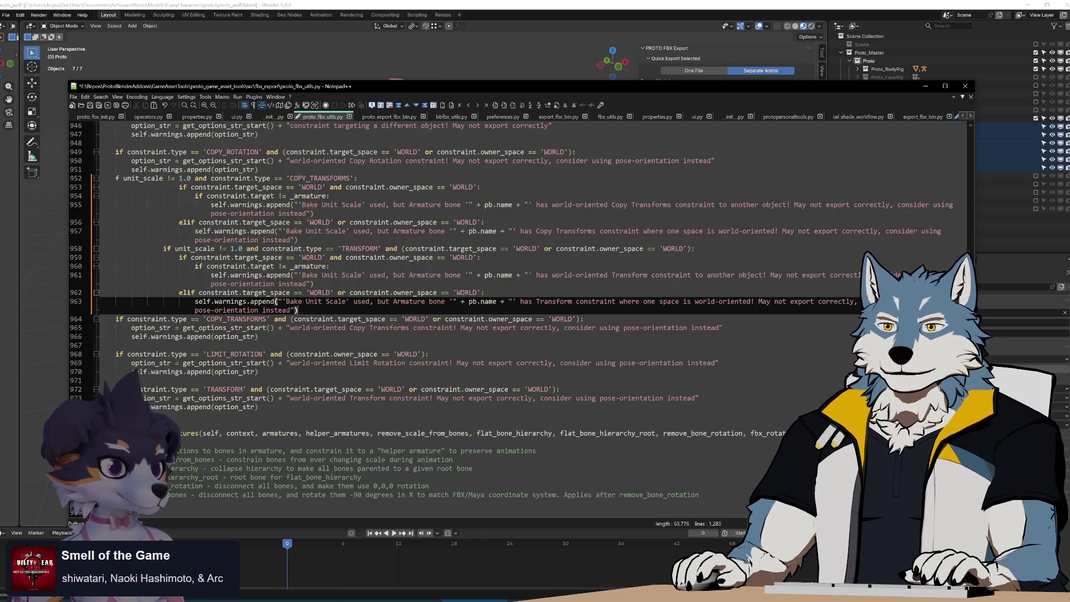
scroll(518, 312, up, 3)
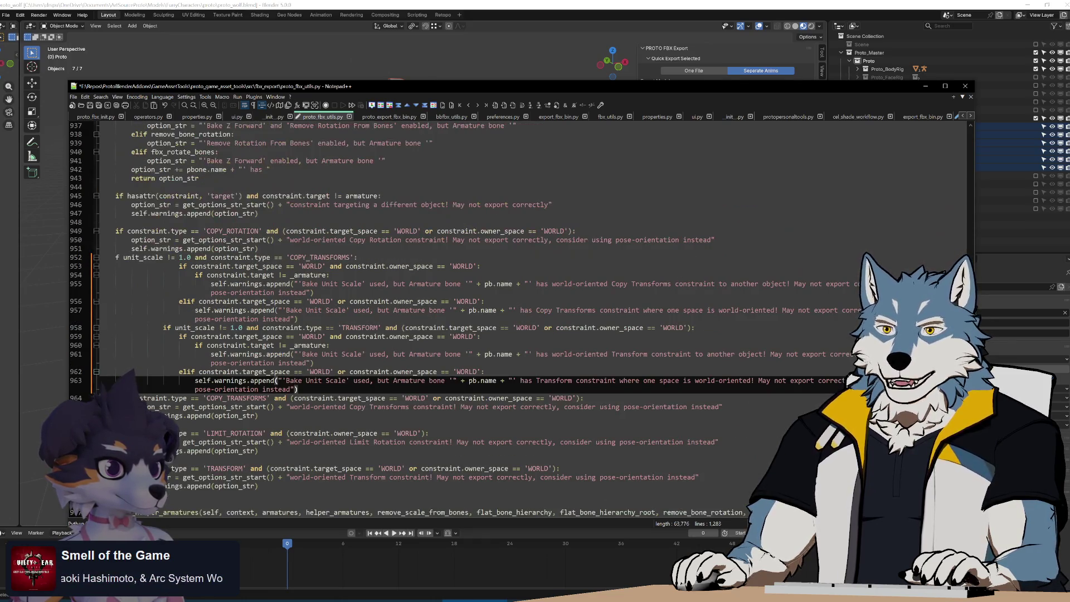
Remove 'unit_scale != 1.0 and ' from the Copy Transforms check on line 952.
click(234, 256)
text(if)
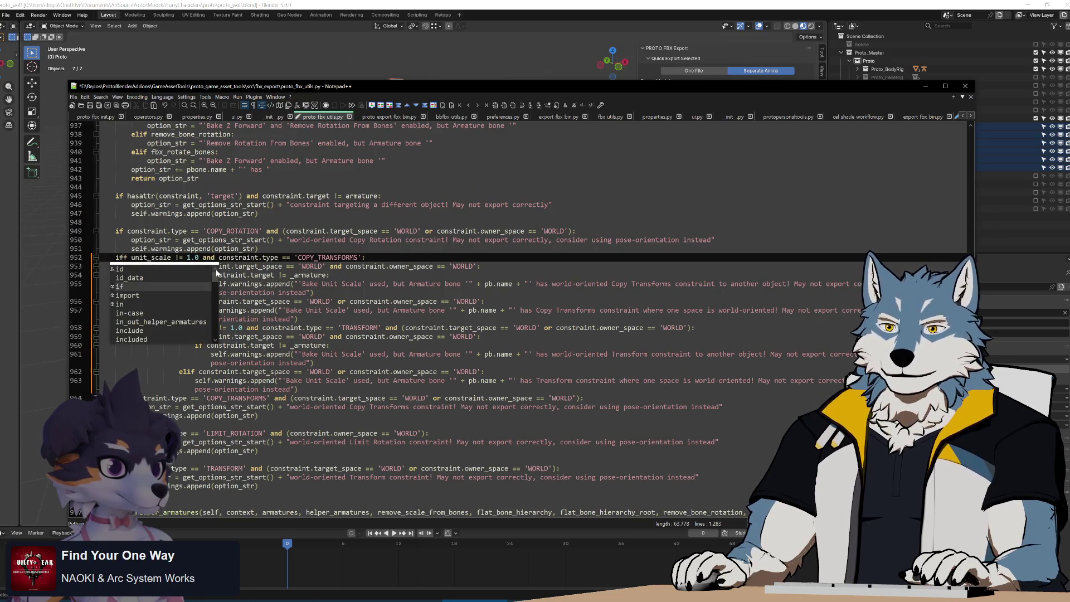
key(Escape)
scroll(518, 312, up, 4)
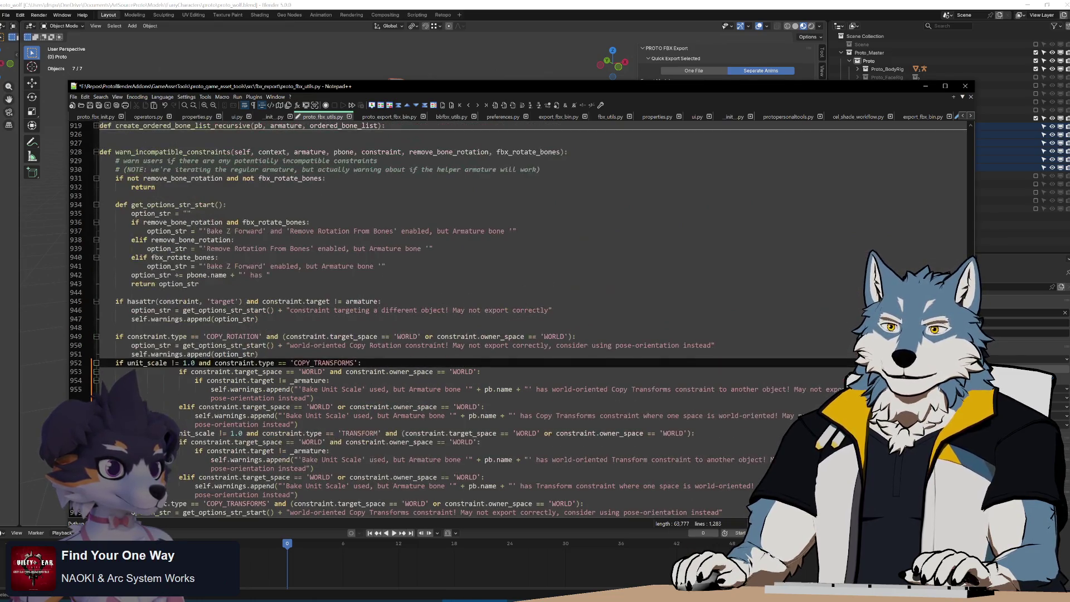
drag(127, 363, 215, 363)
key(Delete)
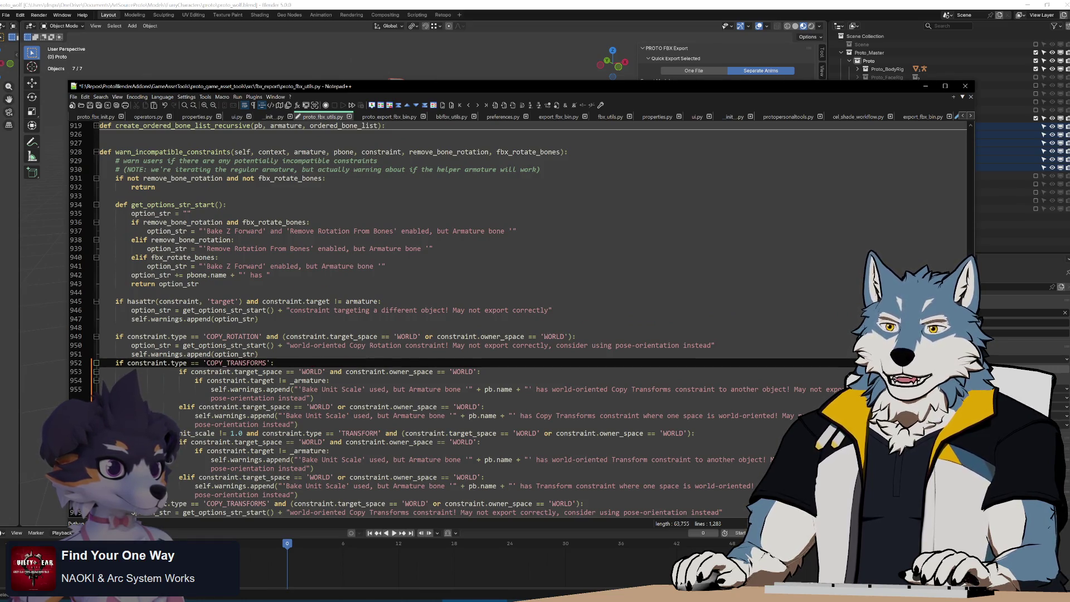
Dedent the nested warning code on lines 953–963 by three indent levels.
click(179, 372)
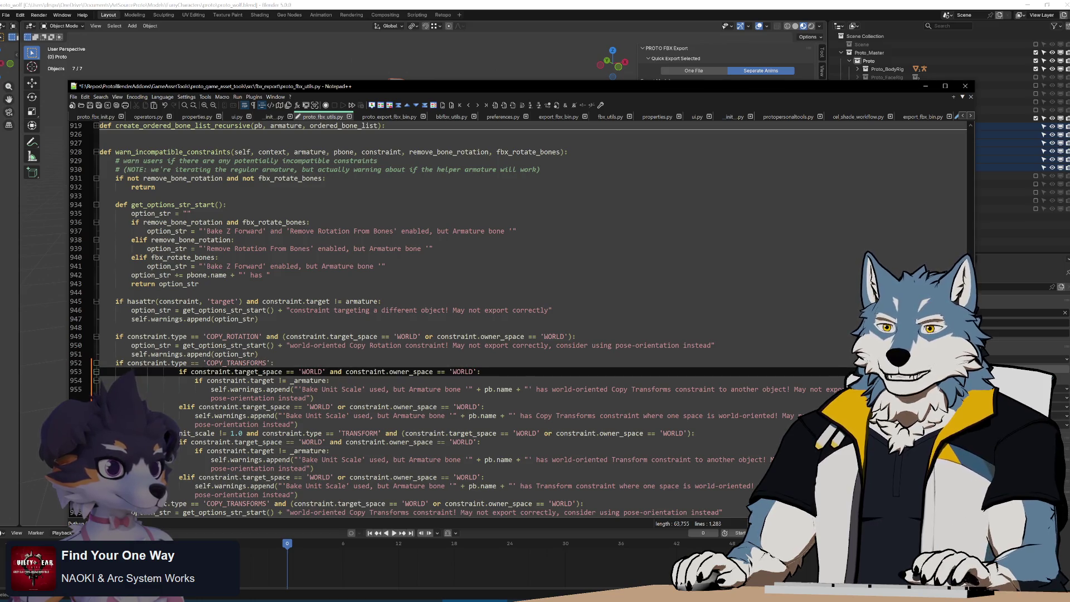
scroll(518, 312, down, 4)
click(162, 380)
click(179, 319)
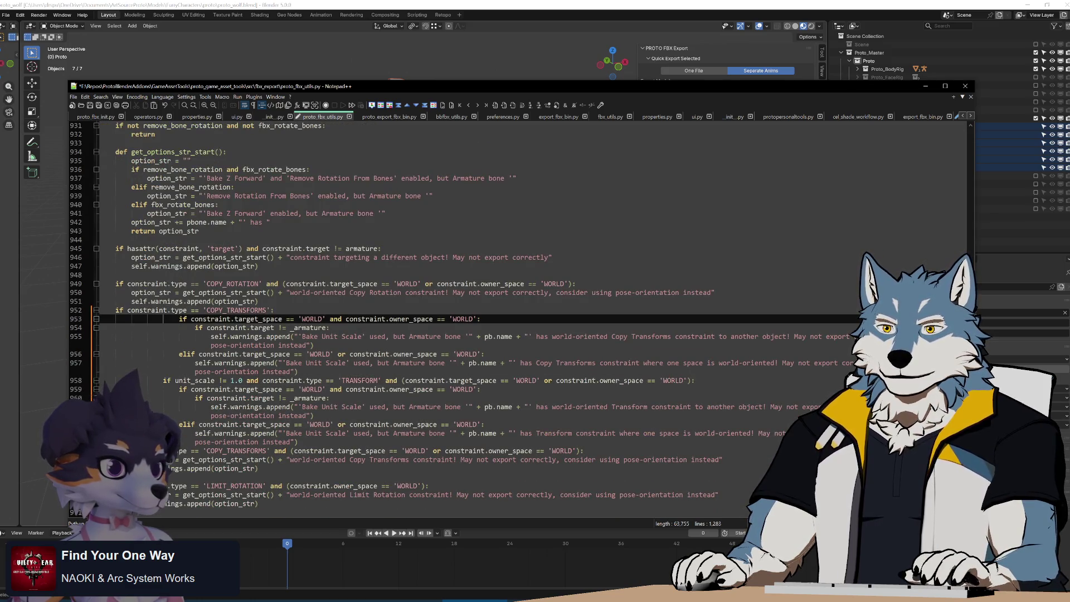
drag(179, 319, 194, 433)
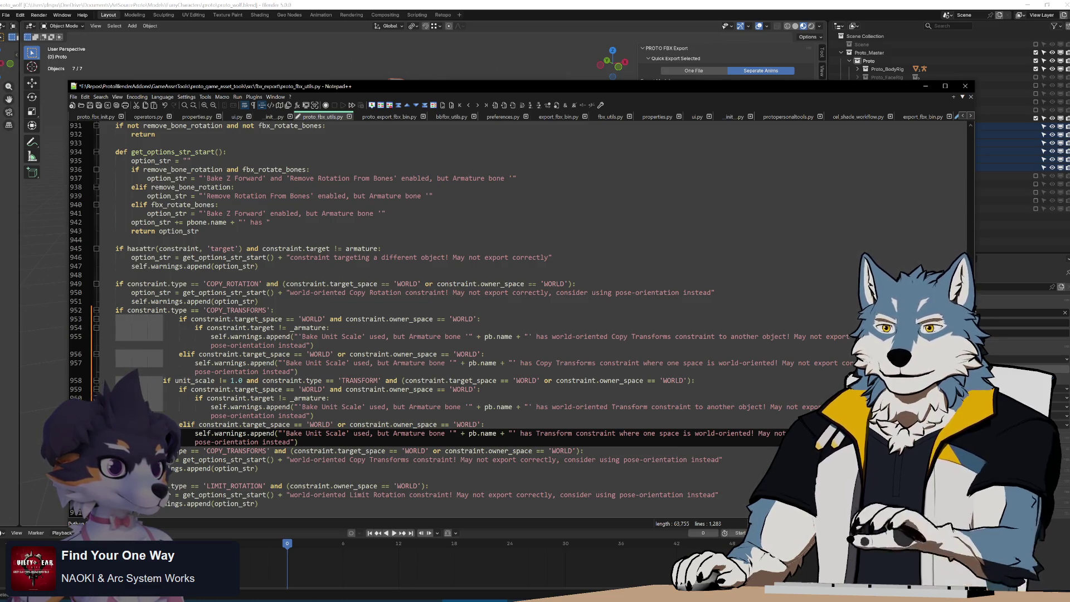
key(shift+Tab)
key(shift+Tab)
key(shift+Tab)
click(183, 319)
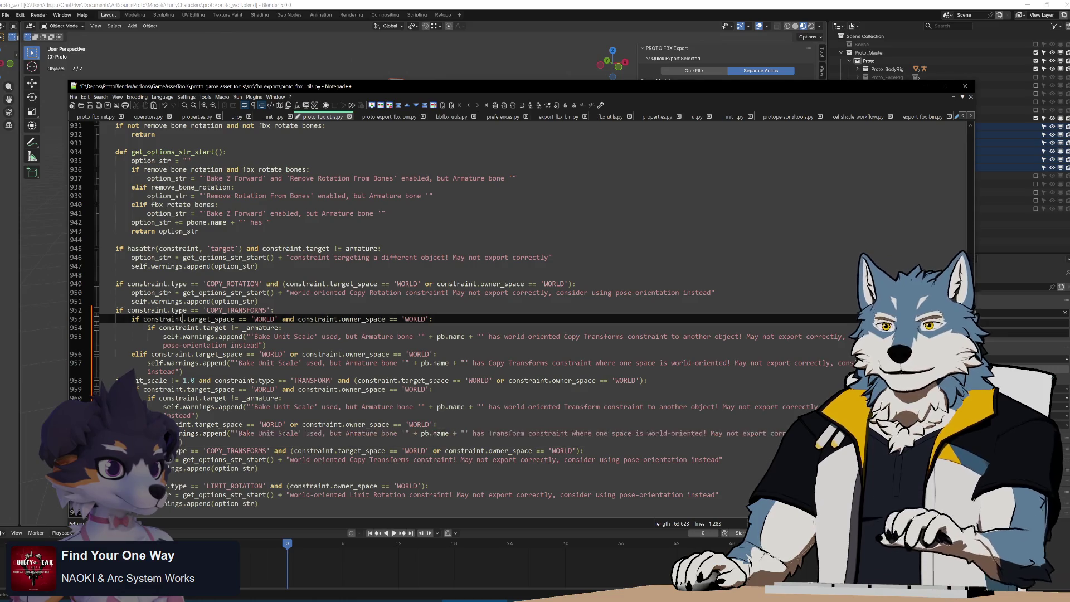
Select the option_str prefix on line 950, then line 955's old warning prefix through pb.name.
click(282, 328)
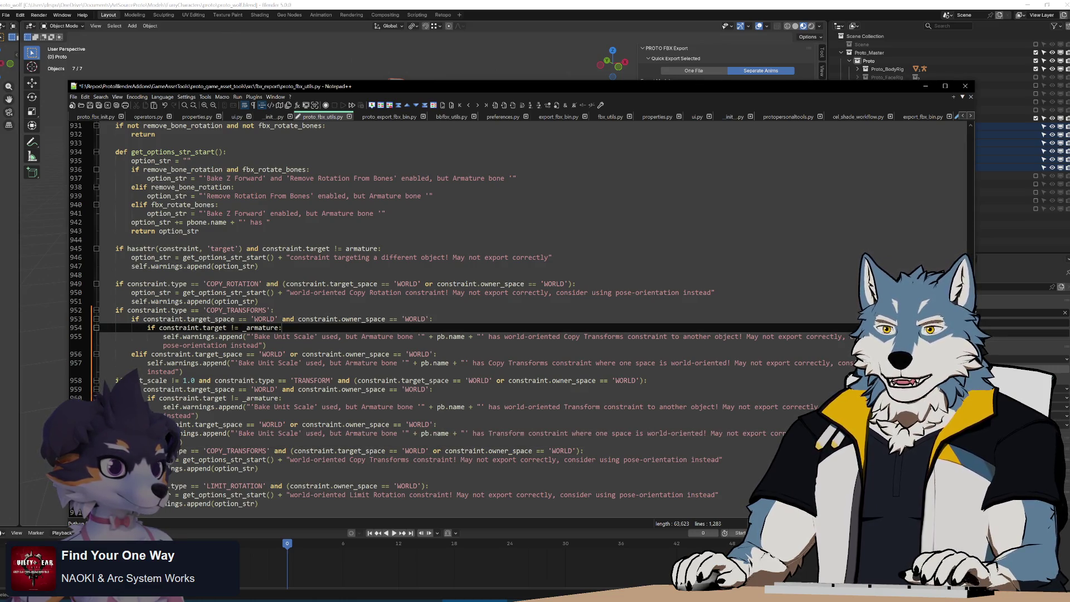
drag(131, 292, 715, 292)
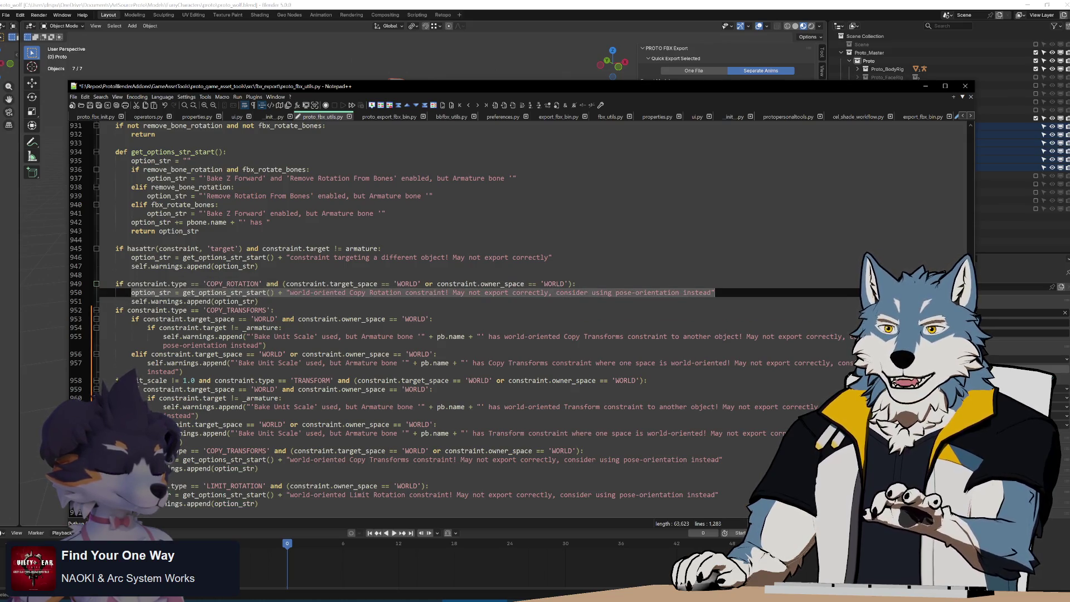
drag(714, 293, 289, 293)
key(ctrl+c)
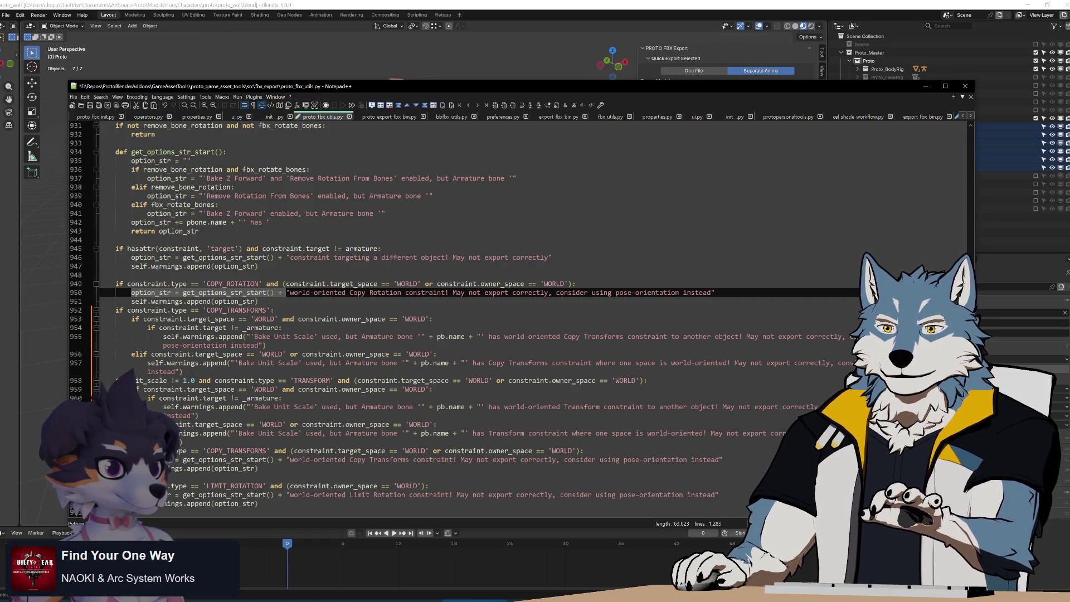
click(166, 337)
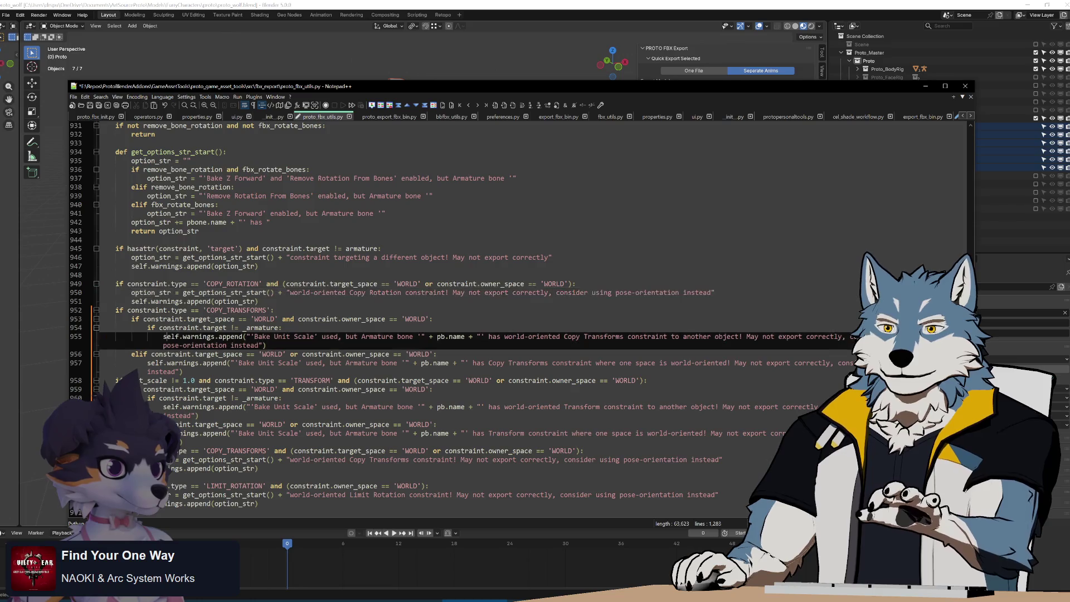
double_click(171, 337)
mouse_move(171, 337)
mouse_down()
mouse_move(341, 336)
mouse_move(304, 336)
mouse_move(330, 336)
mouse_up()
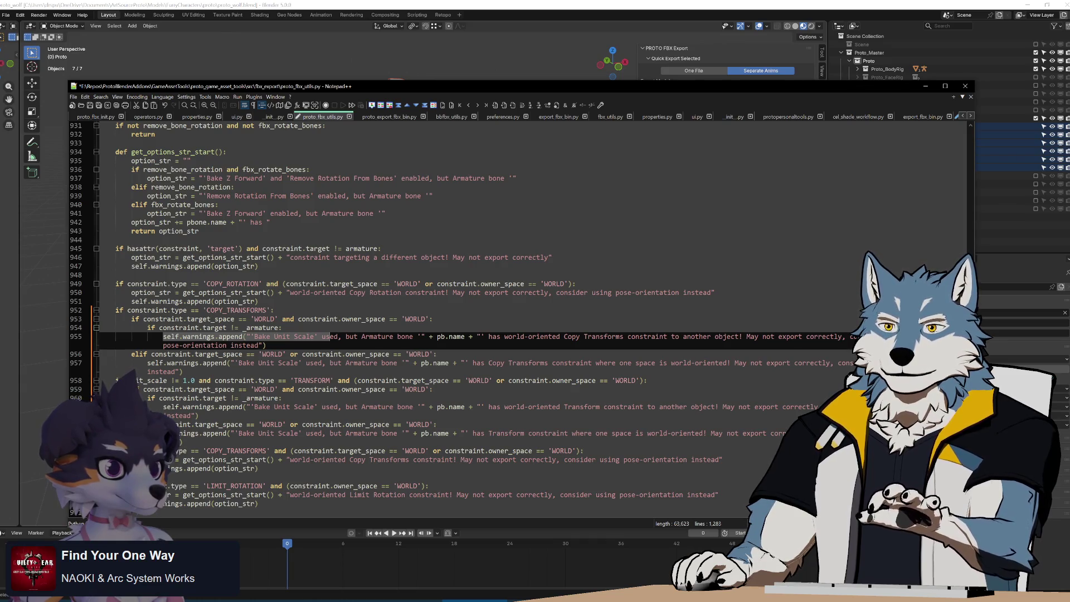
drag(330, 337, 468, 337)
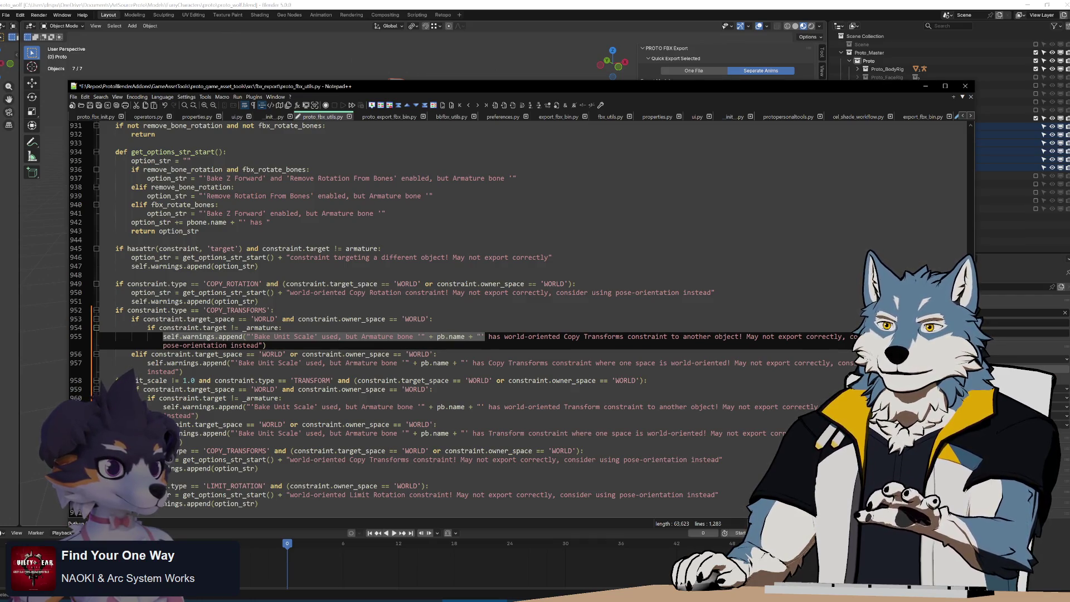
Replace line 955's warning prefix with the option_str assignment and add self.warnings.append(option_str) after it.
key(ctrl+v)
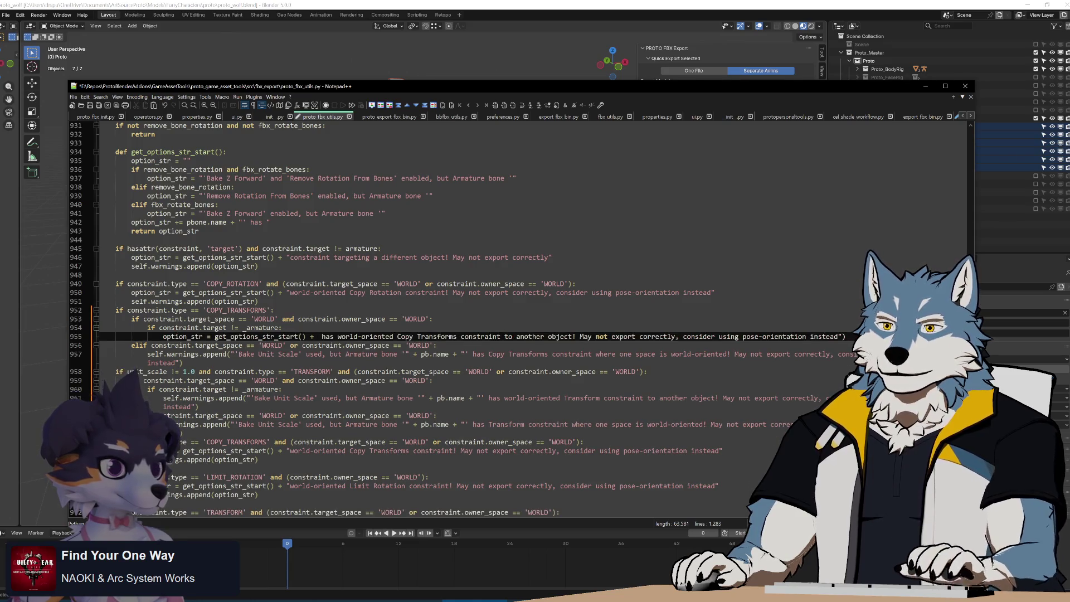
key(ctrl+Delete)
text(")
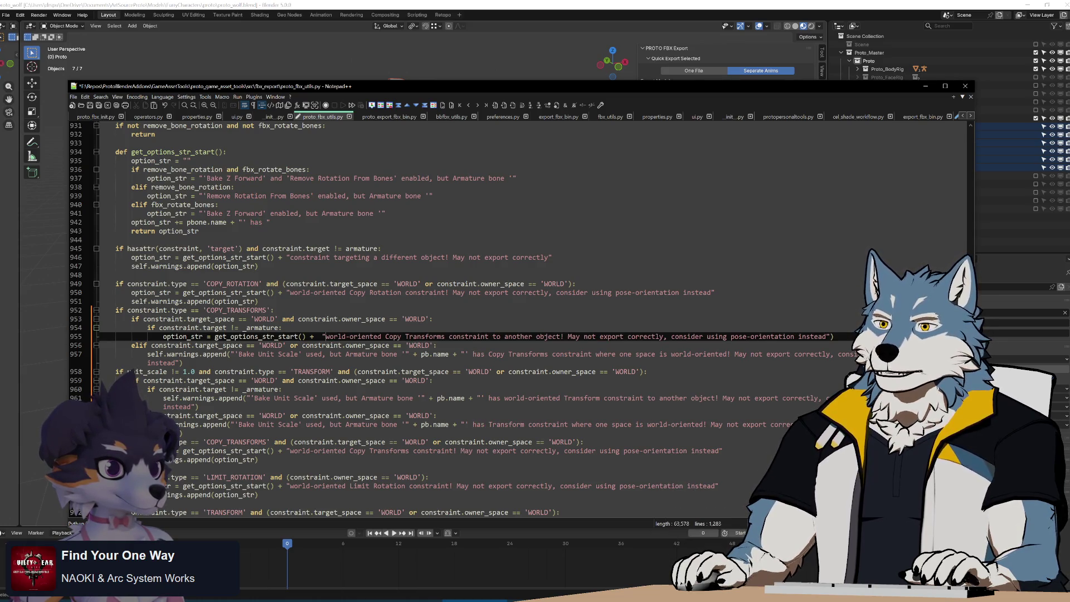
key(ctrl+shift+Right)
key(ctrl+shift+Right)
key(ctrl+shift+Right)
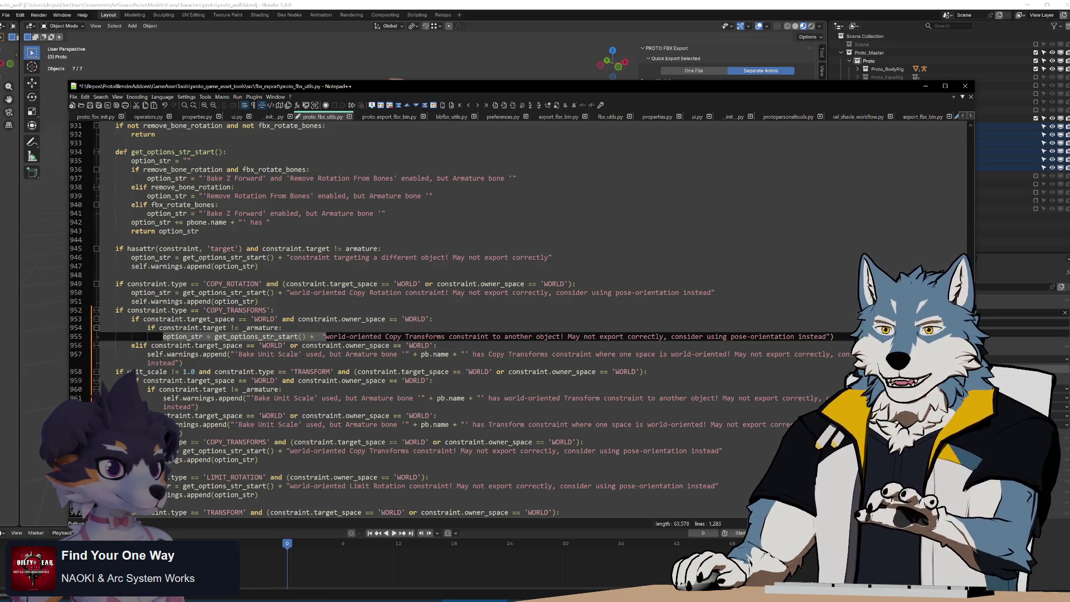
click(231, 336)
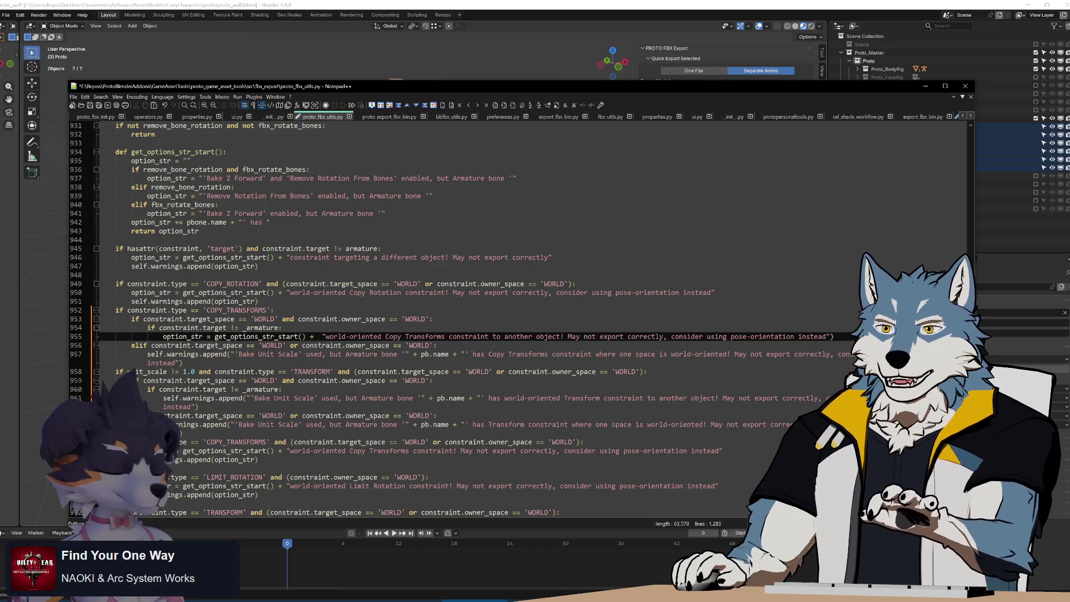
drag(131, 266, 258, 266)
key(ctrl+c)
click(834, 336)
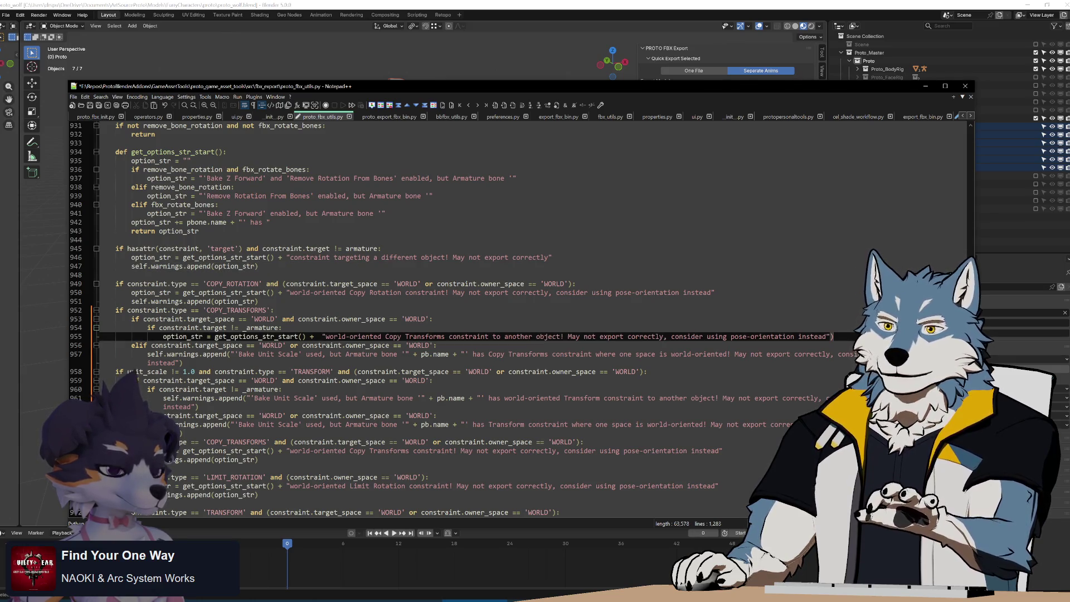
key(Return)
key(ctrl+v)
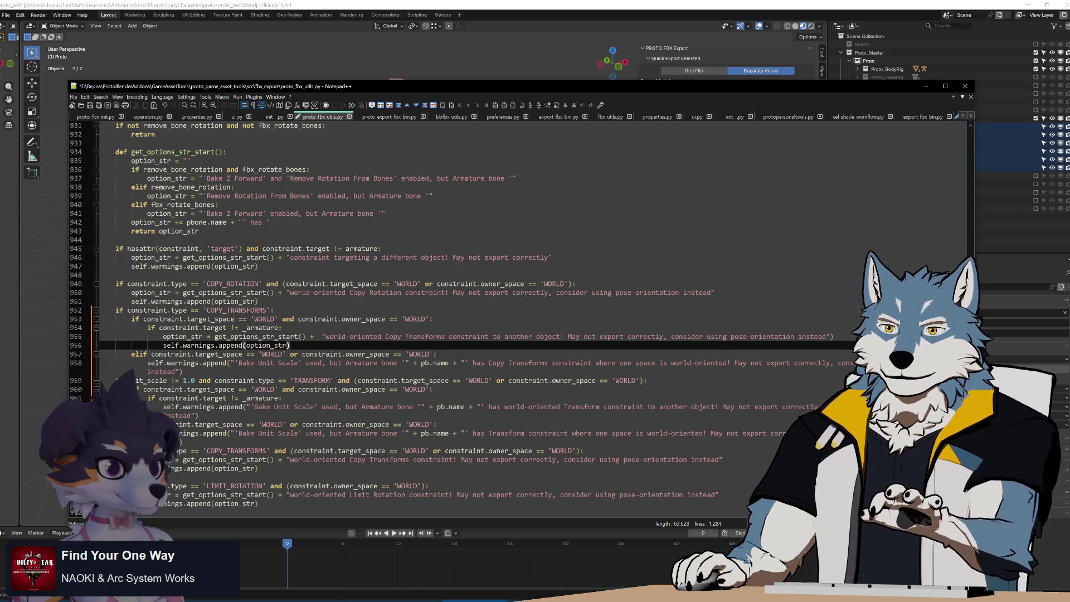
Replace the old warning prefixes on lines 958, 962 and 963 with the option_str assignment.
drag(163, 337, 329, 337)
key(ctrl+c)
drag(147, 363, 488, 363)
key(ctrl+v)
drag(163, 397, 488, 398)
key(ctrl+v)
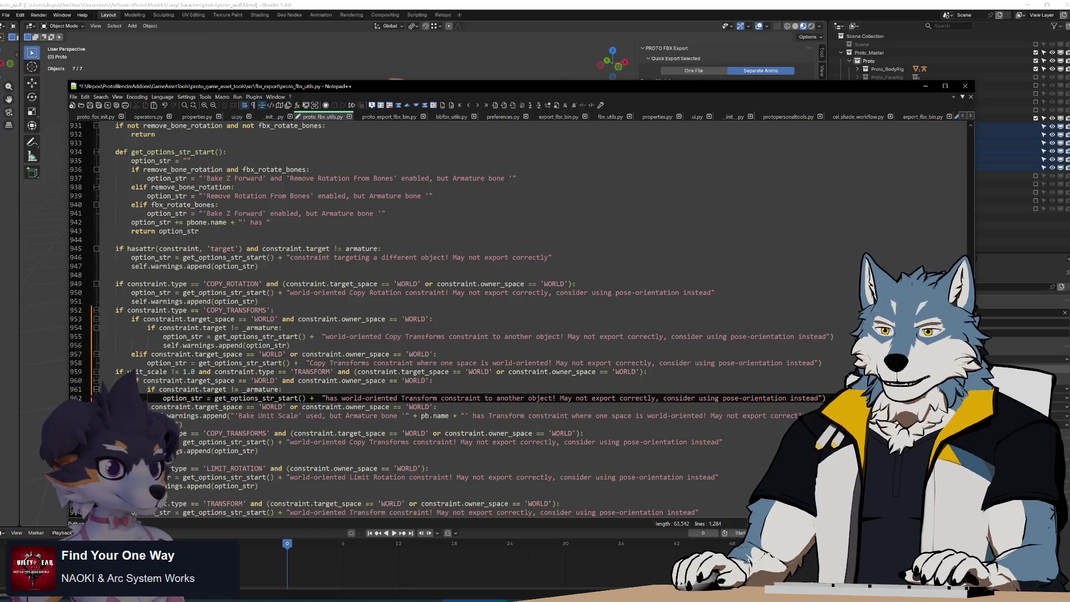
drag(148, 415, 473, 416)
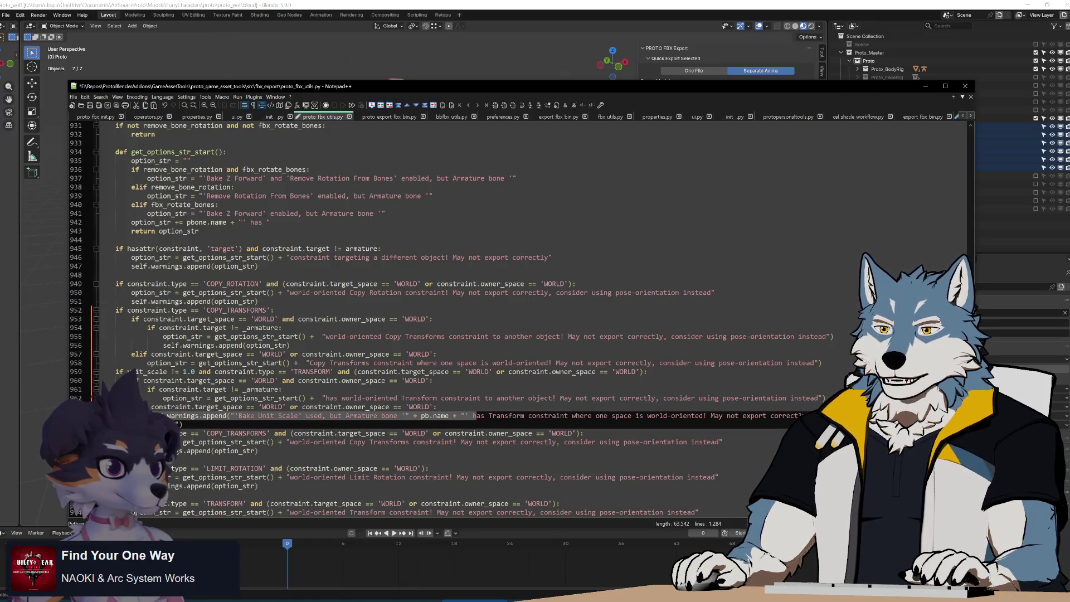
key(ctrl+v)
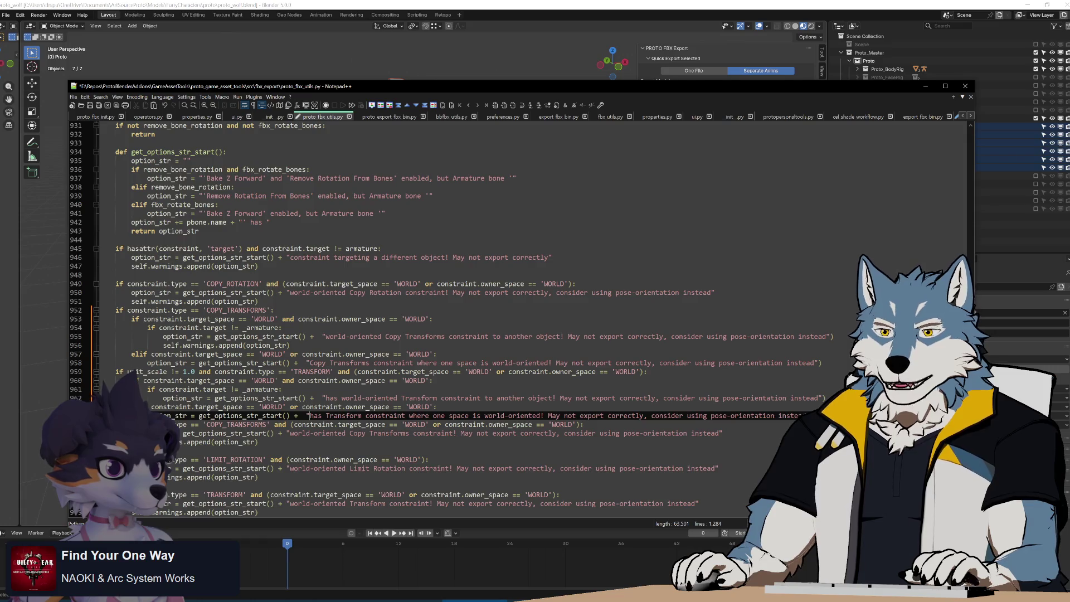
Add self.warnings.append(option_str) after lines 958, 963 and 966.
mouse_move(163, 345)
mouse_down()
mouse_move(257, 354)
mouse_move(289, 345)
mouse_up()
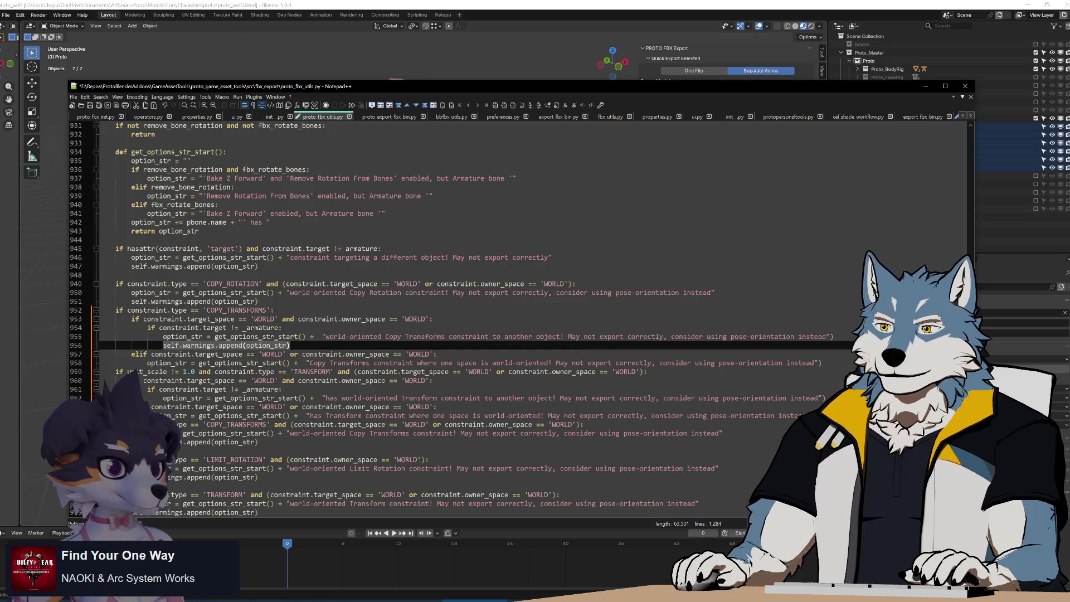
key(ctrl+c)
click(823, 362)
key(Return)
key(ctrl+v)
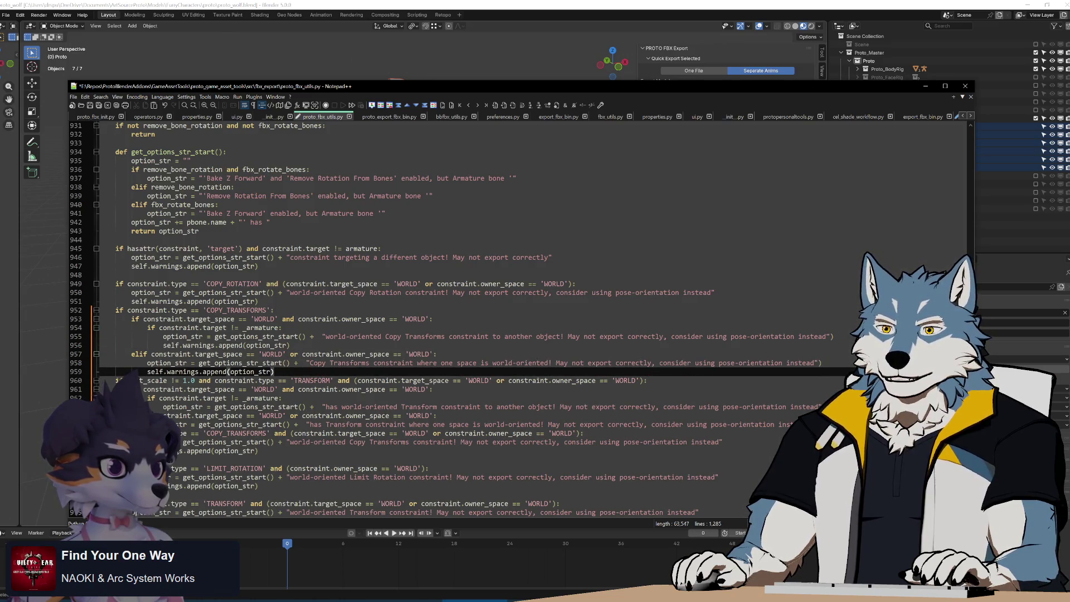
click(822, 407)
key(Return)
key(ctrl+v)
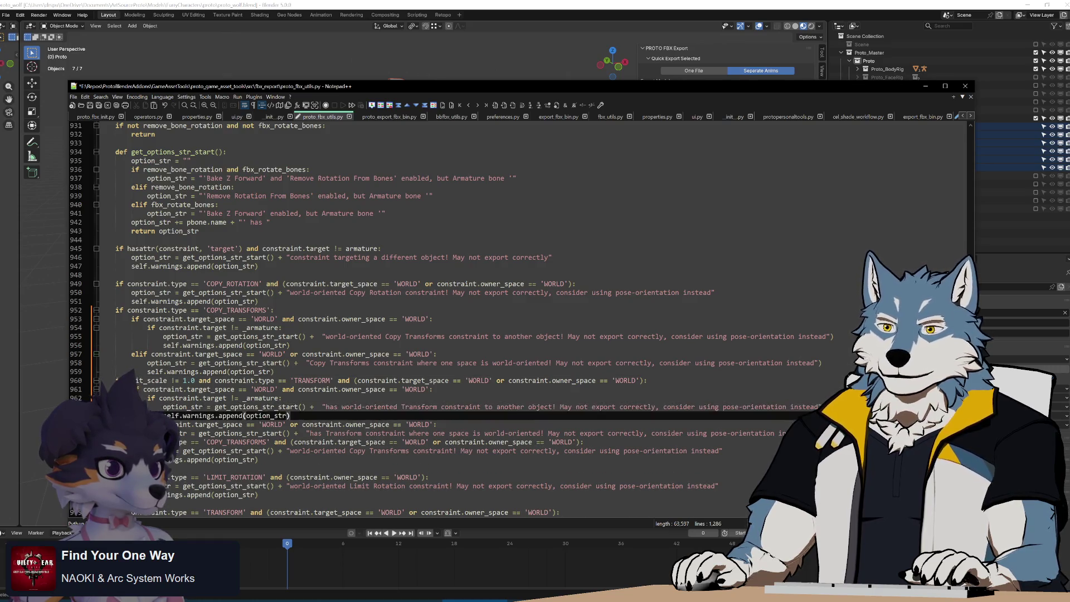
click(822, 433)
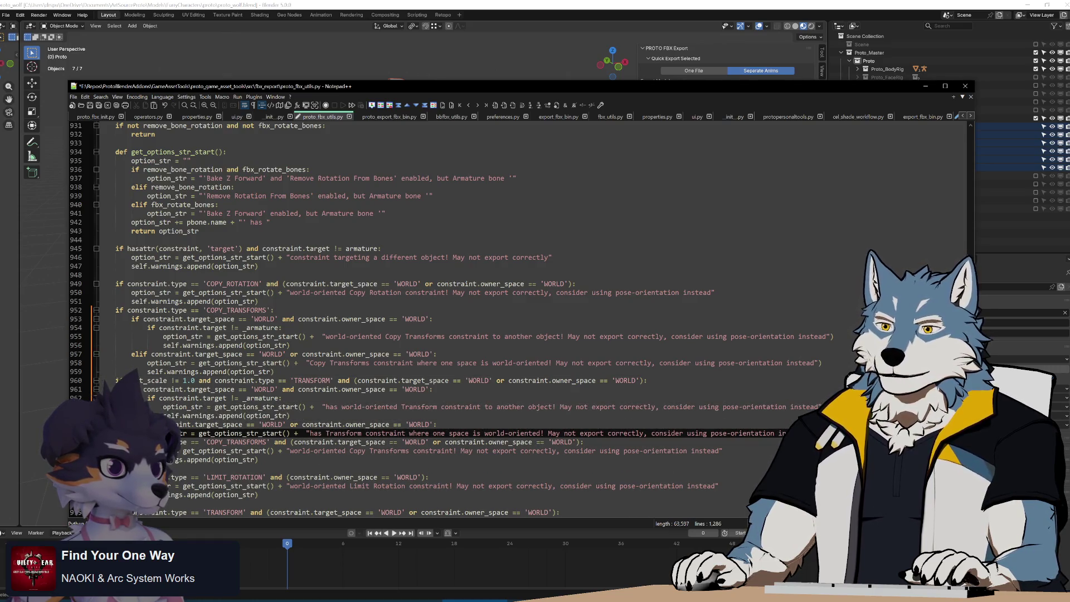
key(Return)
key(ctrl+v)
scroll(518, 312, down, 5)
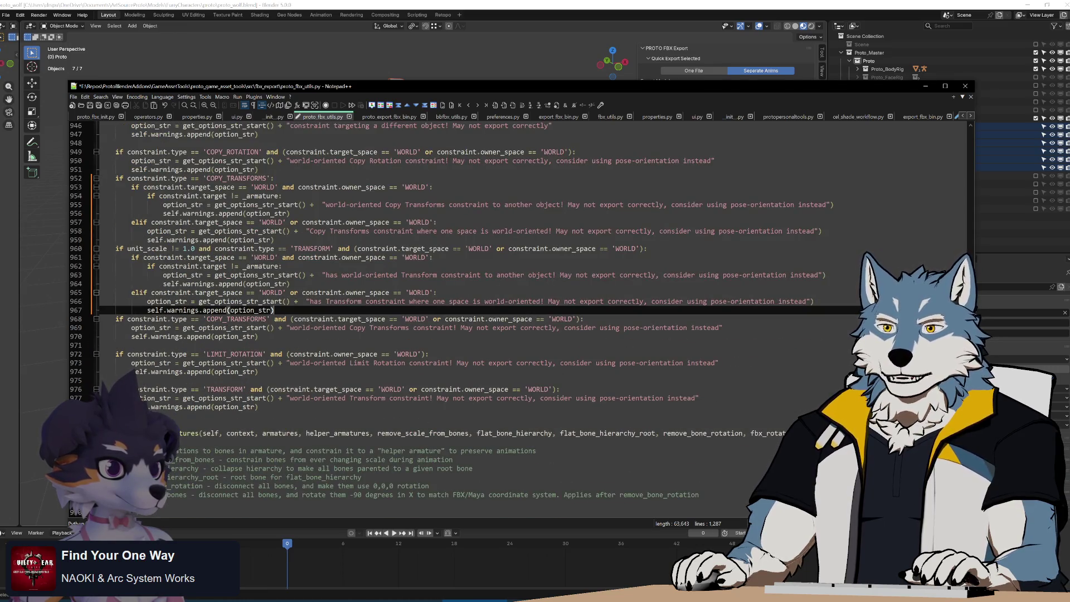
Delete the old single-line COPY_TRANSFORMS and TRANSFORM warning checks and save proto_fbx_utils.py.
key(Down)
key(Home)
key(shift+Down)
key(shift+Down)
key(shift+Down)
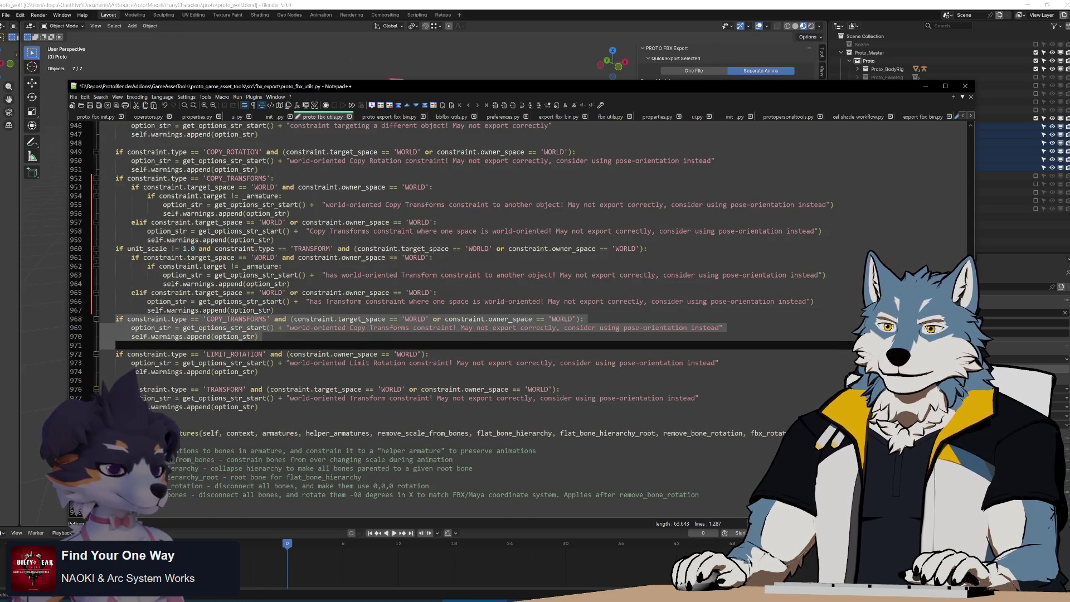
key(Delete)
key(Down)
key(Down)
key(Down)
key(shift+Down)
key(shift+Down)
key(shift+End)
key(Delete)
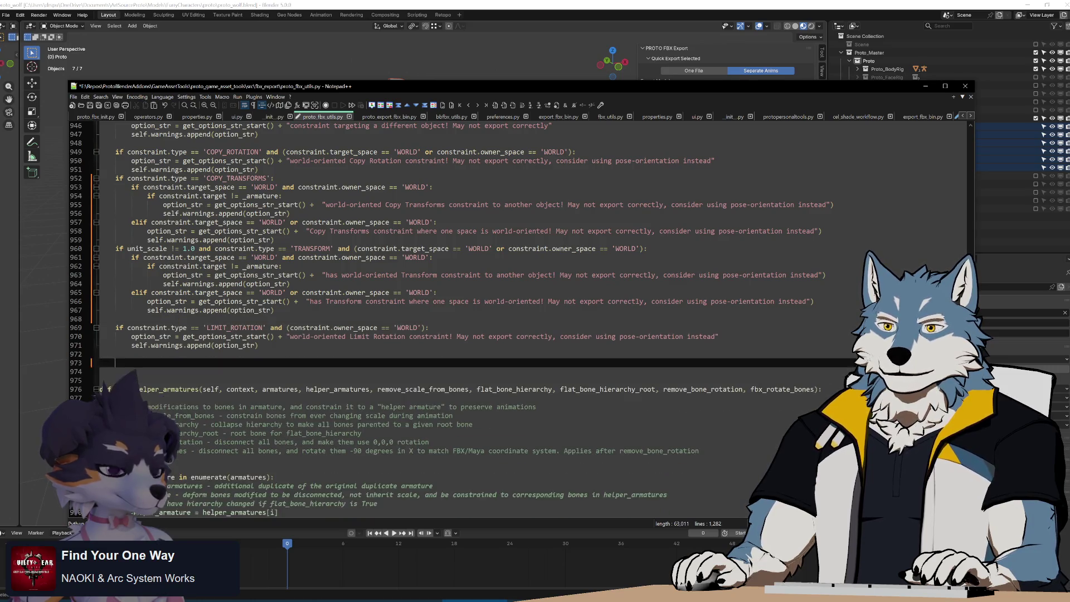
key(BackSpace)
key(BackSpace)
key(BackSpace)
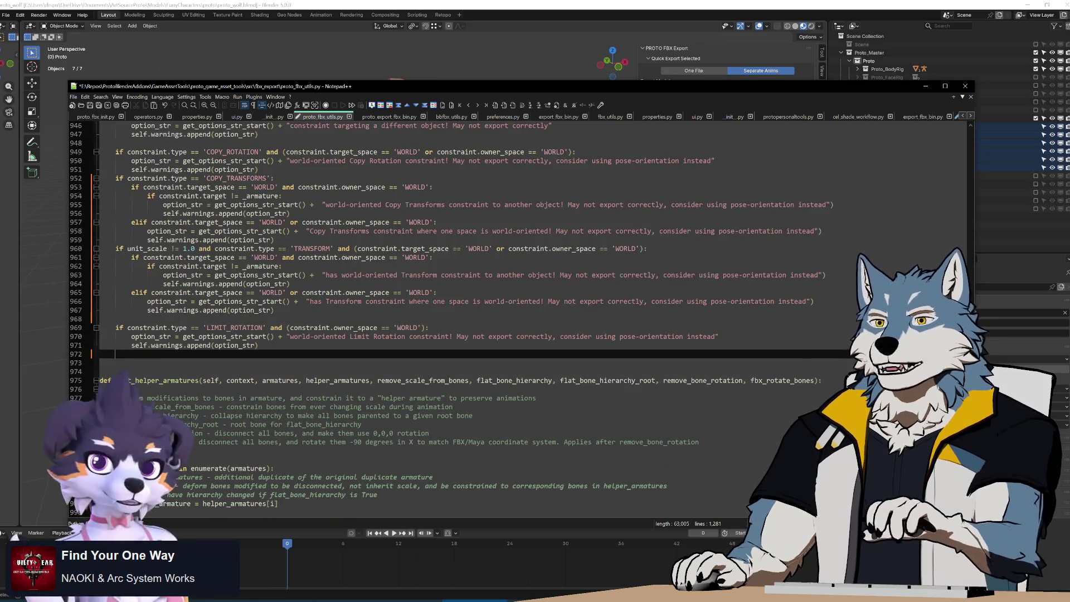
key(ctrl+s)
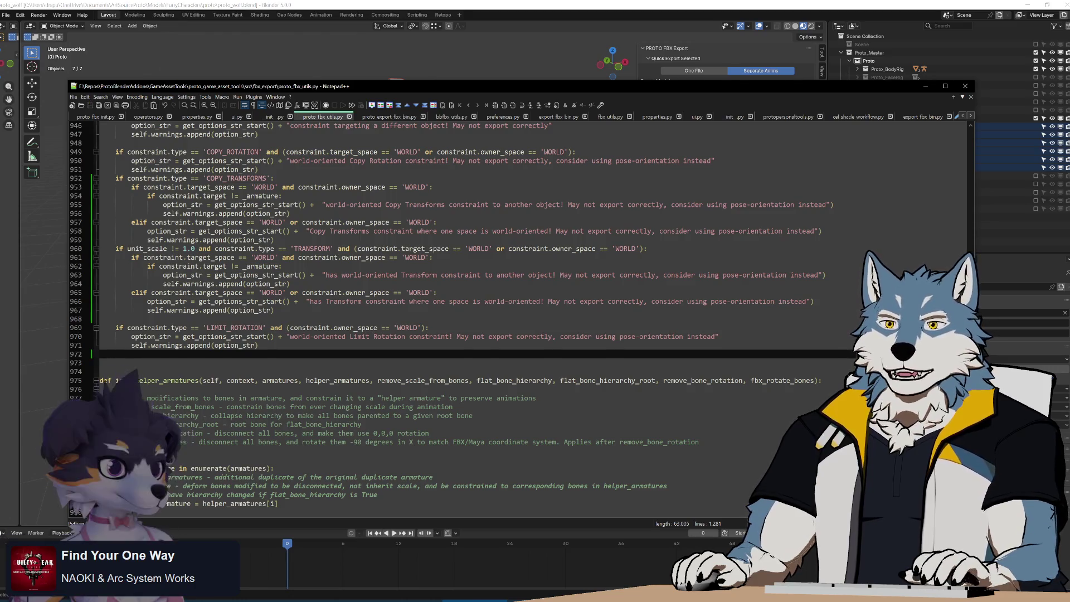
click(111, 318)
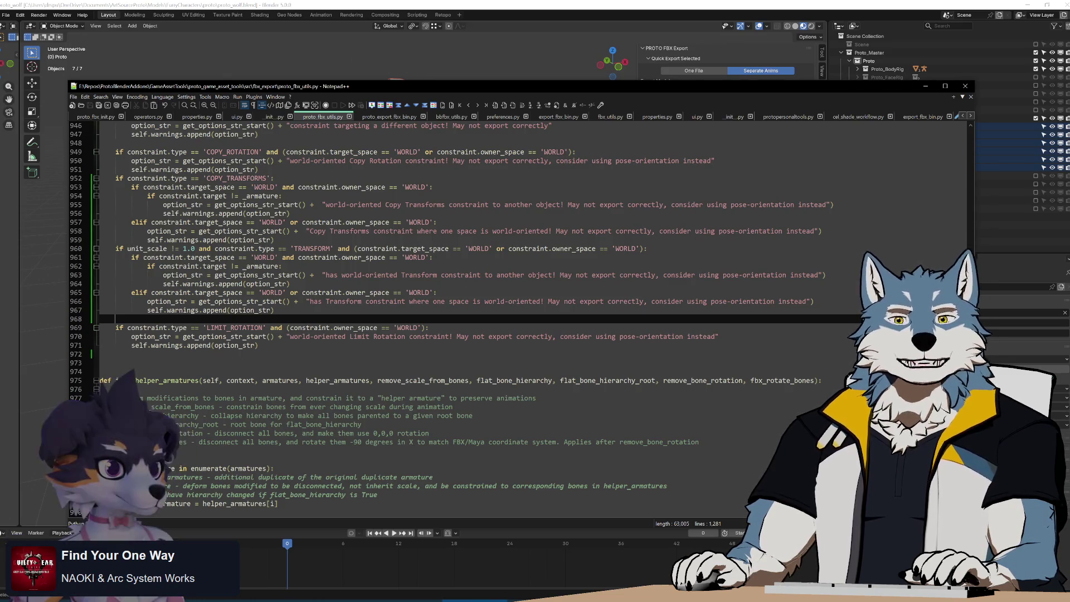
scroll(446, 312, up, 3)
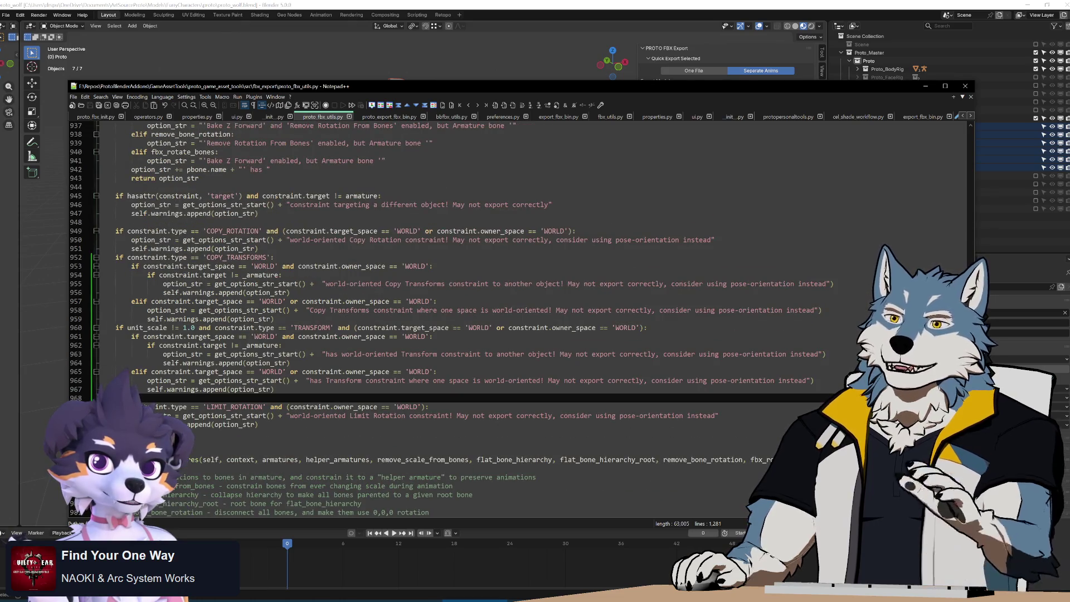
scroll(445, 312, up, 3)
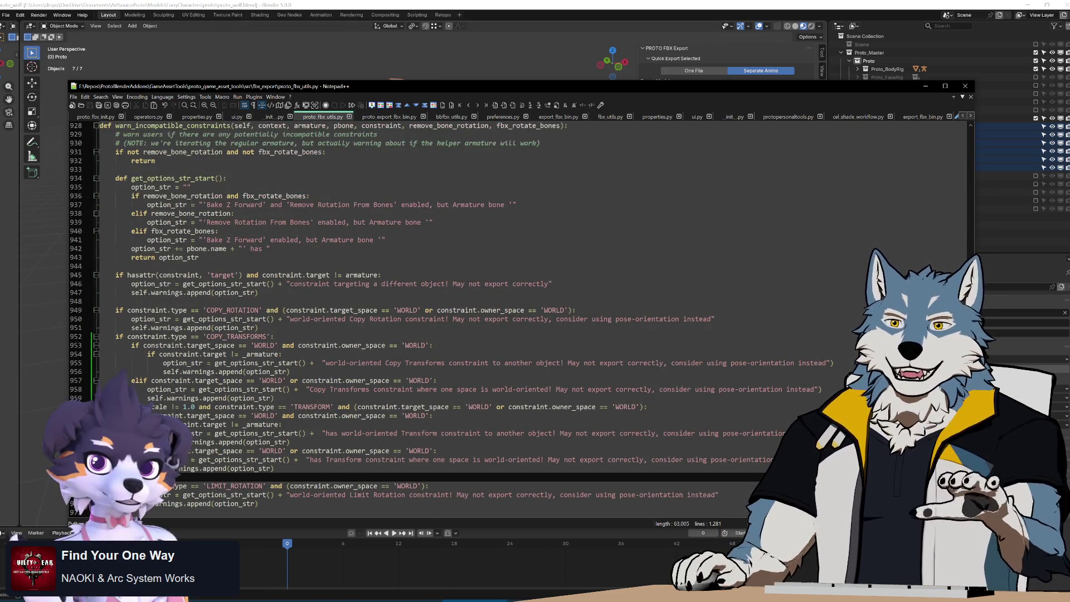
click(206, 284)
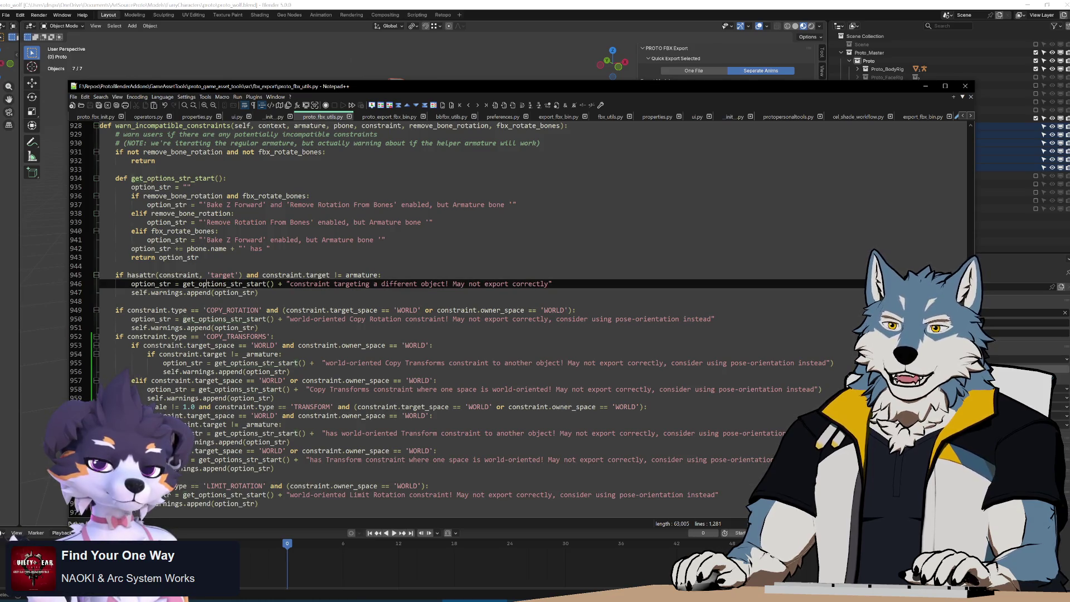
double_click(206, 283)
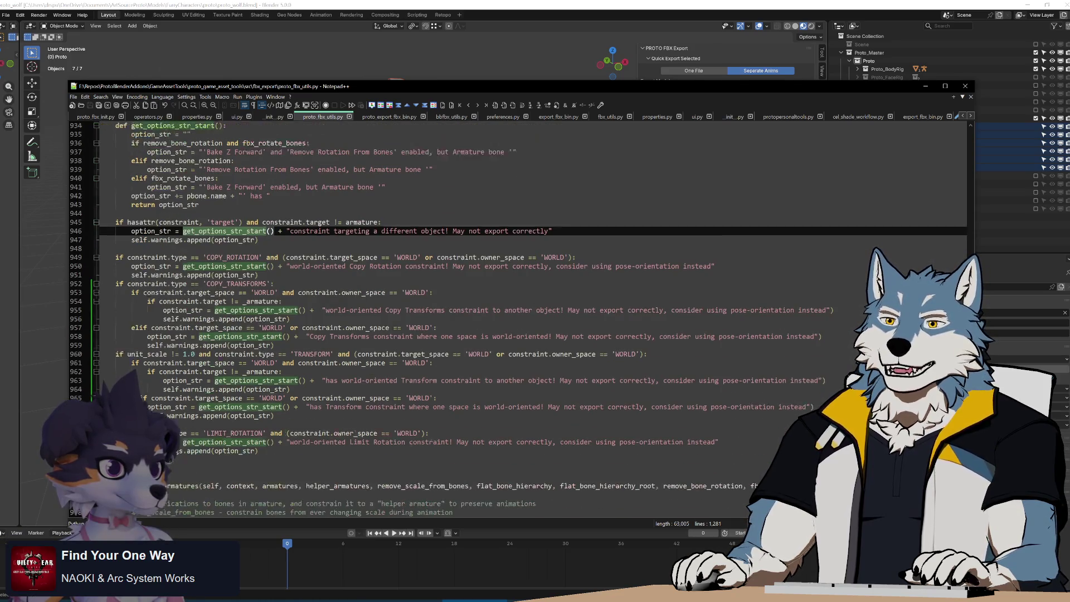
scroll(446, 312, down, 3)
mouse_move(321, 284)
mouse_down()
mouse_move(283, 274)
mouse_move(832, 283)
mouse_up()
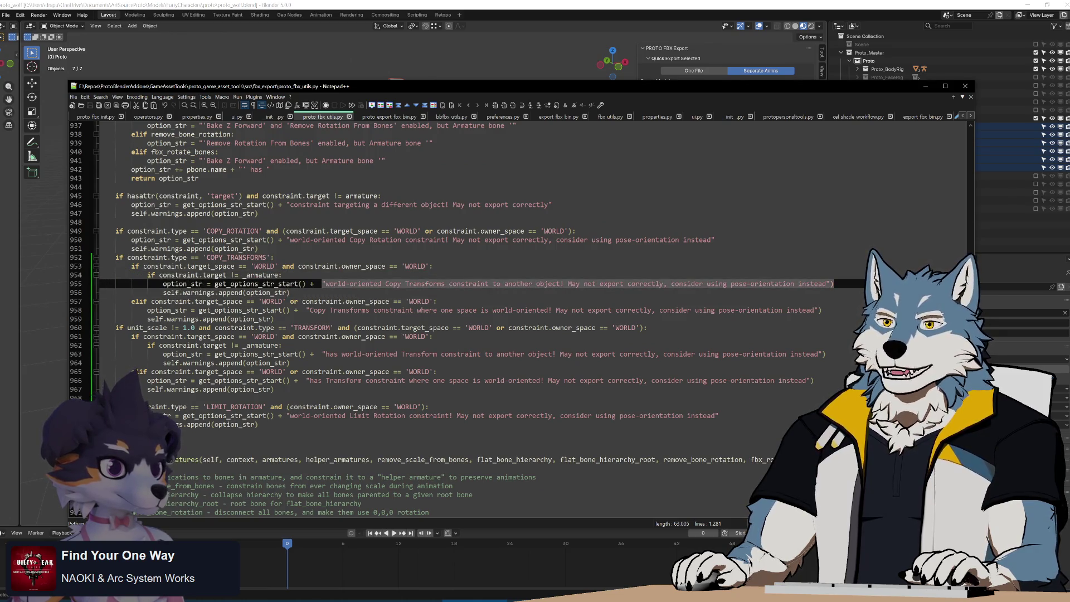
key(Down)
mouse_move(116, 221)
mouse_down()
mouse_move(257, 248)
mouse_move(262, 424)
mouse_up()
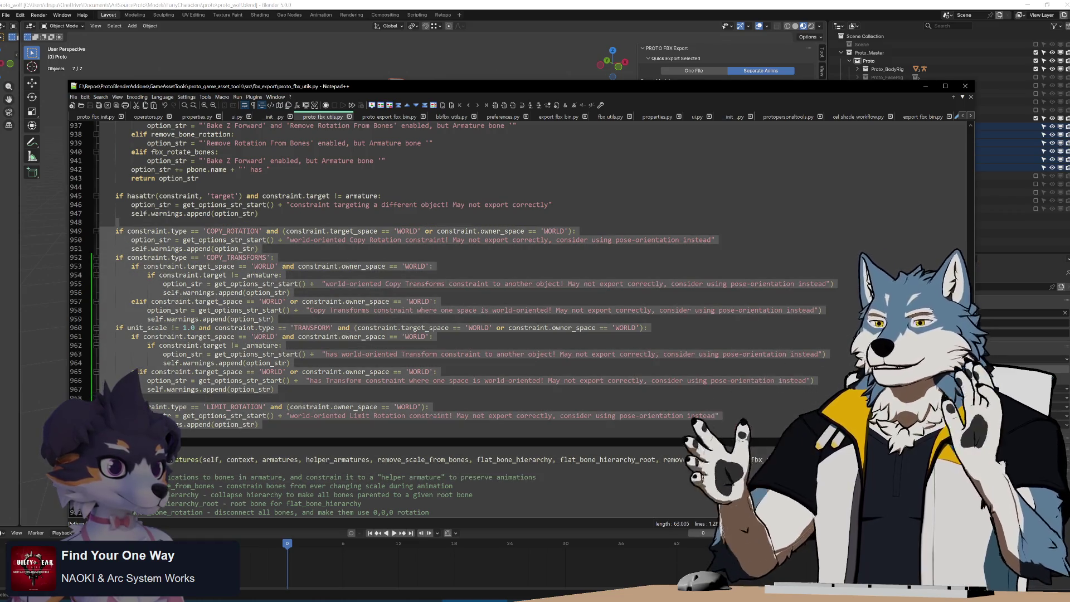
click(426, 328)
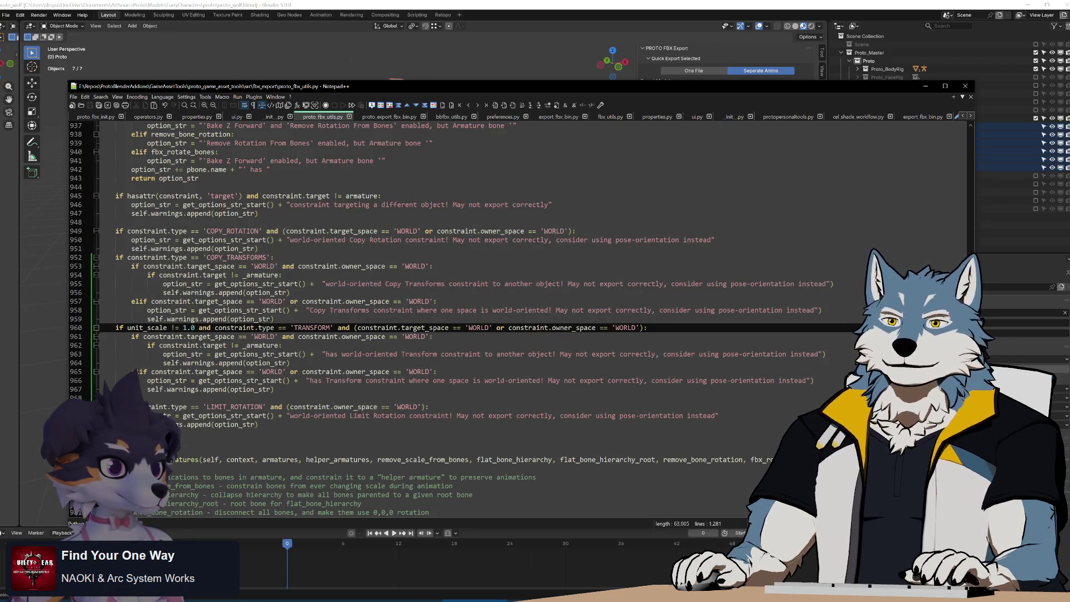
scroll(425, 327, up, 3)
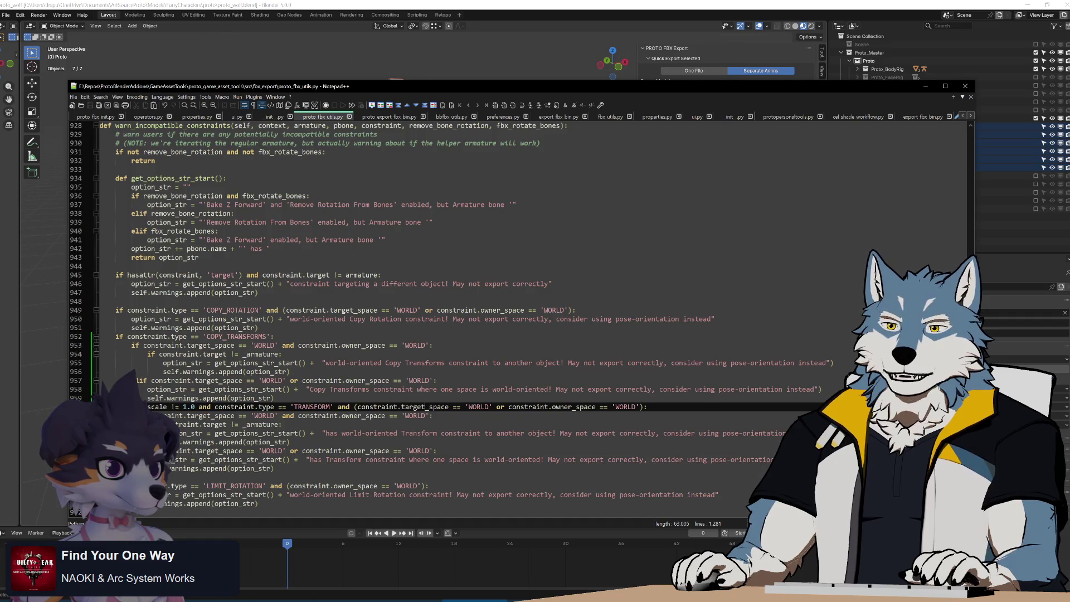
scroll(425, 327, down, 3)
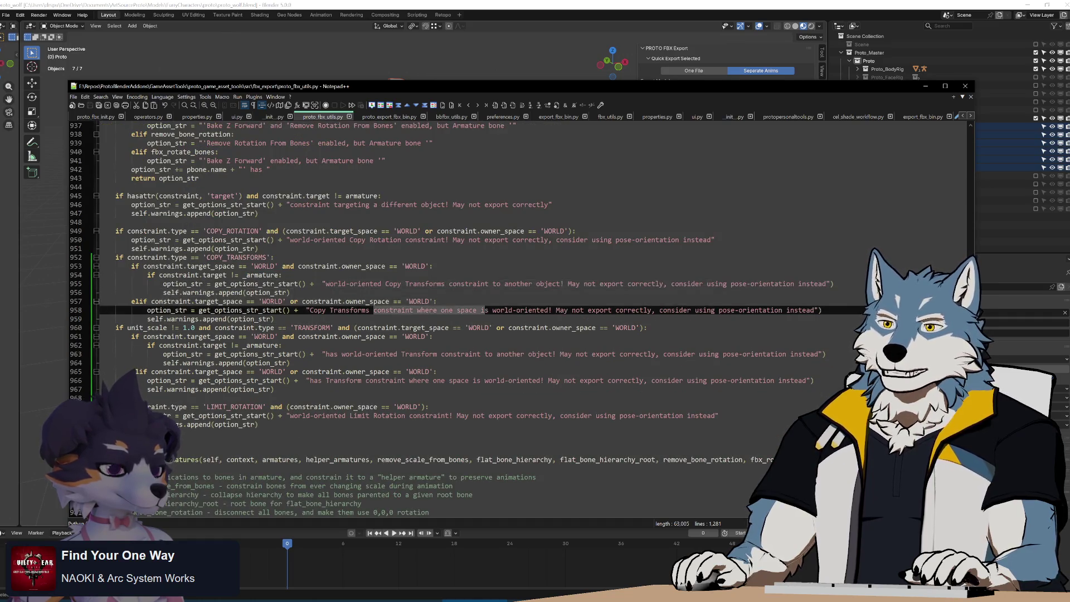
drag(373, 380, 432, 380)
click(273, 389)
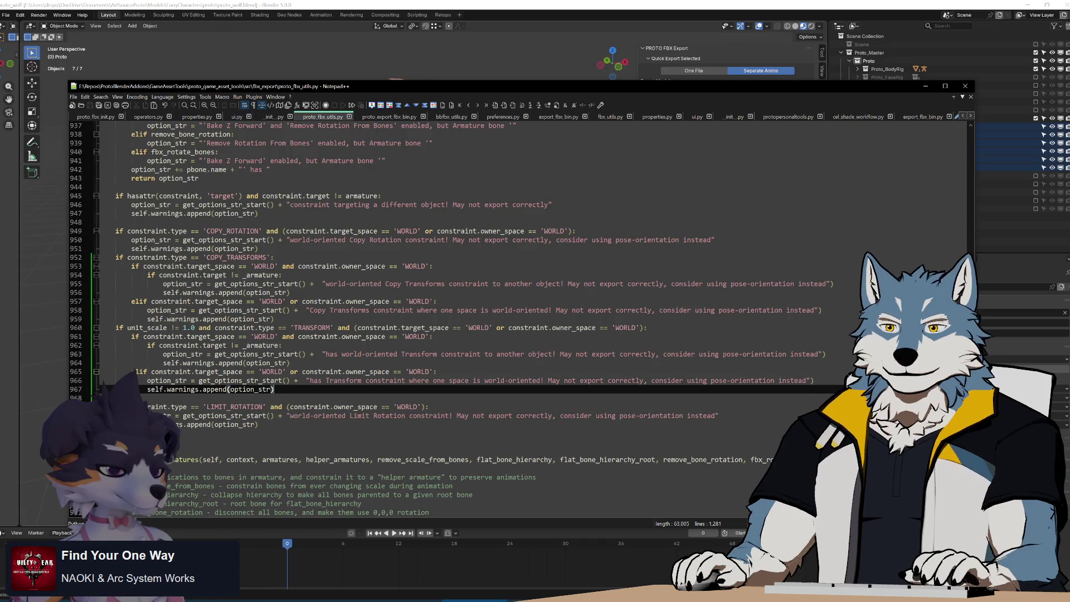
scroll(273, 388, up, 3)
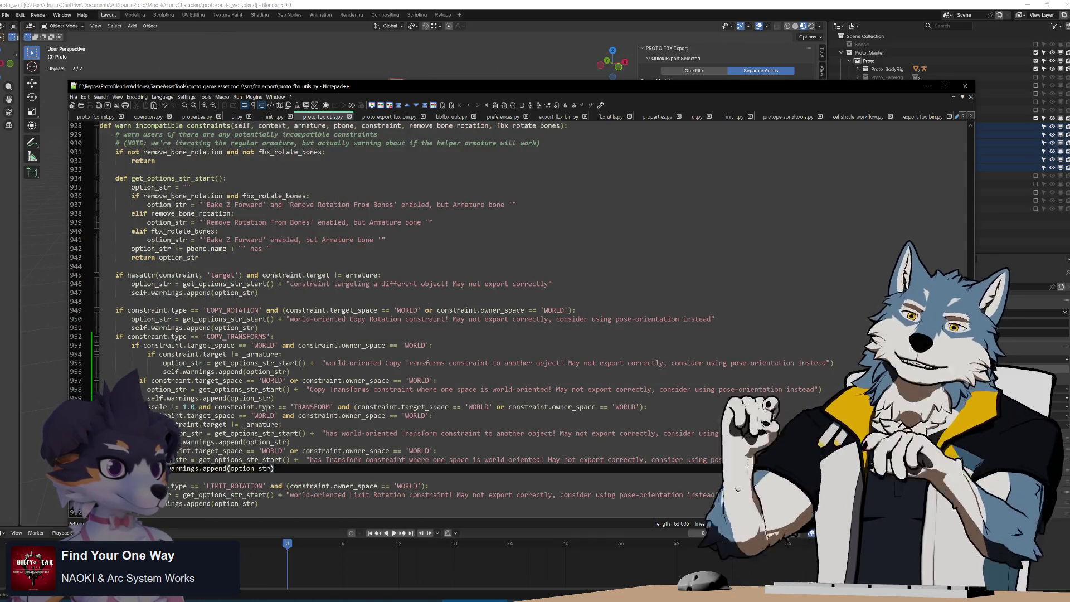
scroll(518, 320, up, 2)
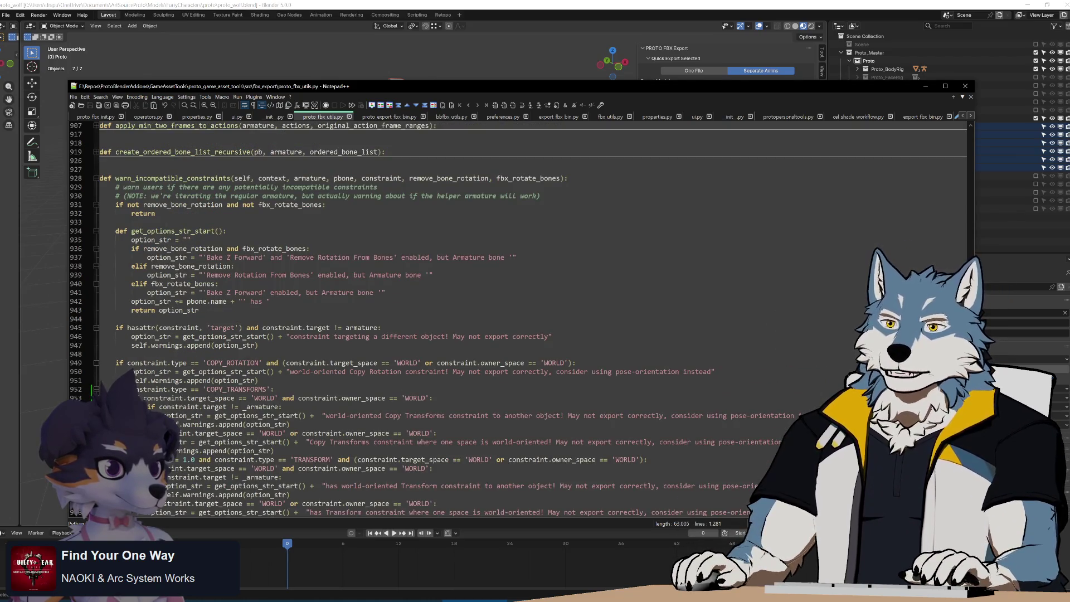
click(160, 328)
click(167, 354)
click(167, 319)
click(167, 353)
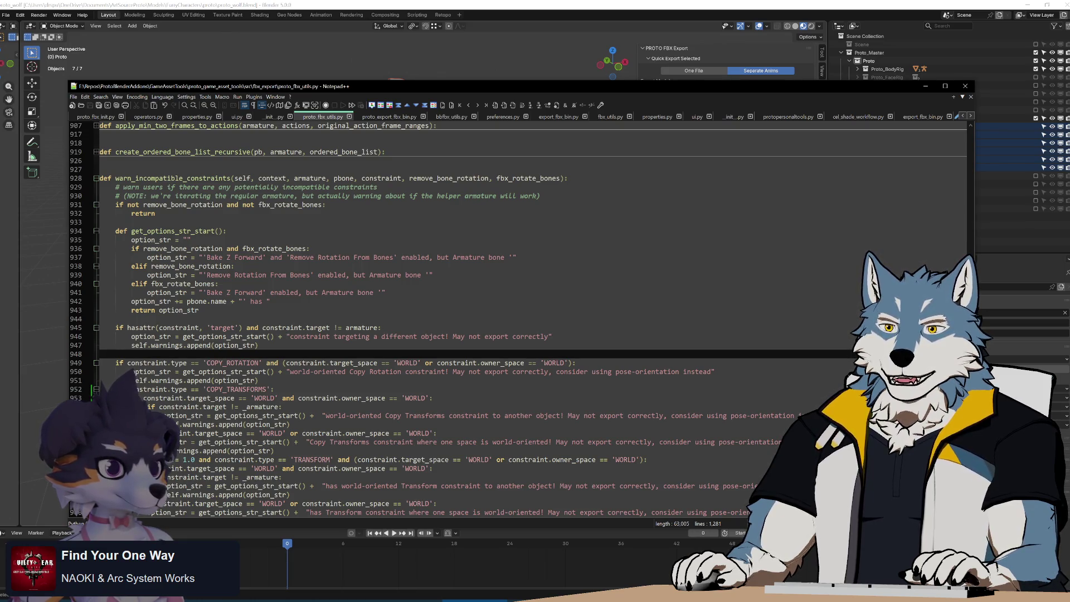
click(278, 328)
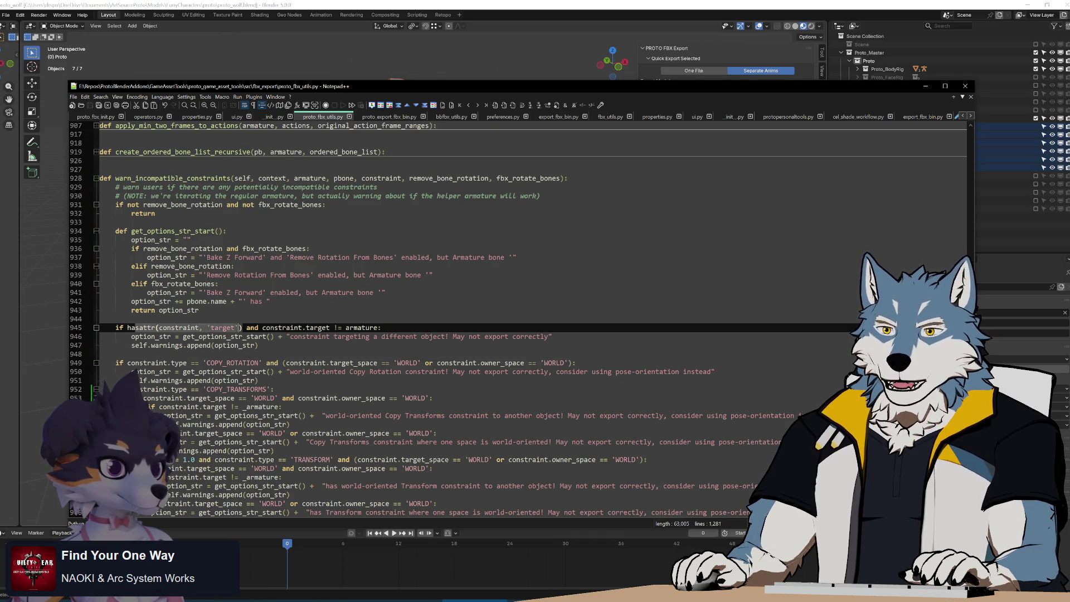
click(258, 345)
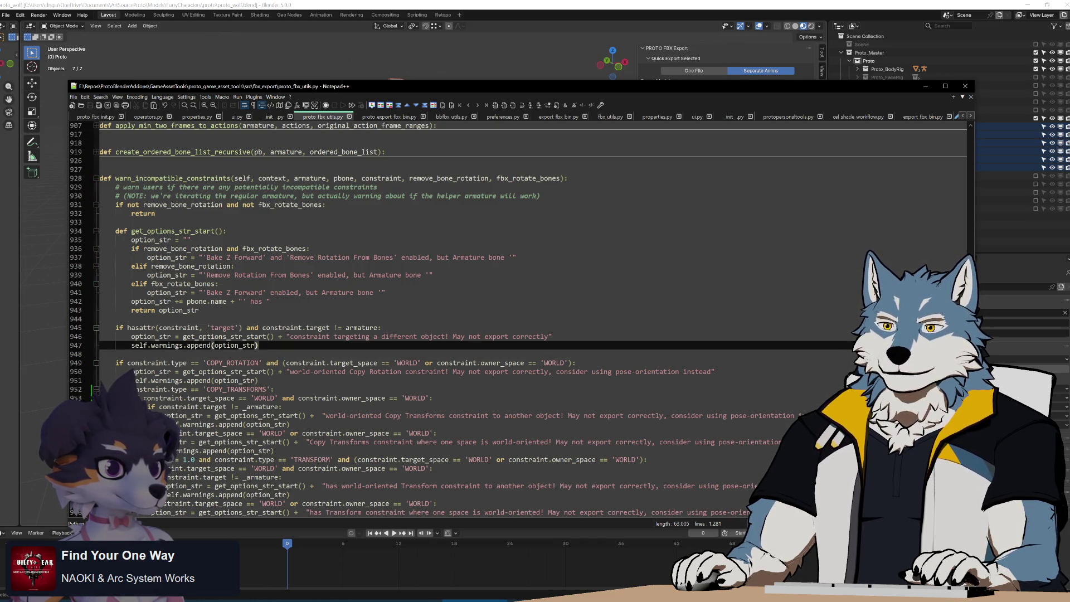
scroll(518, 317, down, 4)
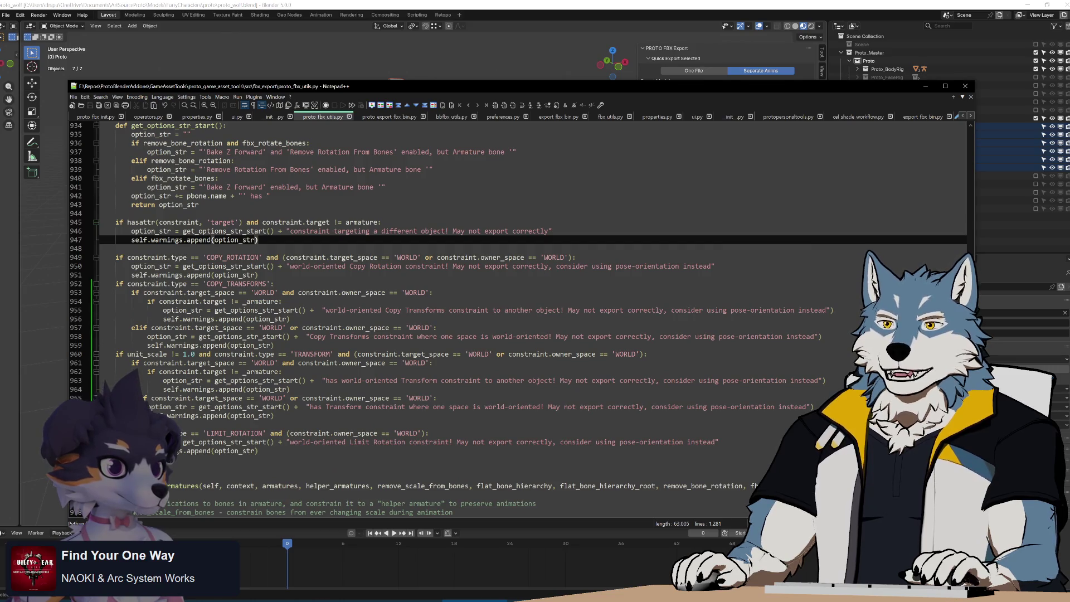
drag(115, 222, 116, 248)
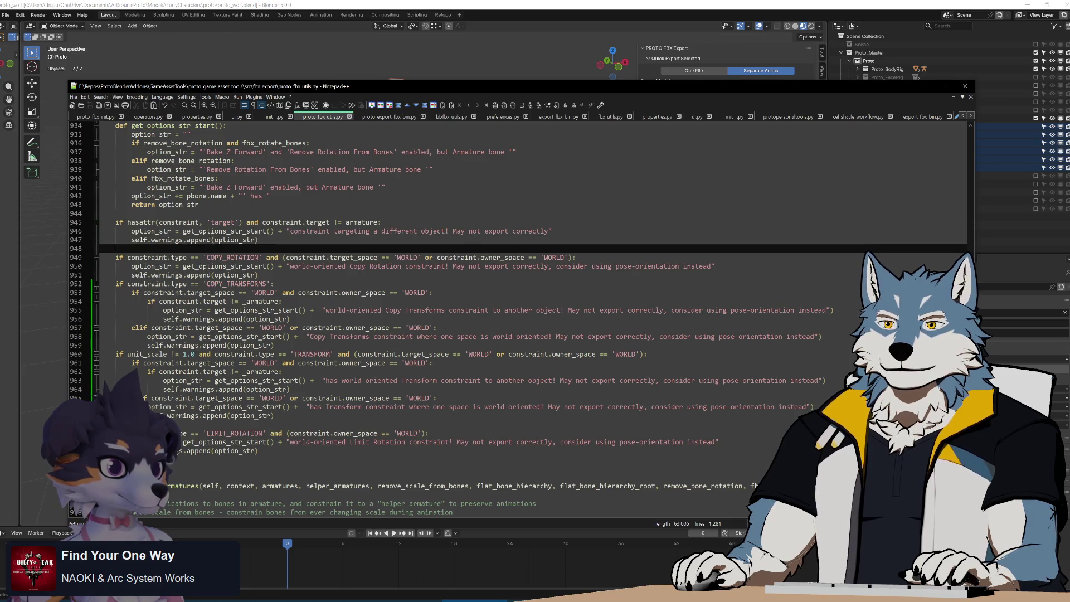
click(258, 275)
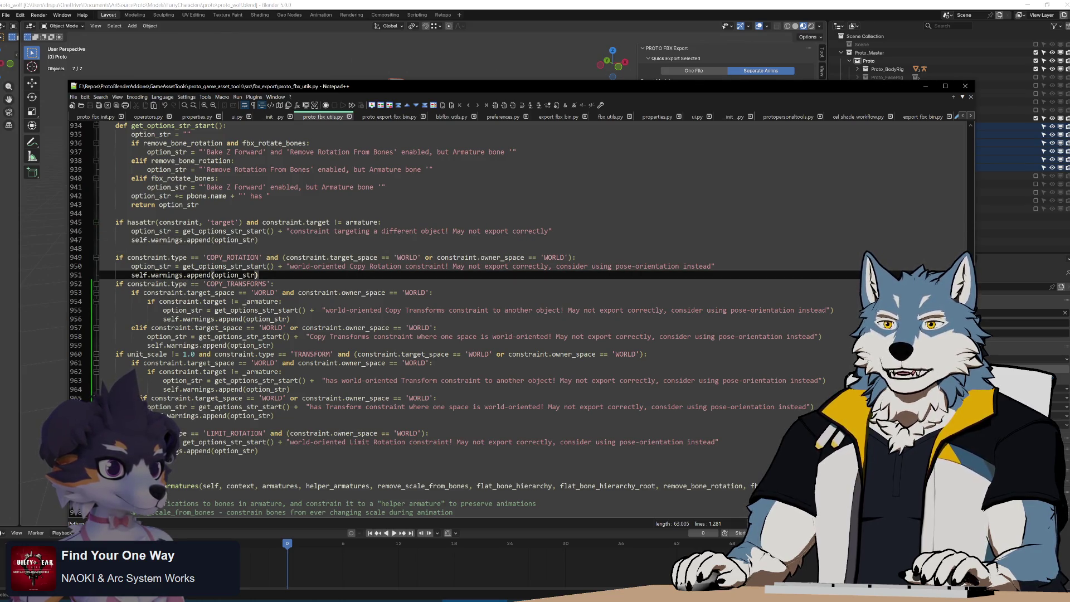
click(288, 266)
click(258, 275)
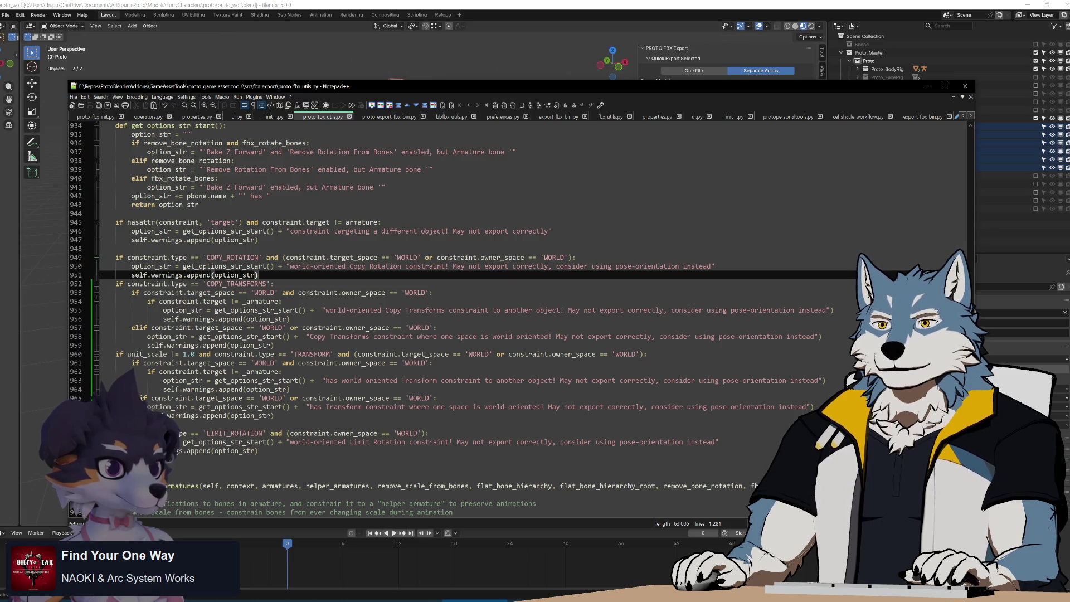
mouse_move(131, 292)
mouse_down()
mouse_move(334, 337)
mouse_move(274, 345)
mouse_up()
click(580, 257)
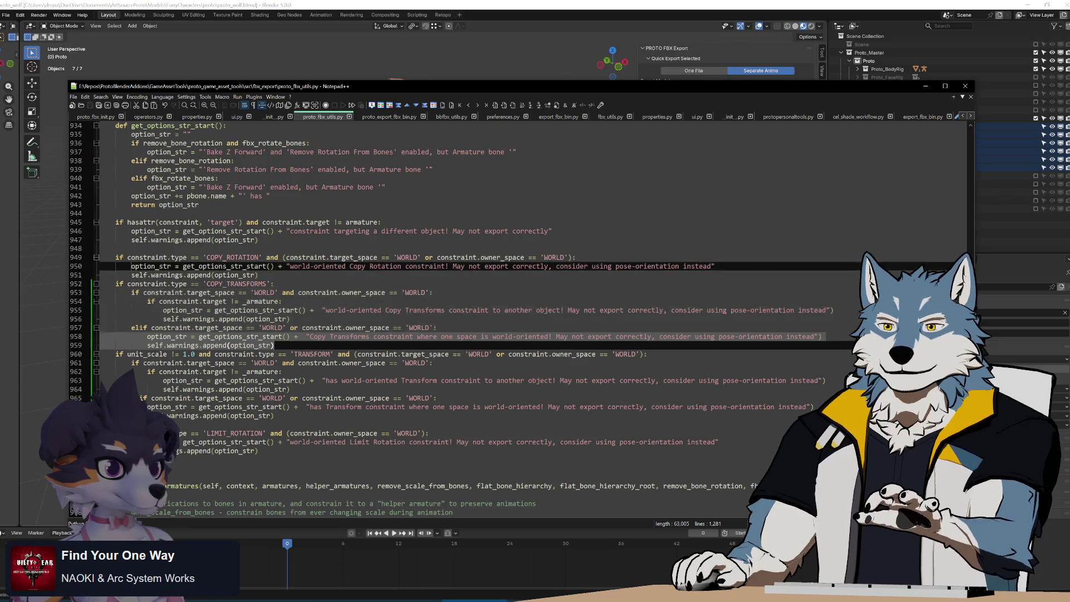
Paste the Copy Transforms checks under COPY_ROTATION and change both pasted messages to 'Copy Rotation'.
key(Return)
key(ctrl+v)
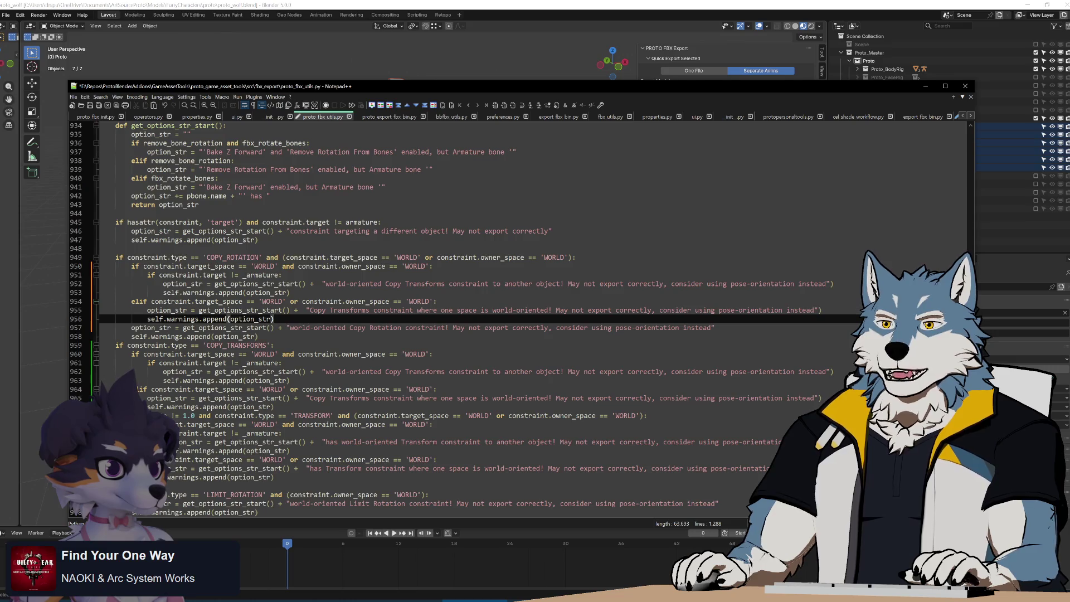
drag(350, 328, 401, 327)
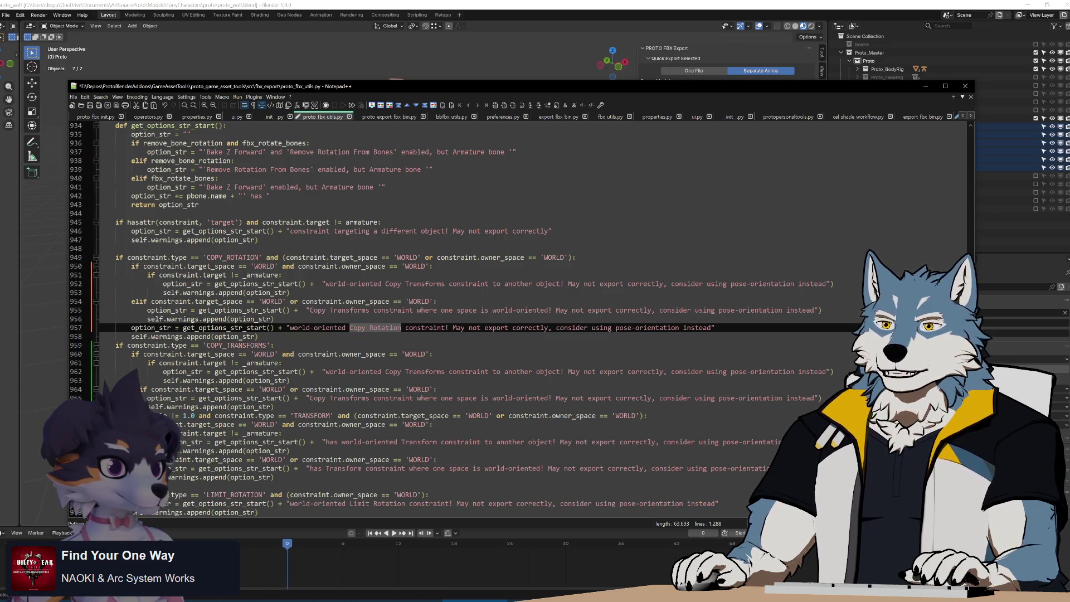
key(ctrl+c)
drag(384, 284, 444, 283)
key(ctrl+v)
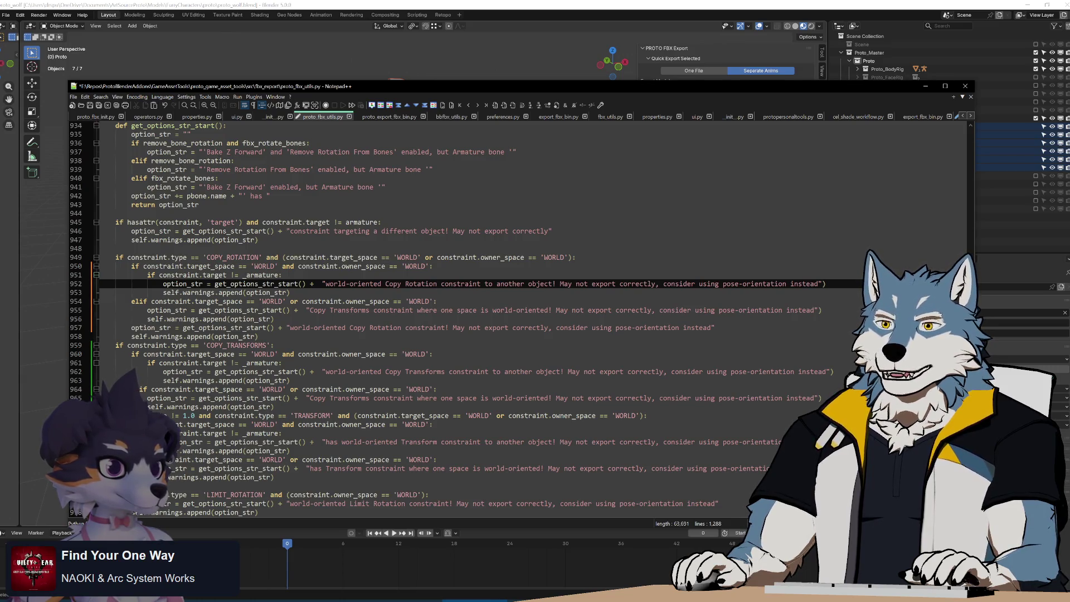
drag(310, 310, 376, 310)
key(ctrl+v)
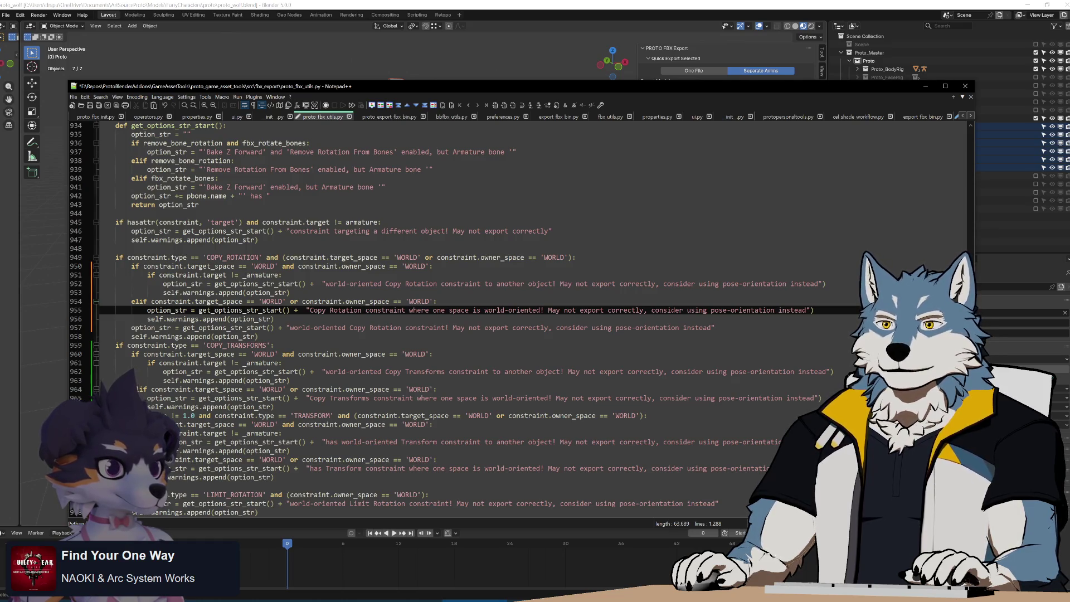
Delete the world-space condition from the COPY_ROTATION check line.
click(258, 335)
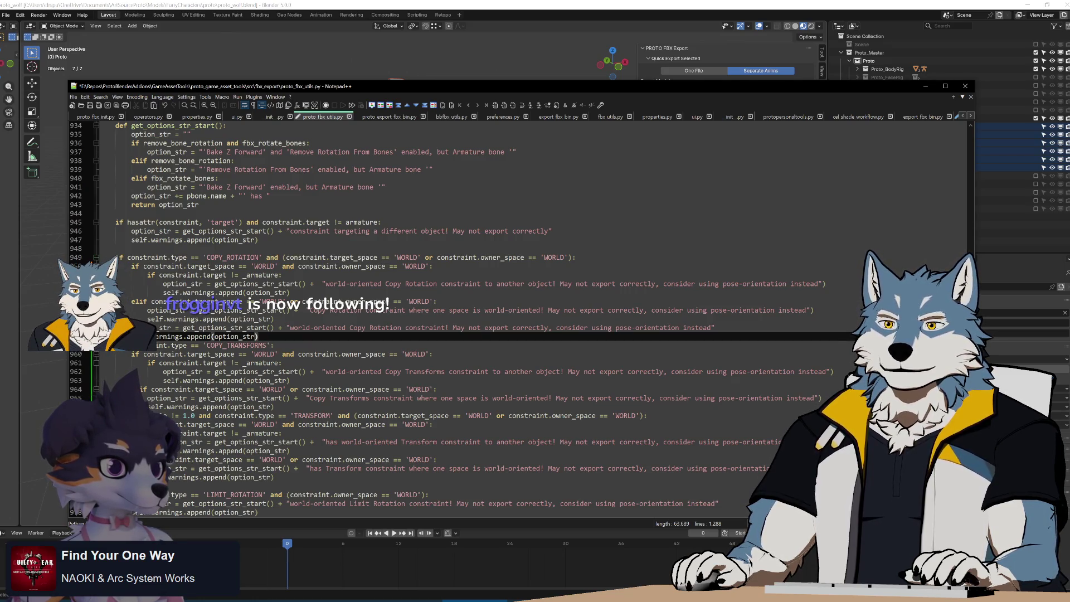
click(572, 257)
key(Delete)
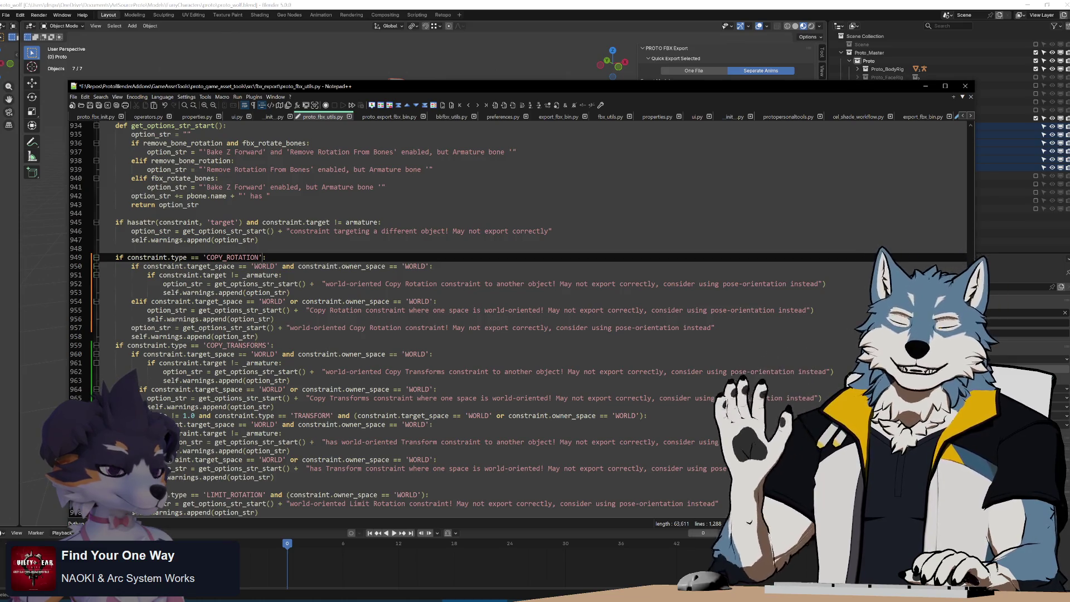
Inspect the leftover Copy Rotation warning and the pasted warning lines around 952–953.
click(437, 327)
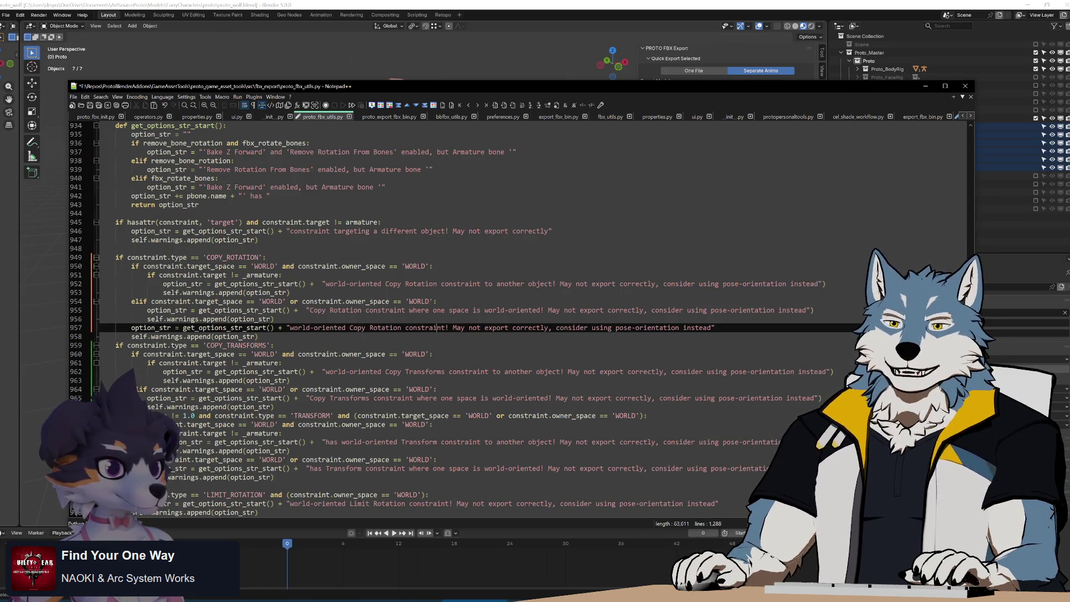
mouse_move(341, 354)
mouse_down()
mouse_move(338, 258)
mouse_move(341, 354)
mouse_up()
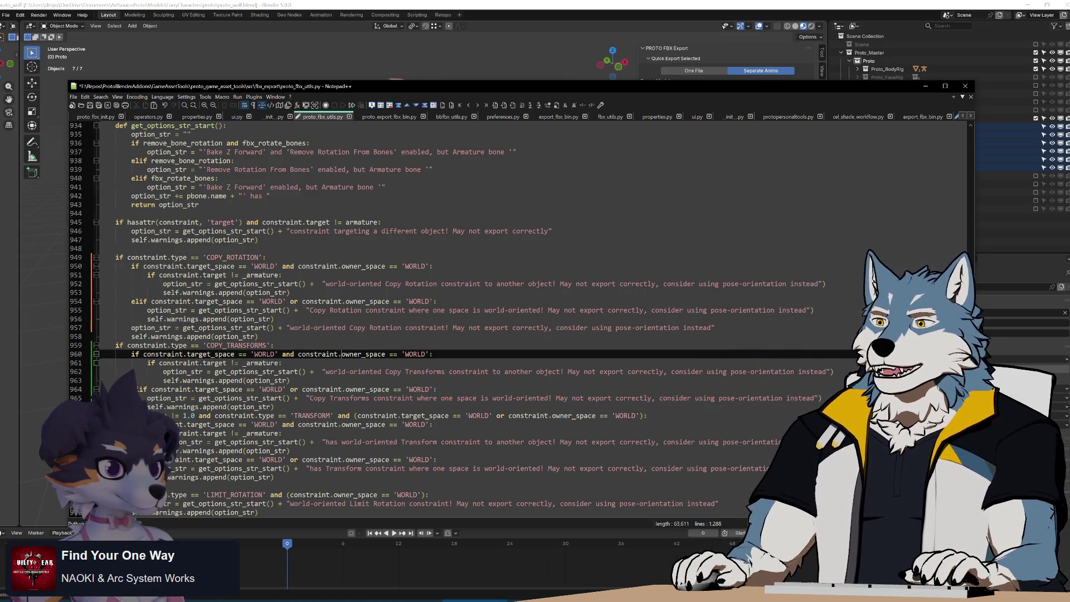
click(170, 275)
click(170, 301)
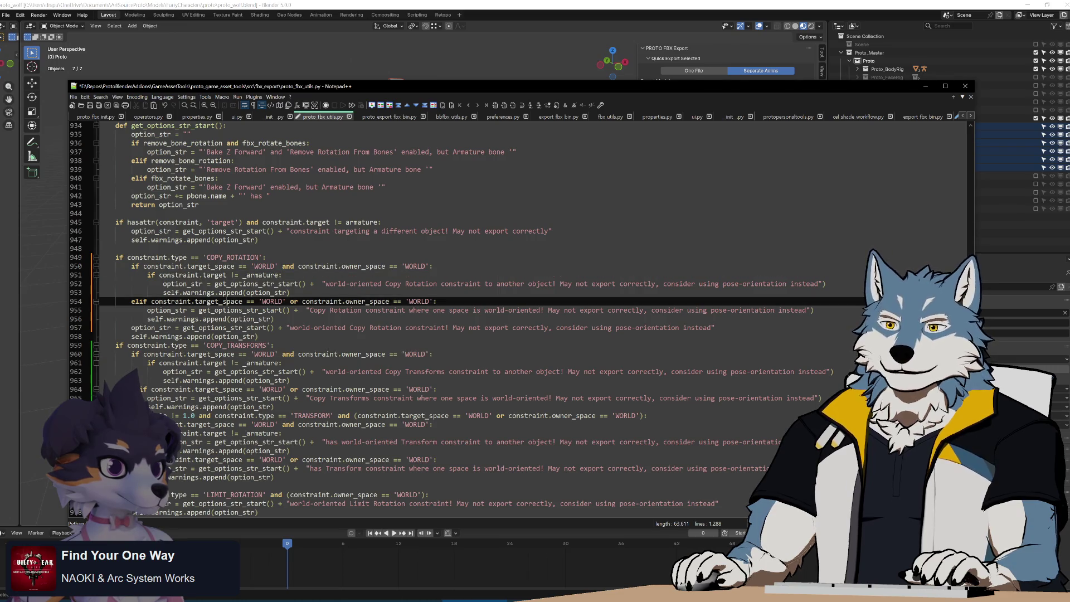
click(170, 284)
click(345, 310)
click(289, 293)
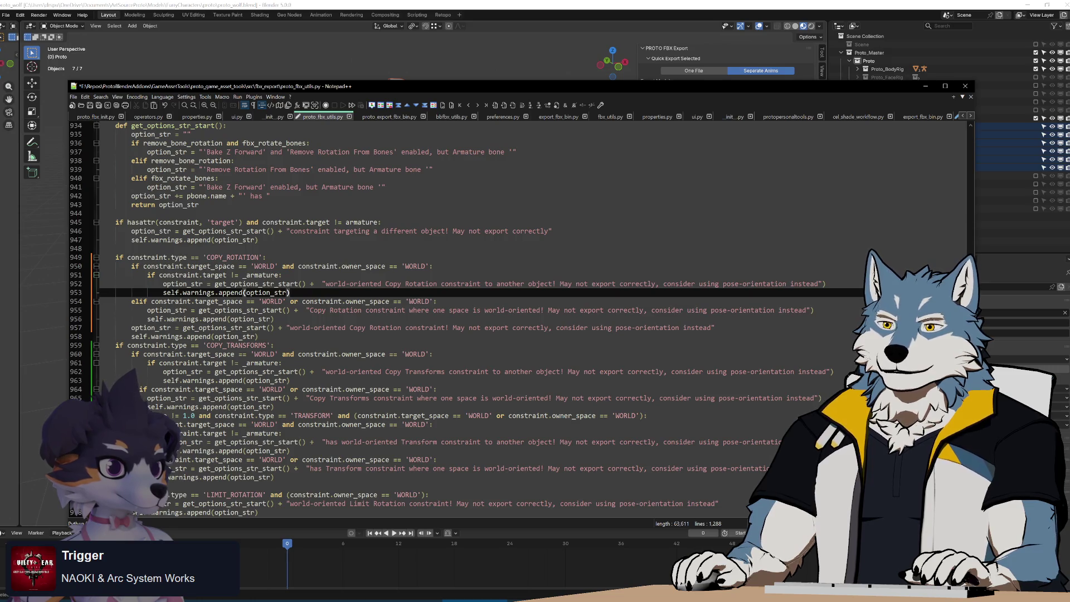
Remove the doubled spaces in the six warning messages, including lines 952, 962, 965, 968 and 970.
click(315, 284)
key(BackSpace)
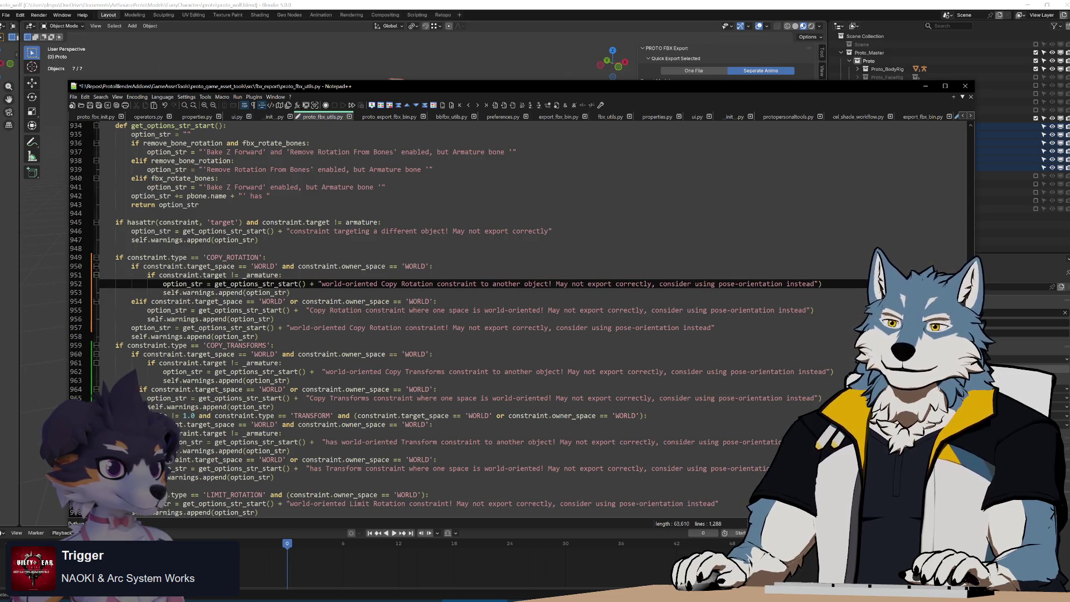
click(323, 371)
key(BackSpace)
click(306, 397)
key(BackSpace)
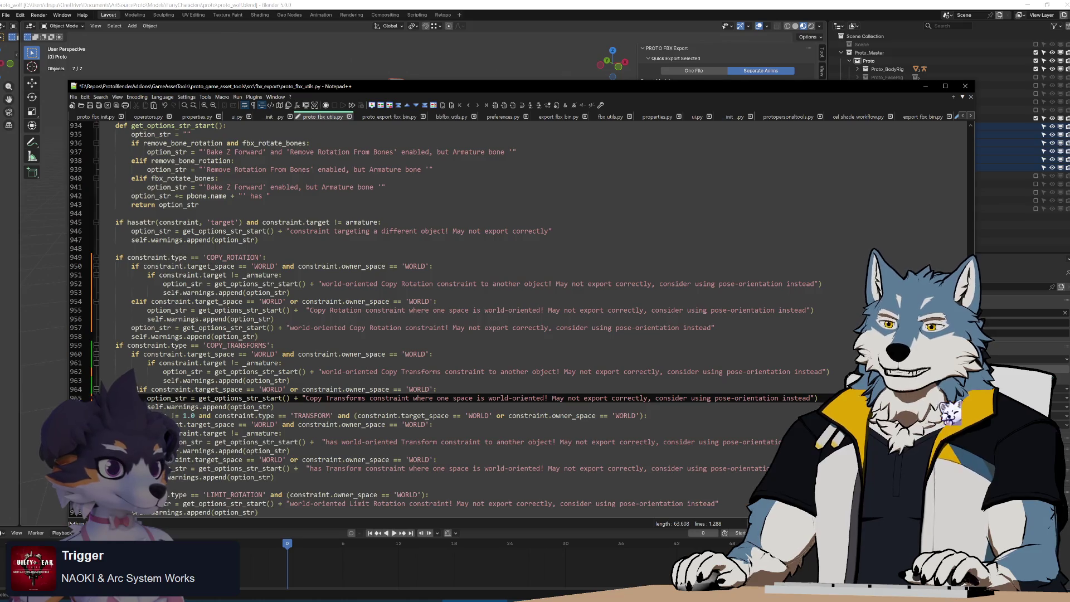
click(322, 441)
key(BackSpace)
click(305, 468)
key(BackSpace)
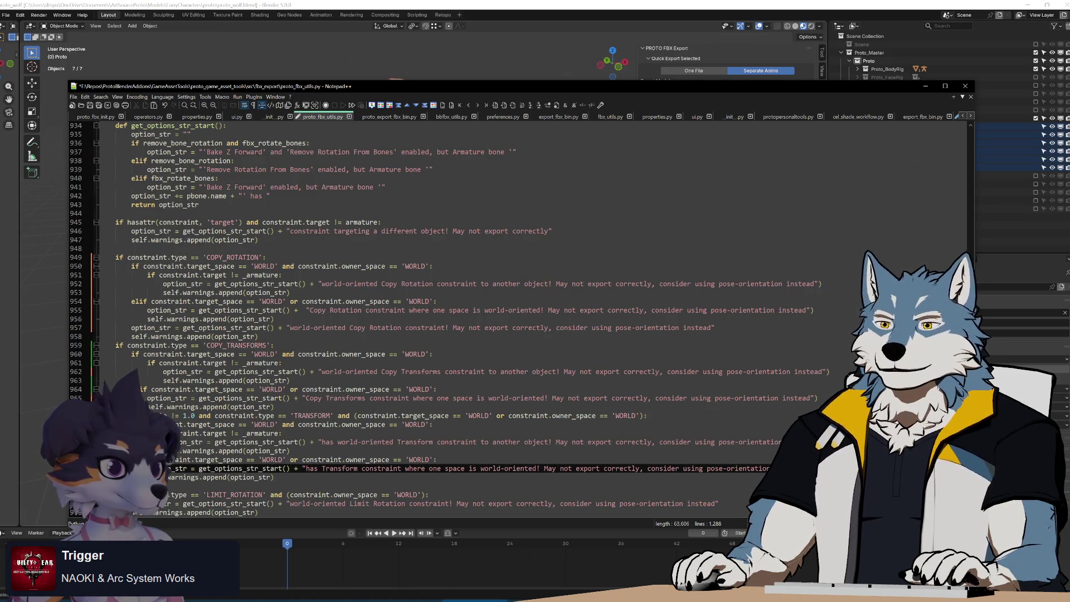
click(302, 310)
key(BackSpace)
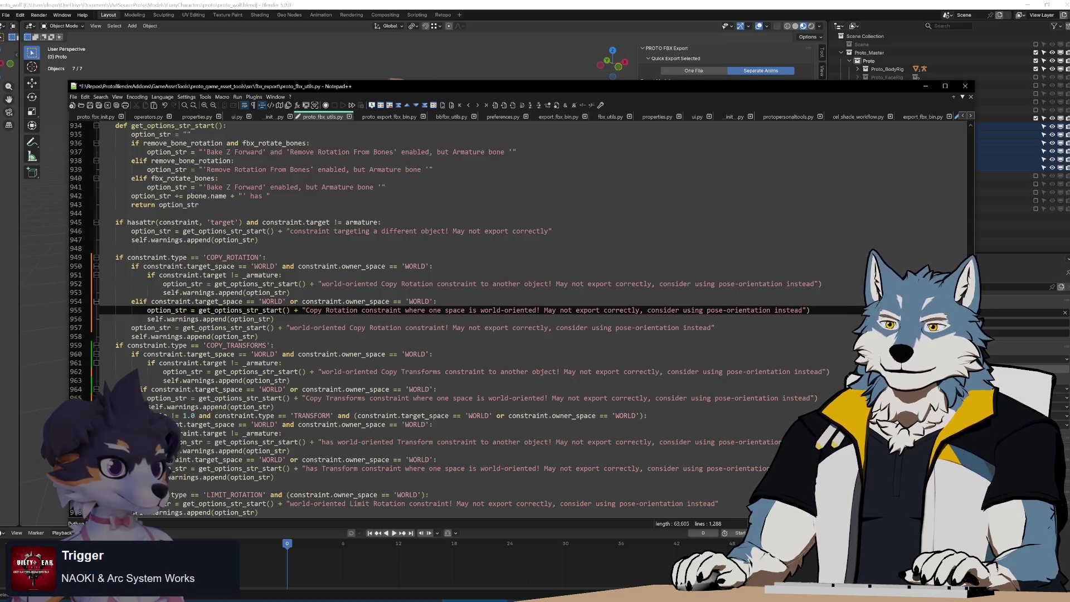
Select the edited constraint warning block ending at line 974 to review it.
double_click(385, 327)
click(274, 344)
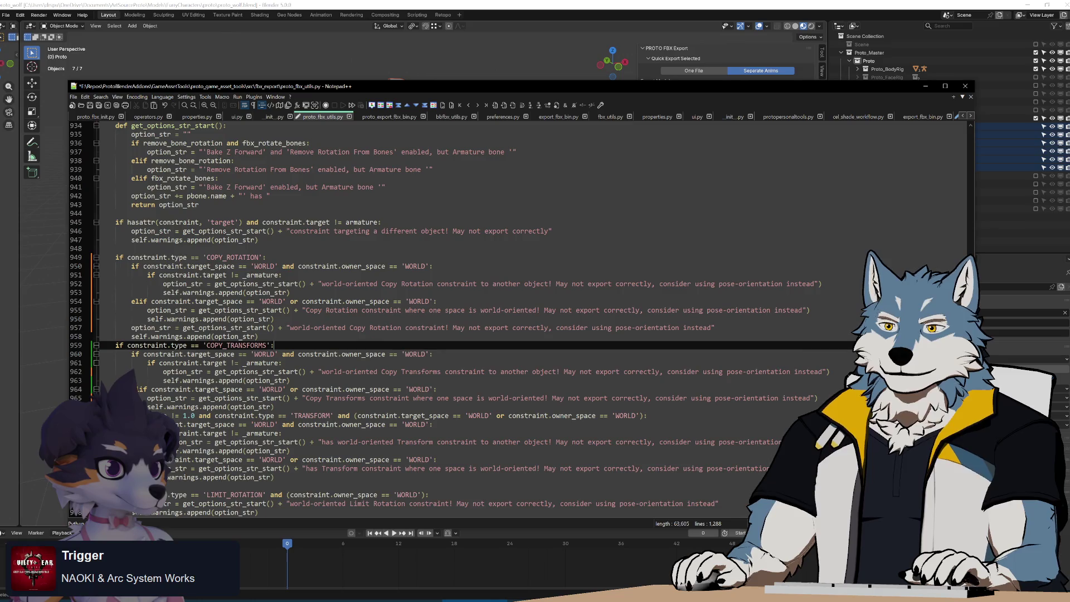
scroll(501, 306, down, 4)
drag(129, 160, 115, 380)
key(shift+Left)
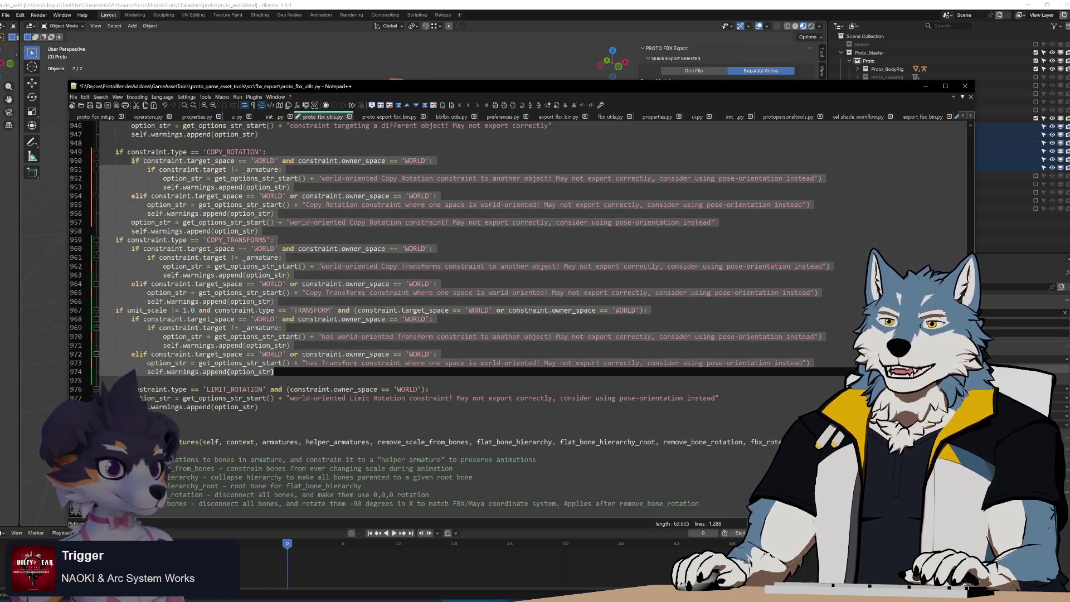
Review the constraint warning block on lines 950–974 and save proto_fbx_utils.py.
click(432, 249)
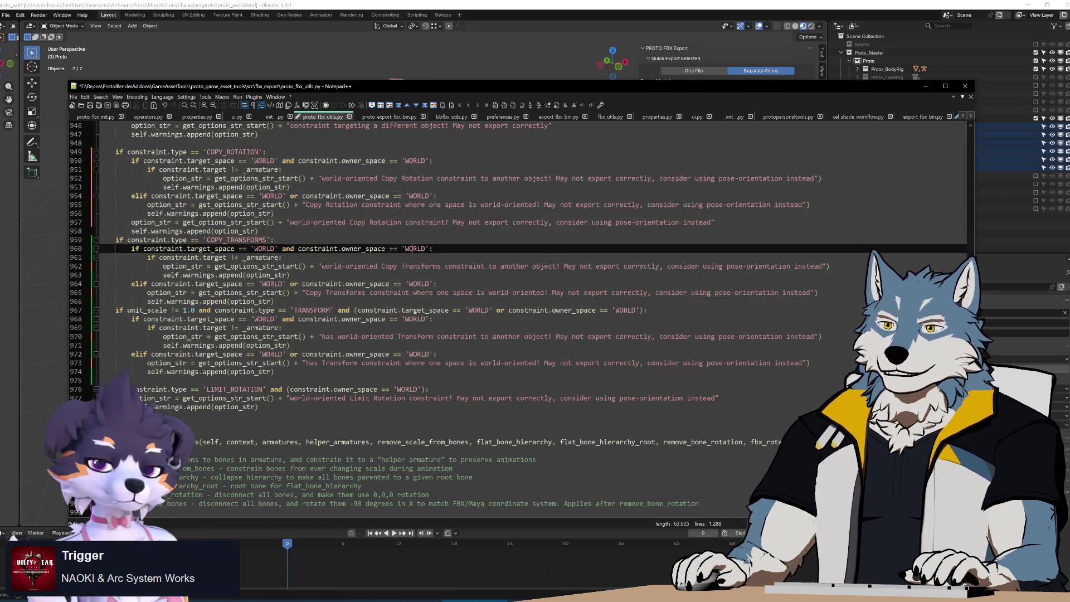
scroll(501, 312, up, 3)
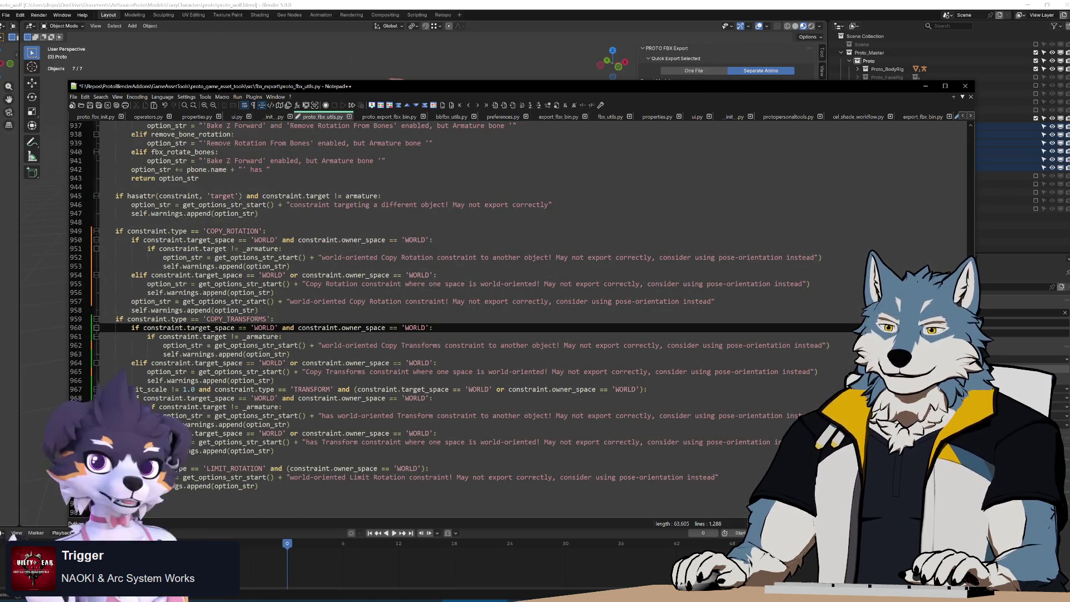
drag(131, 240, 274, 451)
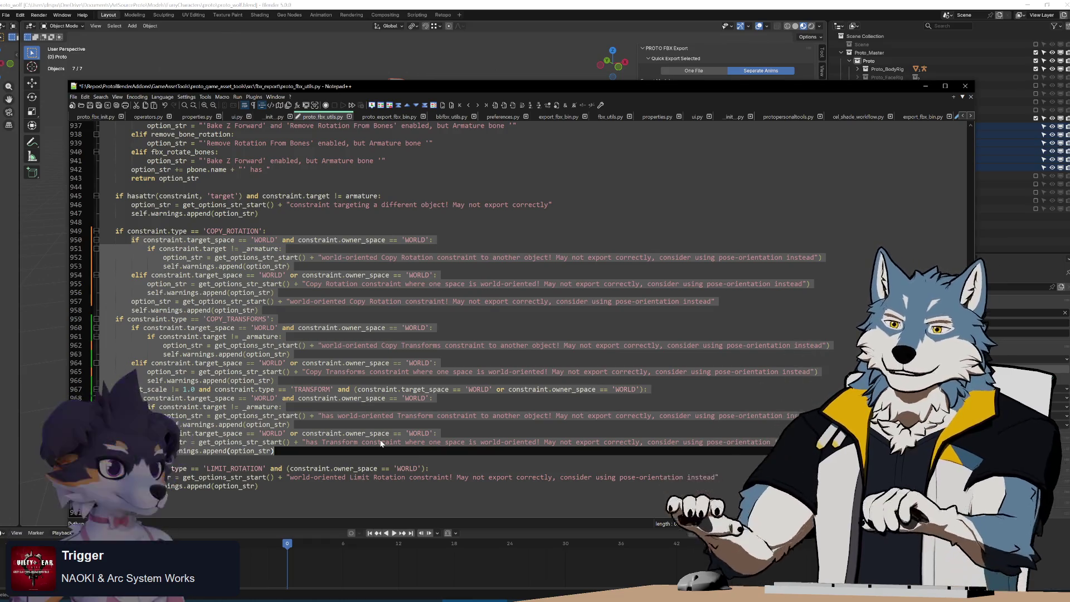
key(Up)
key(Up)
key(Up)
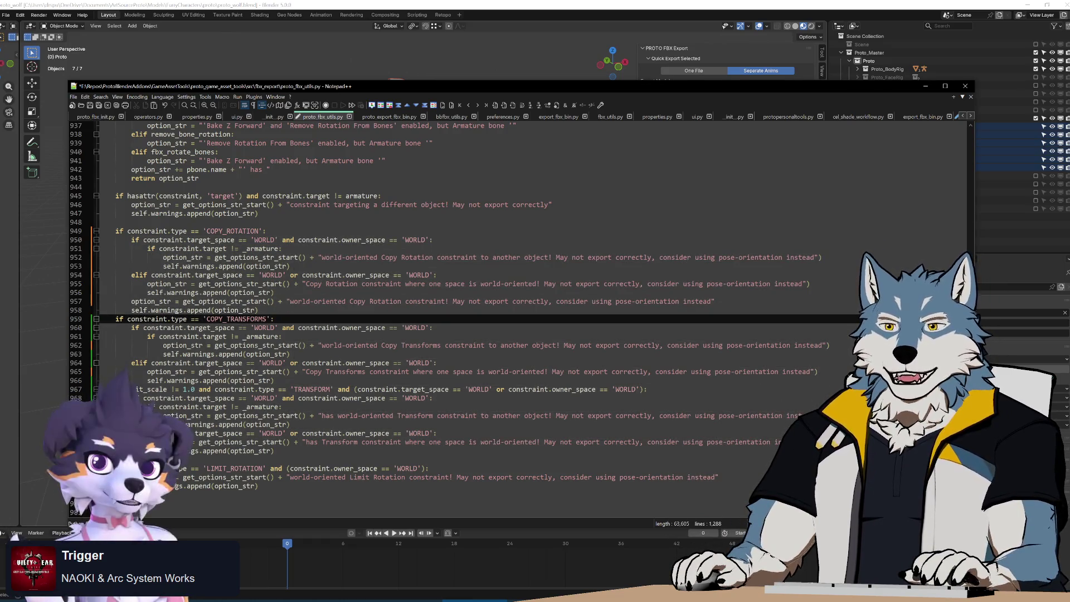
click(258, 486)
scroll(451, 319, down, 2)
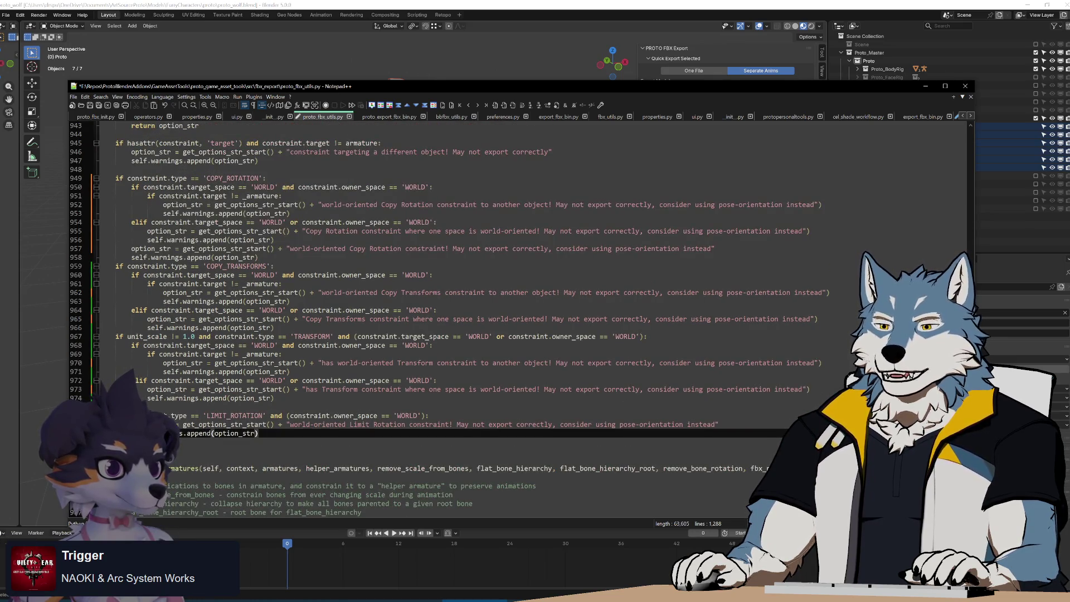
key(ctrl+s)
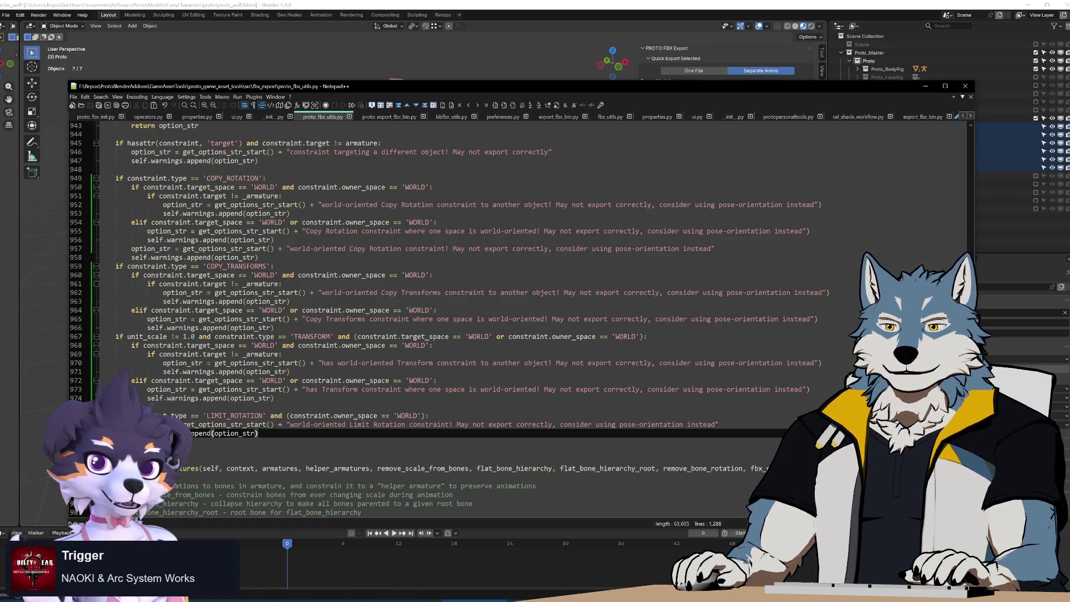
Run Build.bat from the GameAssetTools folder to package the add-on.
scroll(451, 319, up, 2)
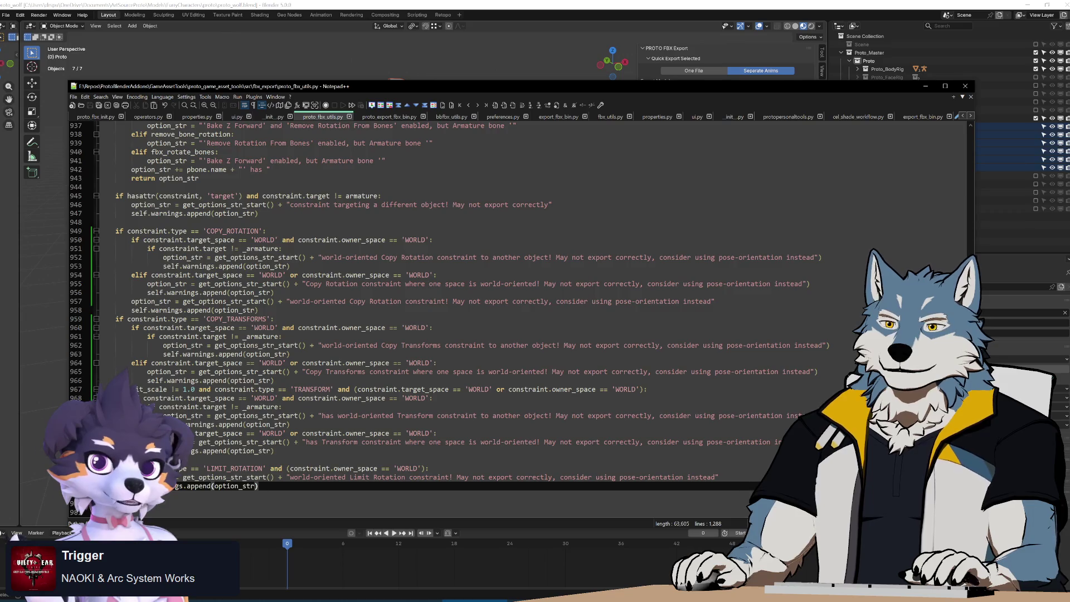
click(133, 598)
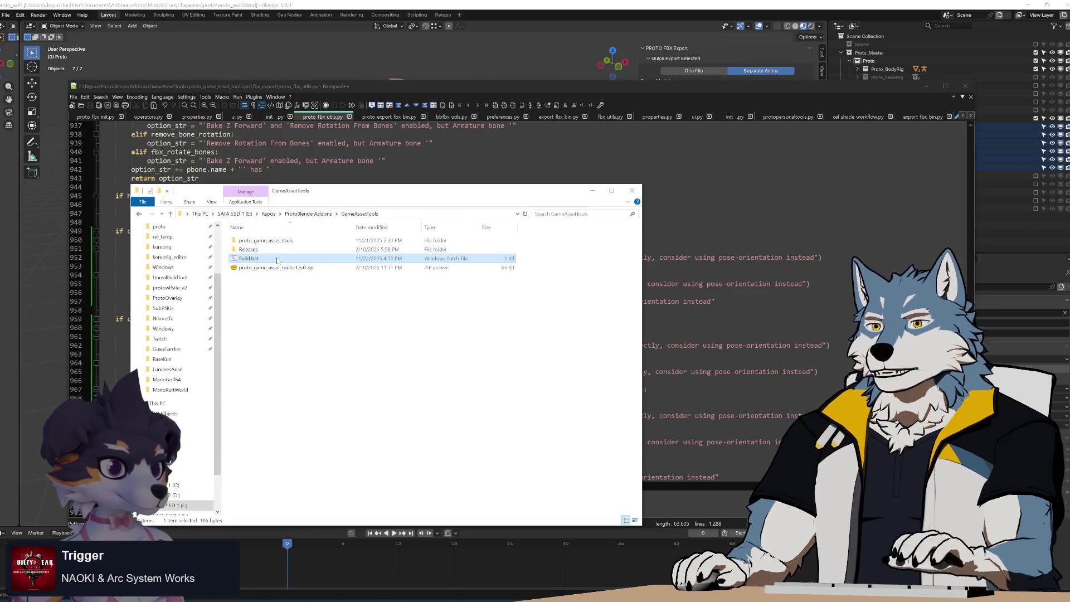
double_click(277, 261)
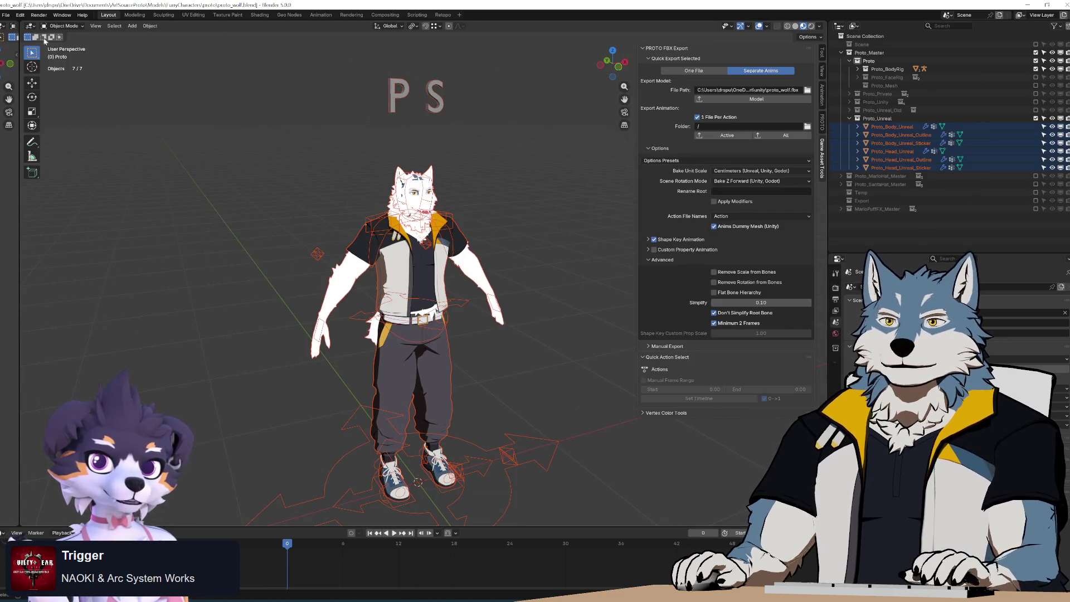
Install the rebuilt zip from GameAssetTools via Add-ons > Install from Disk, then return to proto_fbx_utils.py.
click(20, 15)
click(31, 132)
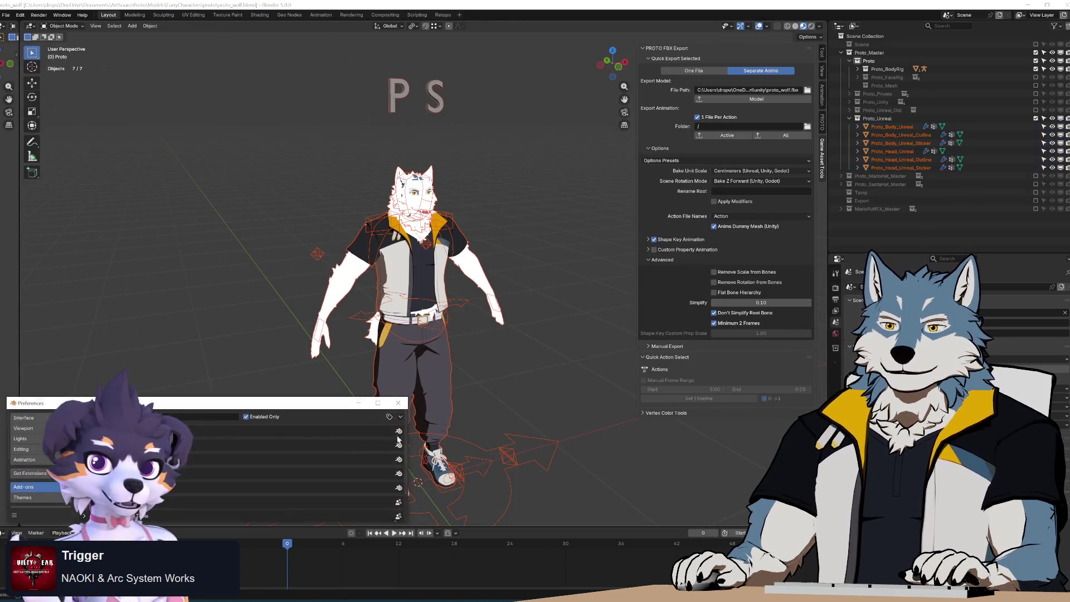
click(400, 416)
click(383, 435)
click(182, 285)
double_click(300, 121)
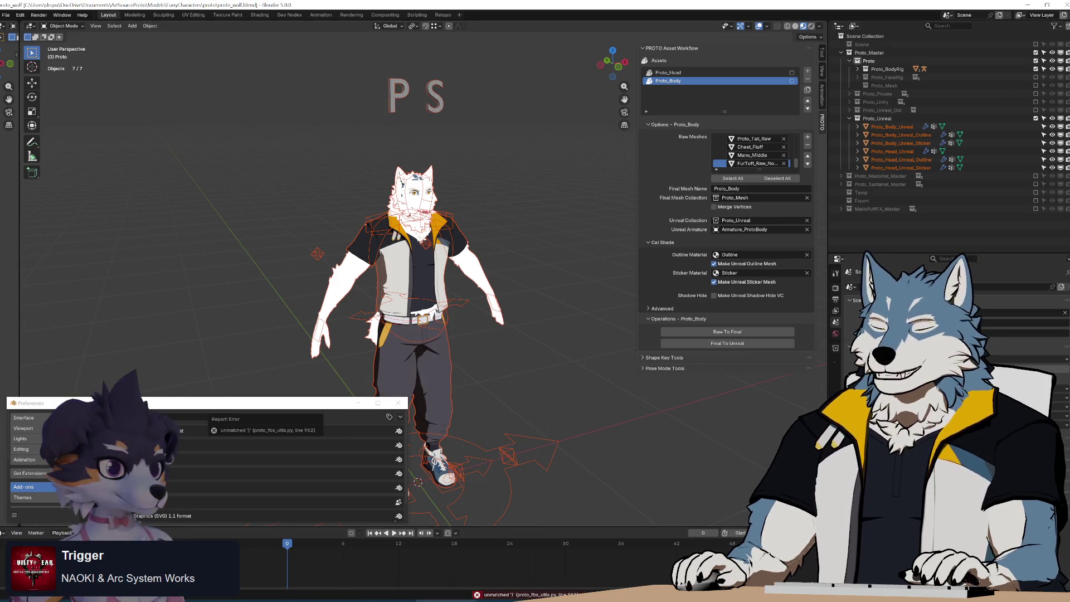
mouse_move(446, 600)
click(446, 571)
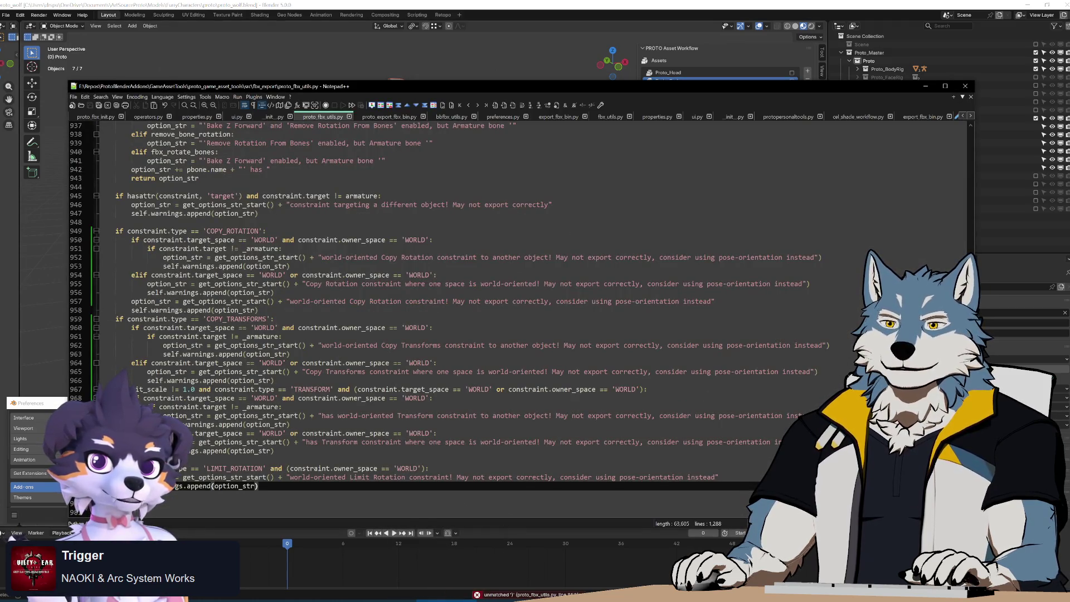
Delete the stray closing brackets at the ends of lines 952 and 955.
click(821, 258)
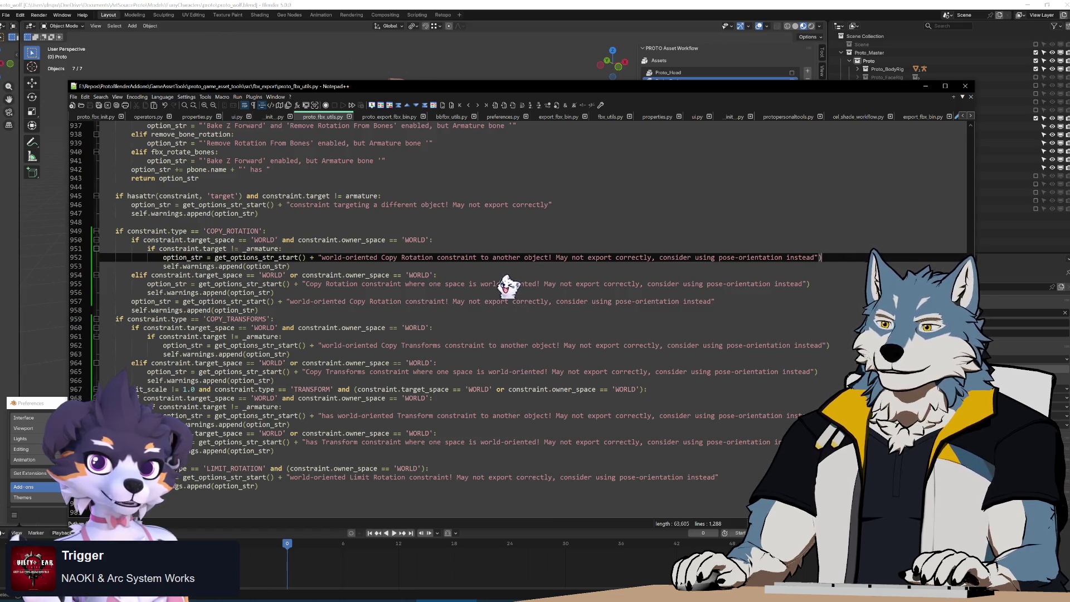
key(BackSpace)
click(810, 284)
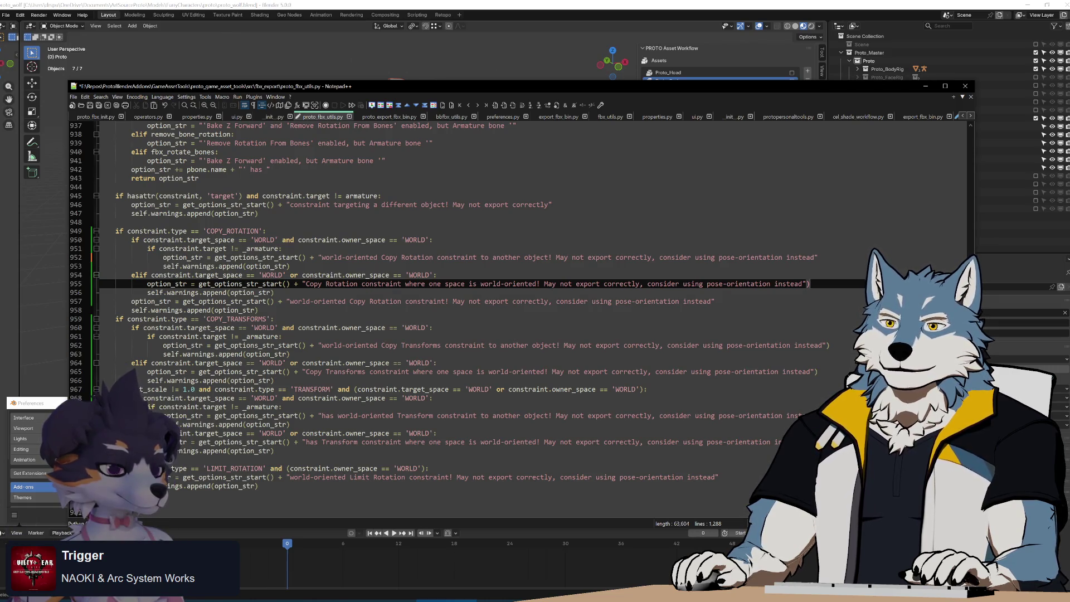
key(BackSpace)
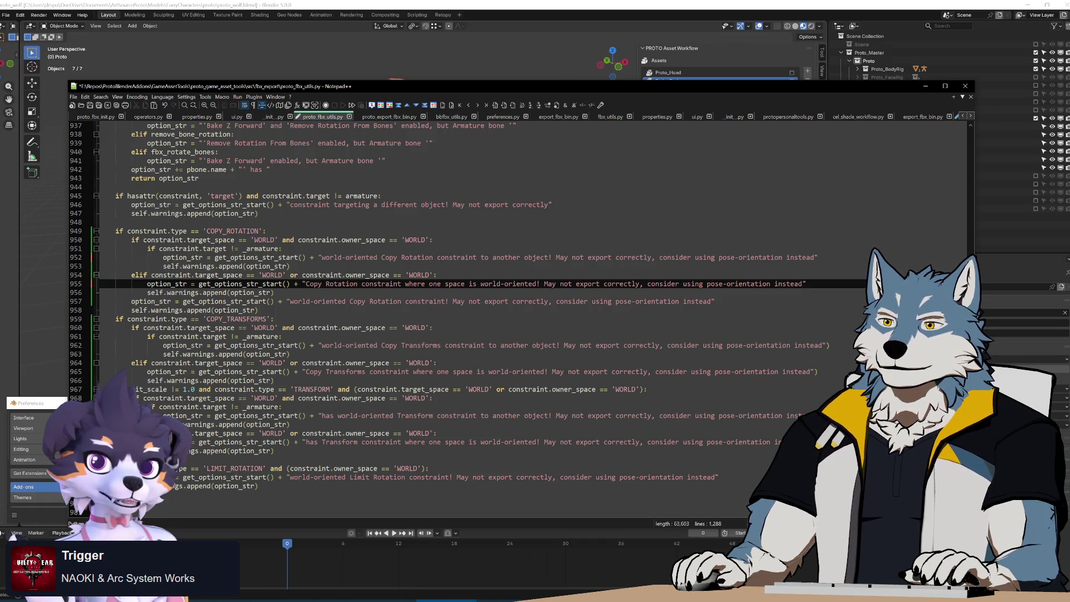
Delete the redundant general Copy Rotation warning on lines 957–958.
click(714, 301)
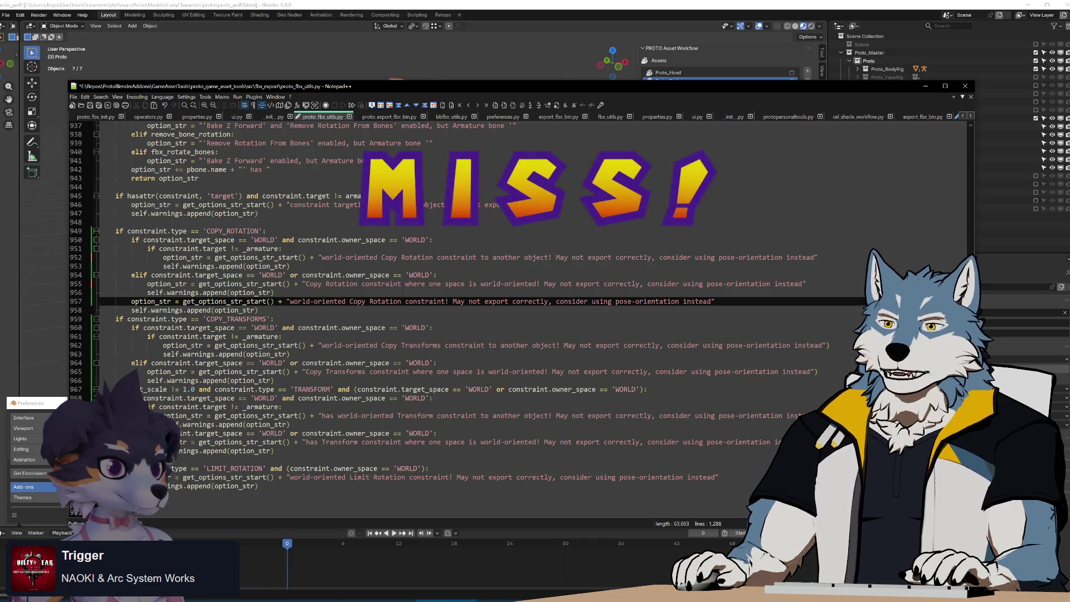
click(258, 309)
key(shift+Up)
key(shift+Up)
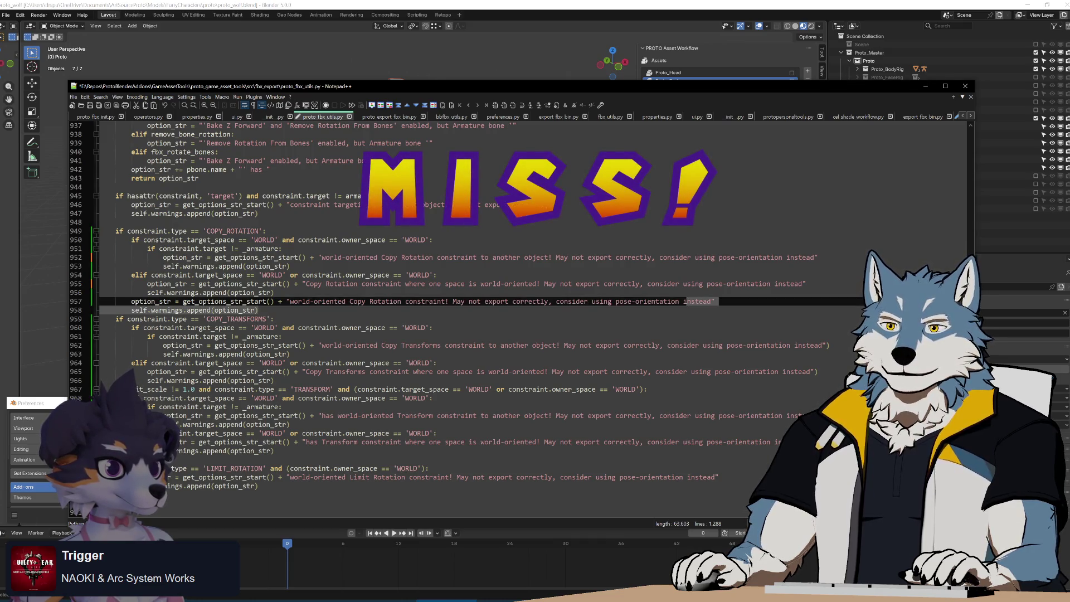
key(Delete)
Delete the stray closing brackets at the ends of lines 963, 968 and 970.
click(829, 328)
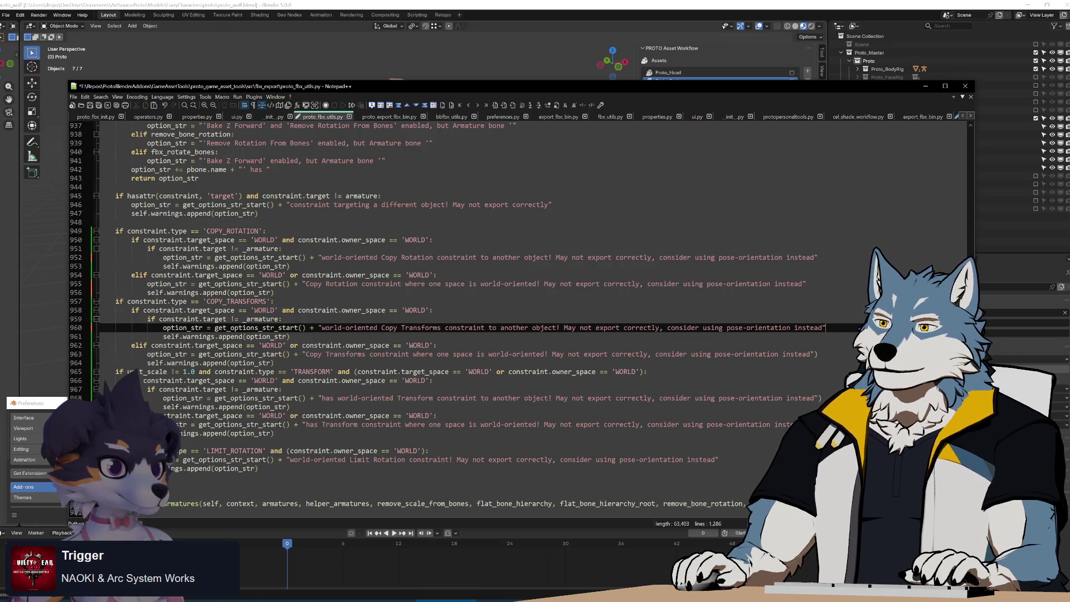
click(818, 354)
key(BackSpace)
click(821, 398)
key(BackSpace)
click(811, 424)
key(BackSpace)
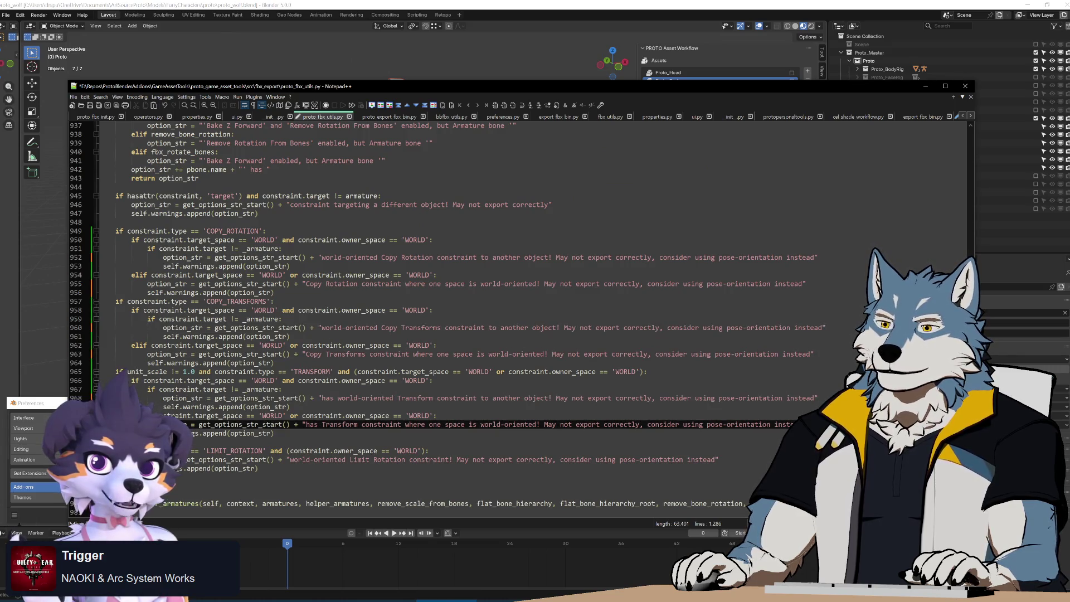
click(384, 310)
Save the bracket fixes and rerun Build.bat to rebuild the add-on.
key(ctrl+s)
key(alt+Tab)
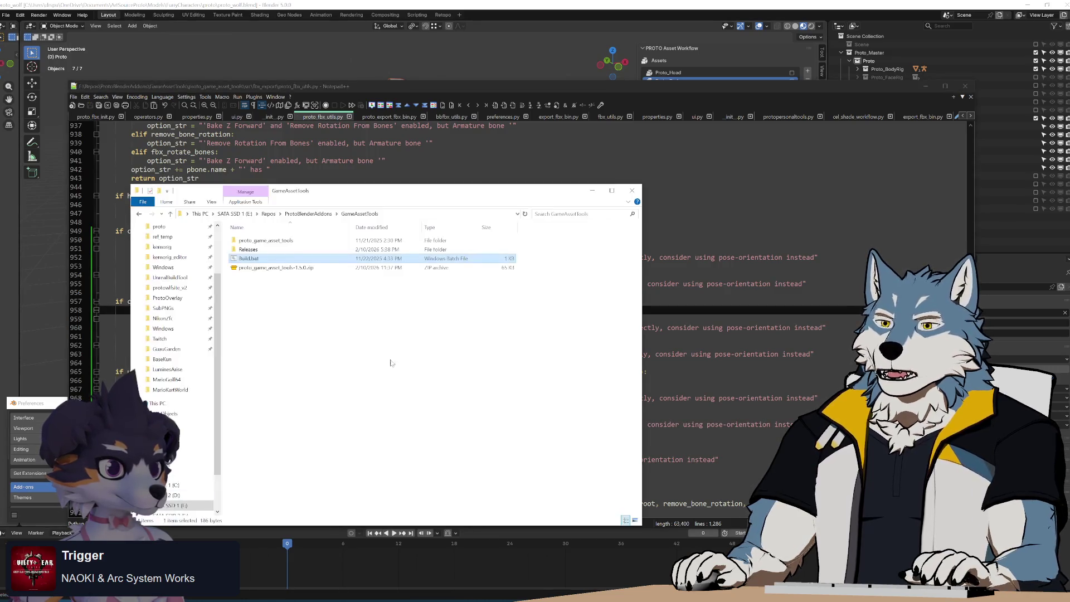
key(Return)
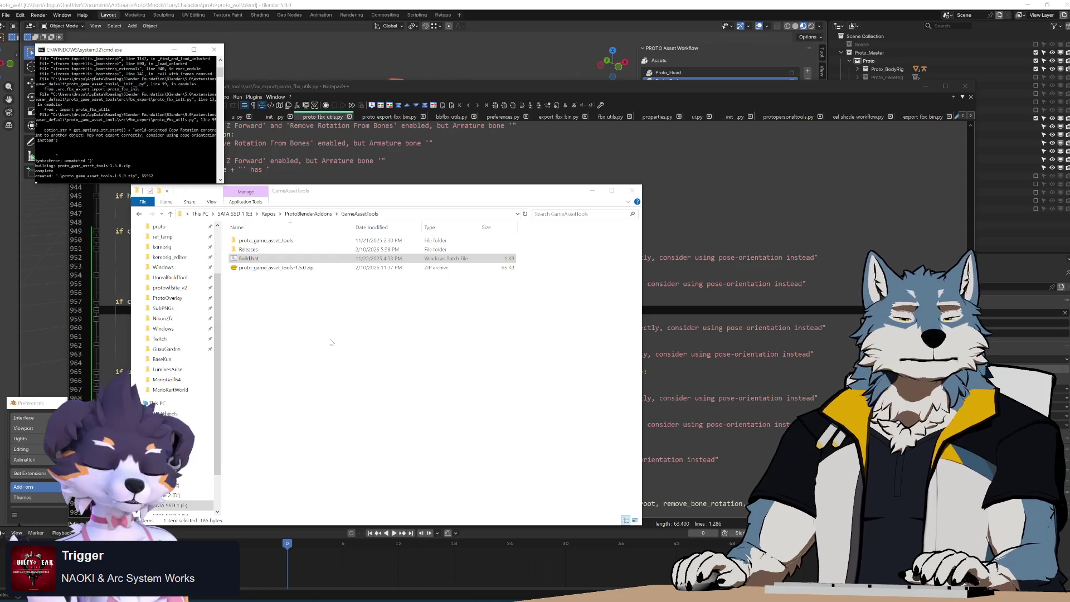
Reinstall proto_game_asset_tools-1.5.0.zip in Blender from disk.
click(43, 410)
click(400, 416)
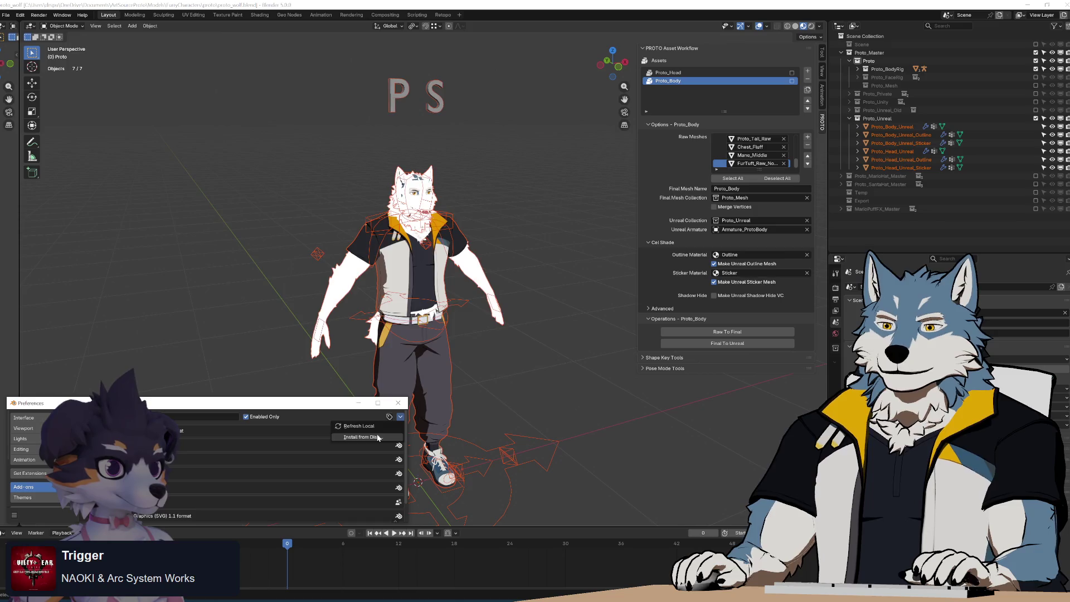
click(365, 438)
double_click(284, 122)
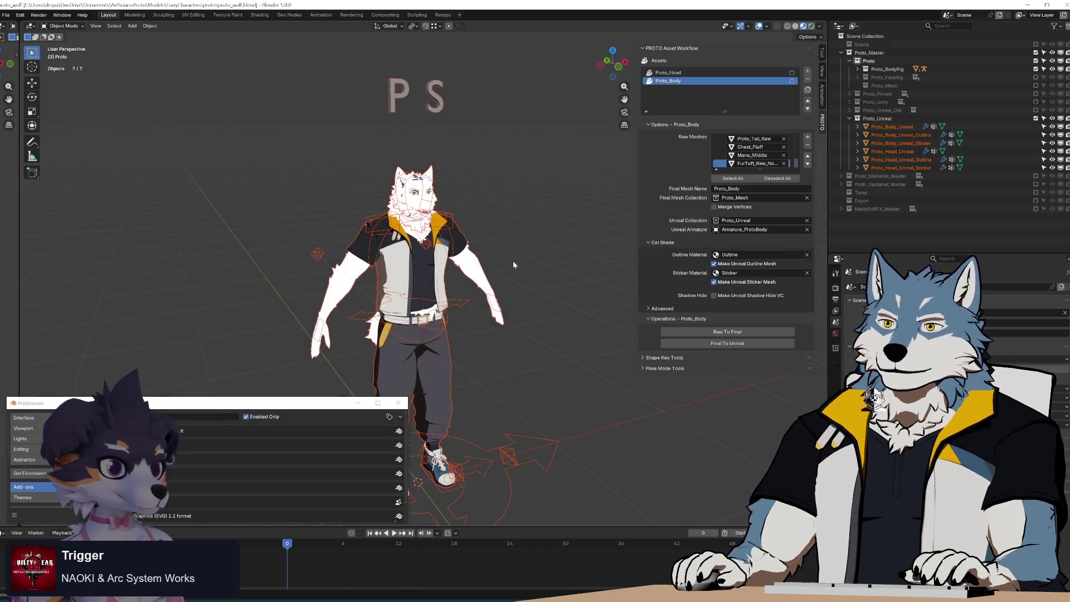
Box-select all parts of the character and run Model export, which fails with a NameError.
click(463, 317)
drag(292, 118, 524, 378)
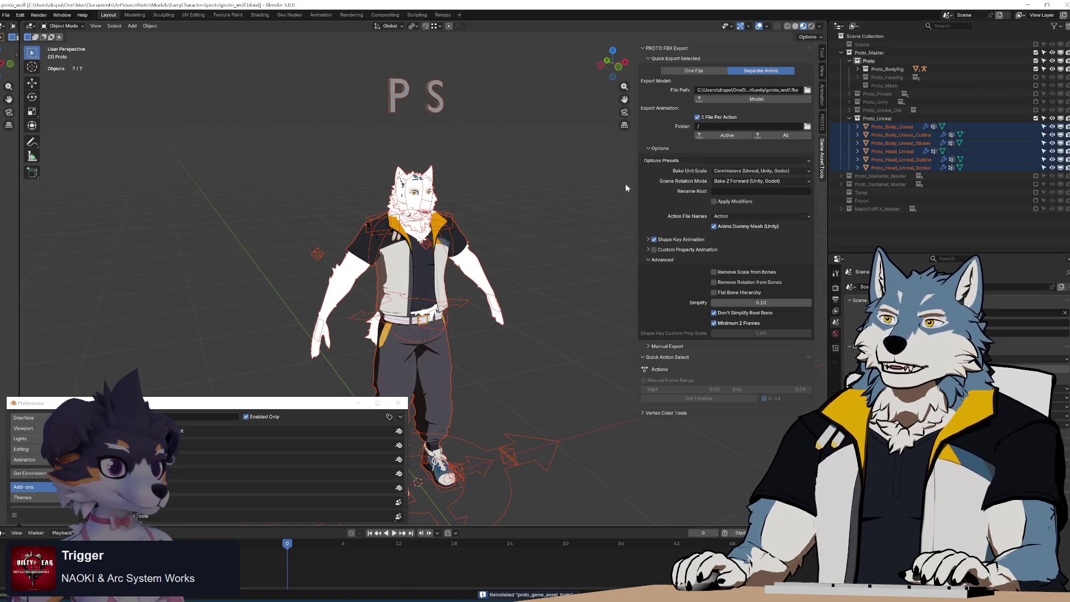
click(745, 103)
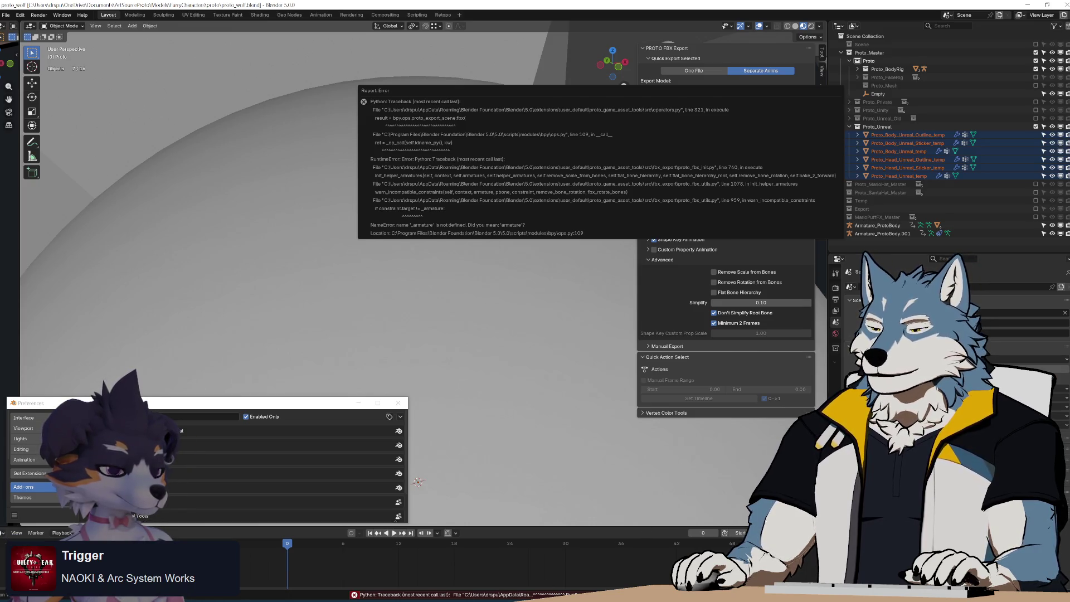
key(alt+Tab)
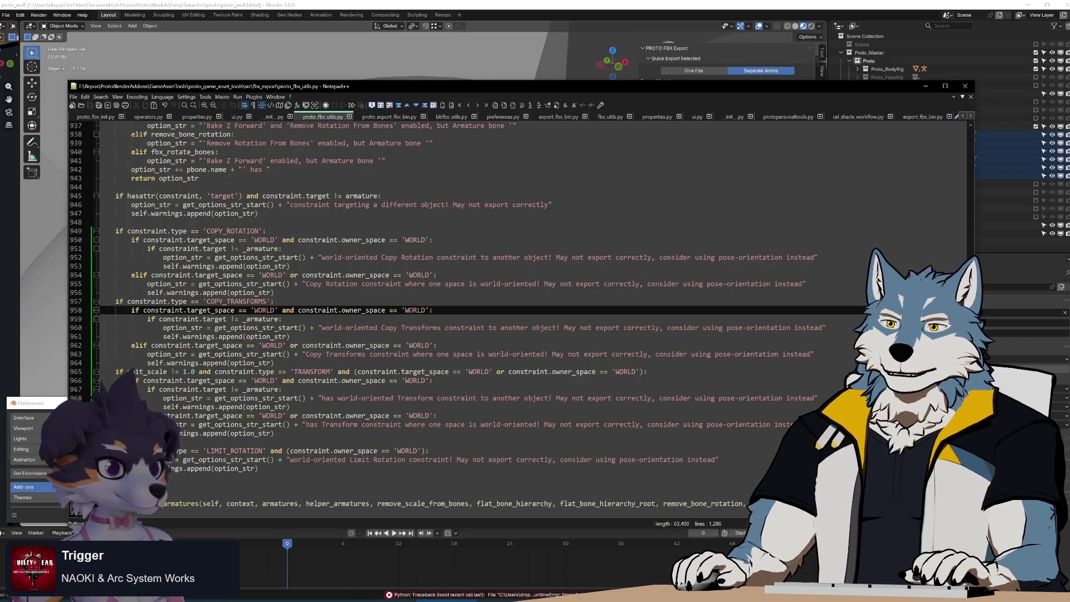
Change '_armature' to 'armature' in the constraint checks and save the script.
click(246, 249)
scroll(246, 248, up, 2)
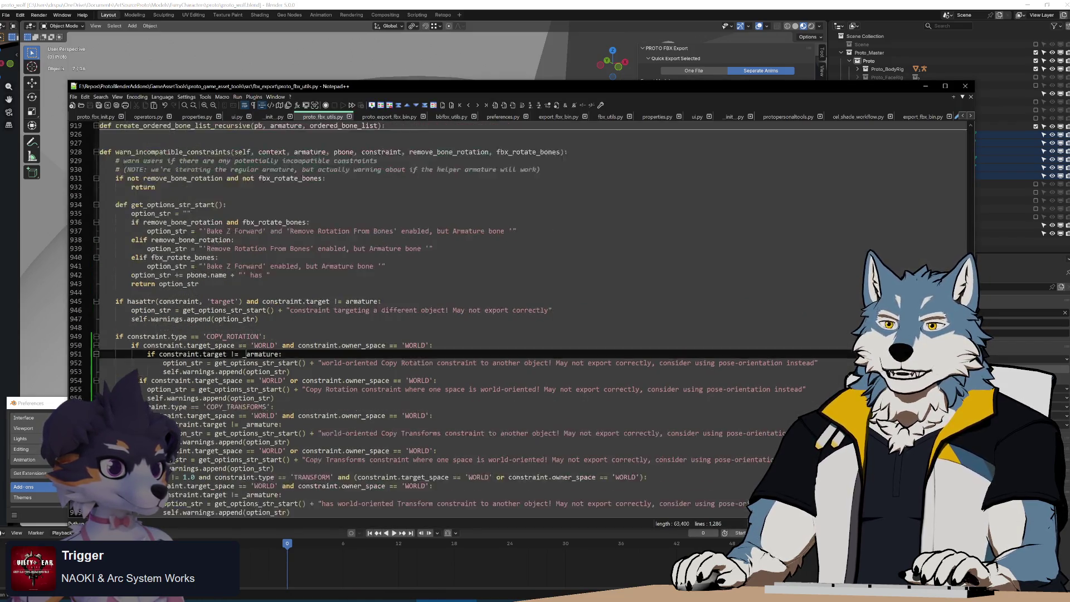
scroll(245, 248, down, 2)
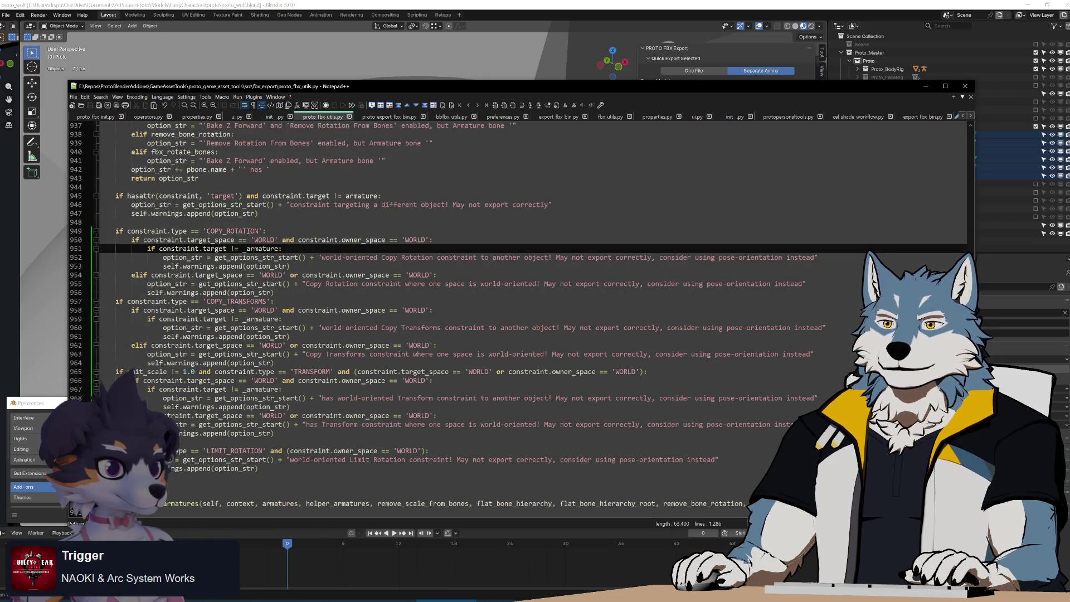
key(Delete)
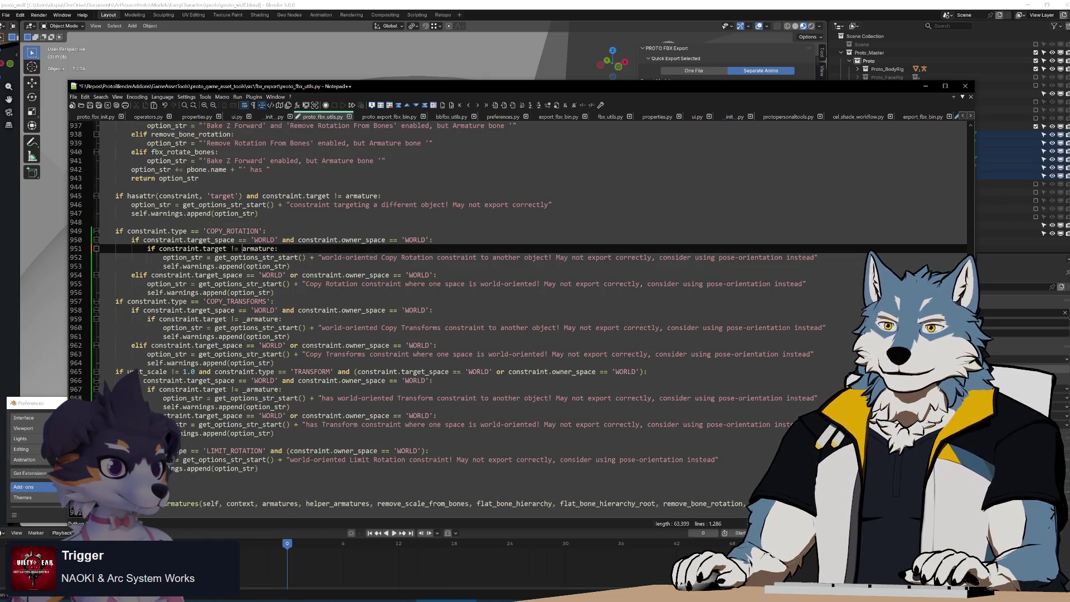
click(242, 319)
key(Delete)
click(243, 389)
key(Delete)
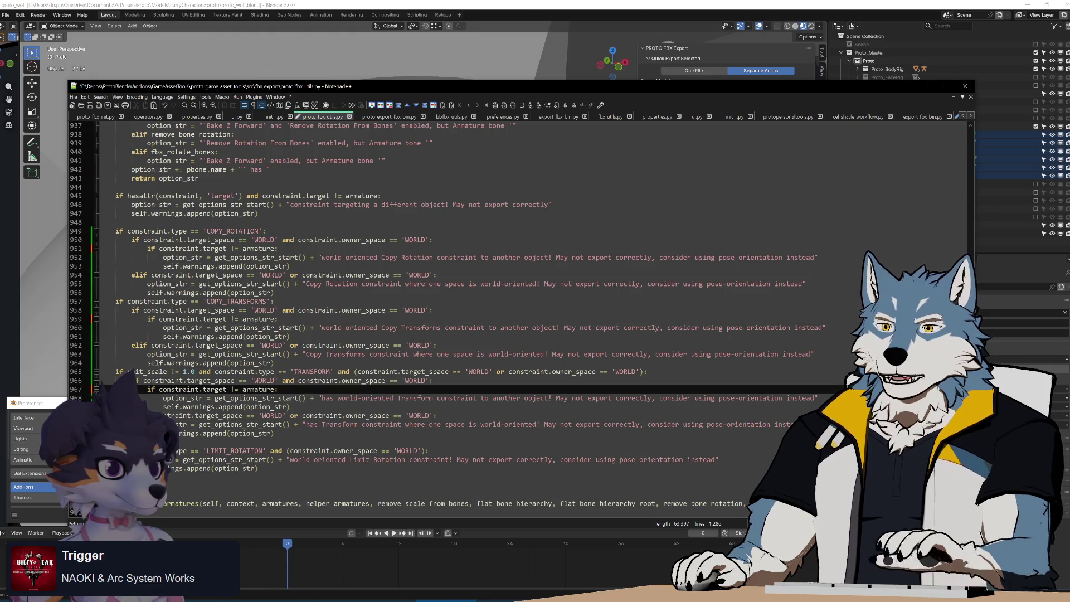
key(ctrl+s)
Run Build.bat in the GameAssetTools folder to rebuild the add-on package.
key(alt+Tab)
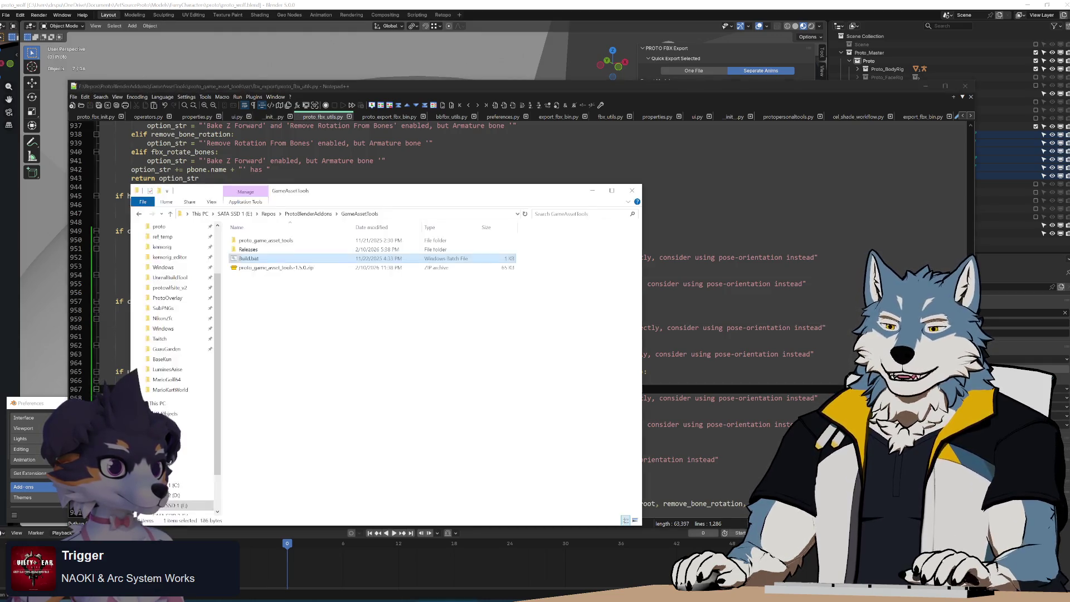
double_click(294, 260)
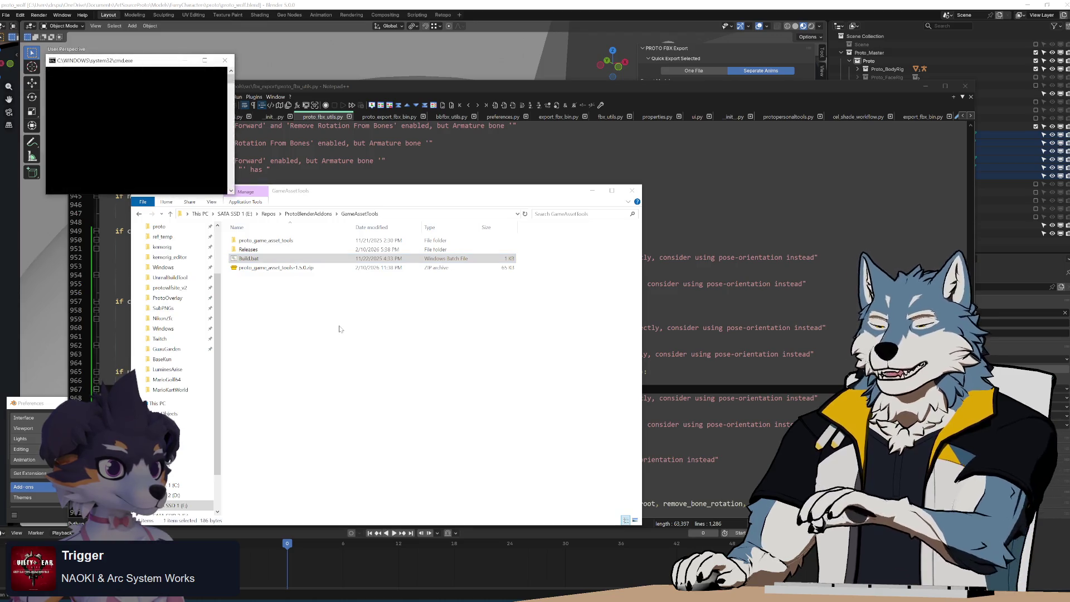
click(43, 408)
click(400, 416)
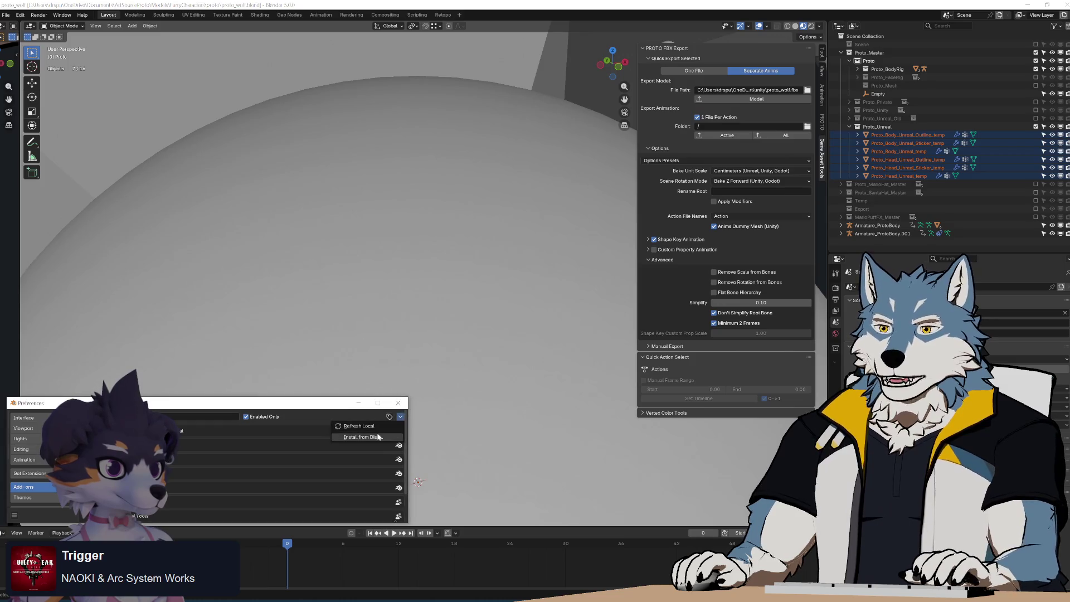
Install the rebuilt add-on zip from disk in Blender's Add-ons preferences.
click(377, 436)
double_click(283, 121)
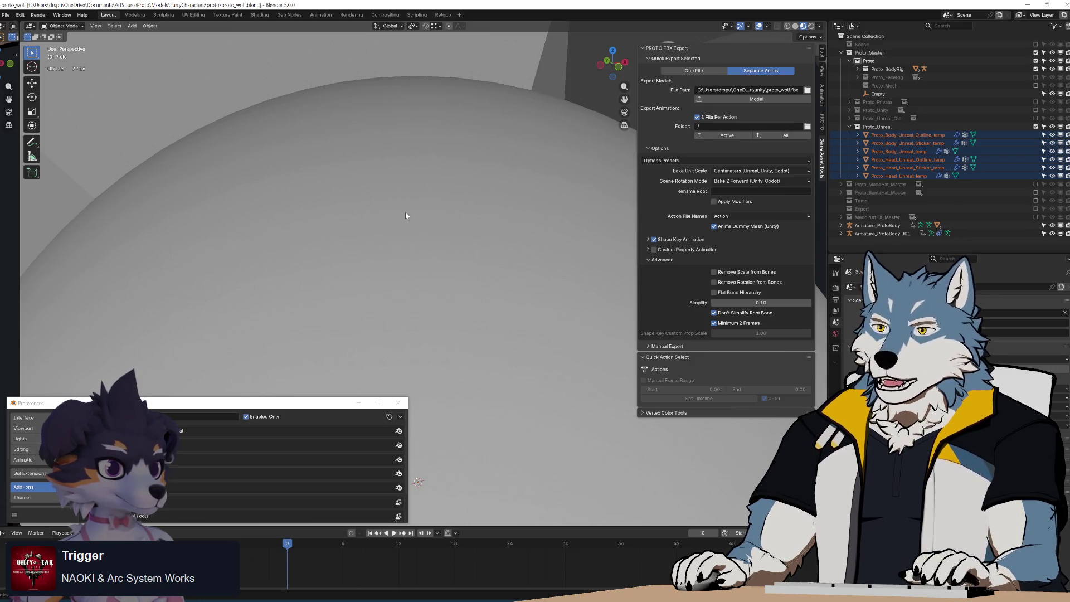
scroll(405, 216, down, 5)
scroll(421, 273, down, 4)
Revert to the saved character scene and run the Model export, hitting the 'unit_scale' NameError.
click(5, 15)
click(16, 53)
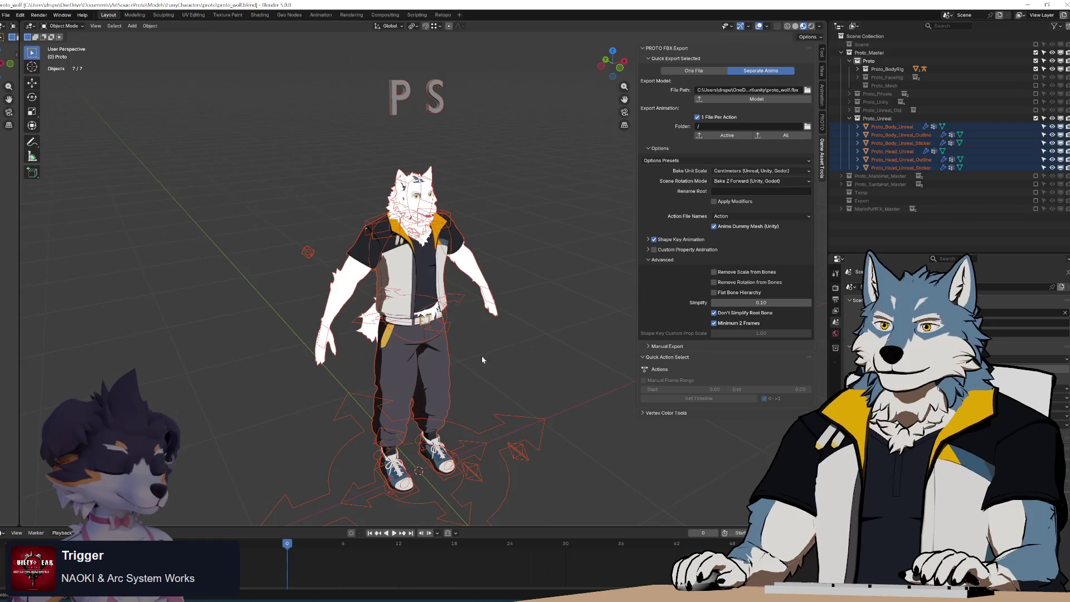
mouse_move(482, 359)
middle_down()
mouse_move(513, 162)
mouse_move(534, 193)
middle_up()
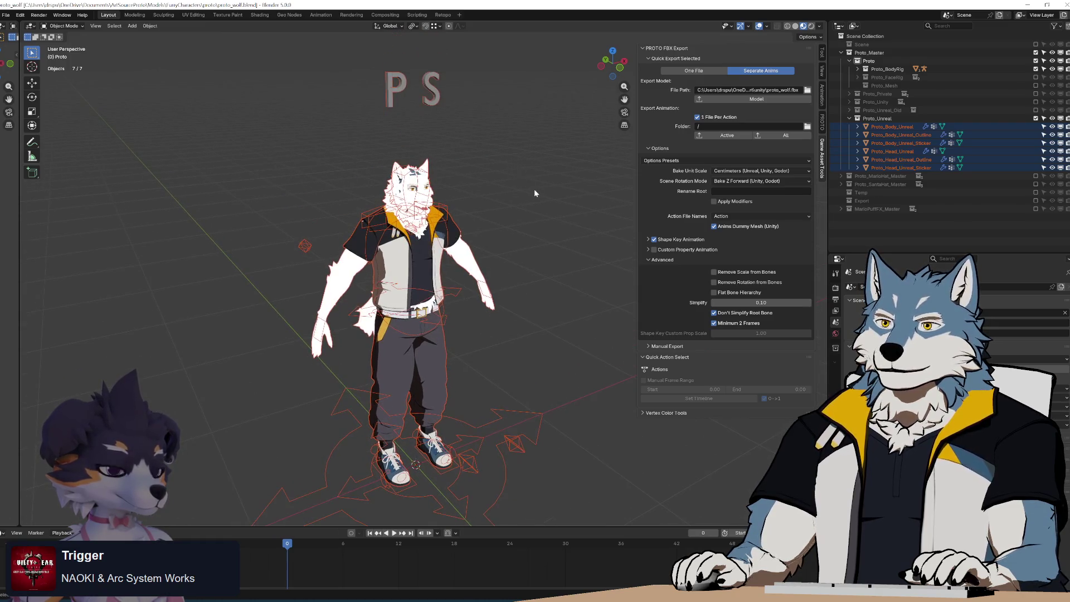
click(756, 99)
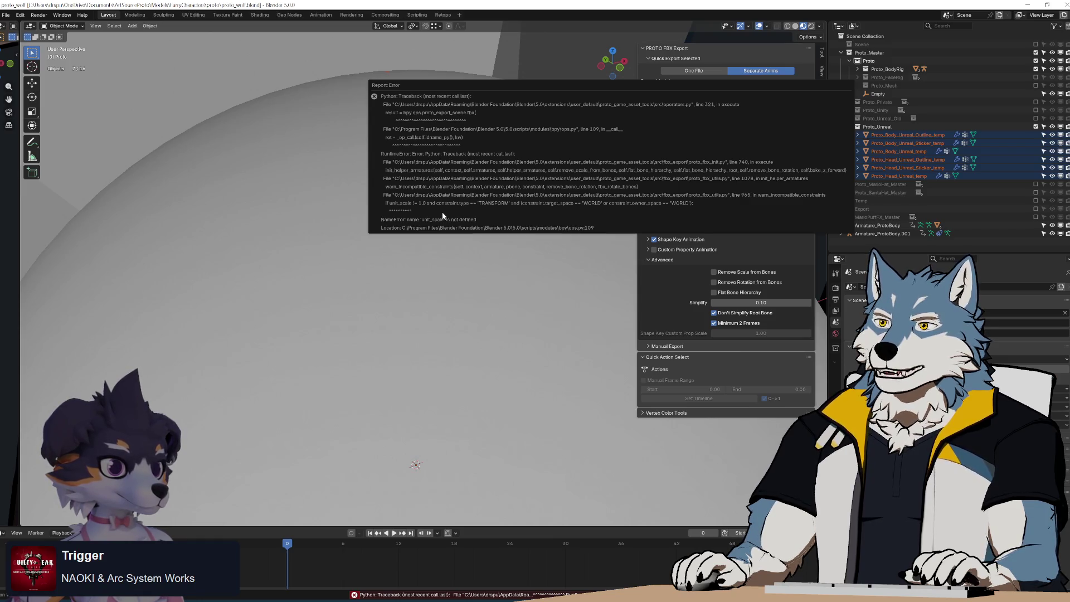
Delete 'unit_scale != 1.0 and' from the Transform condition on line 965 and save.
key(alt+Tab)
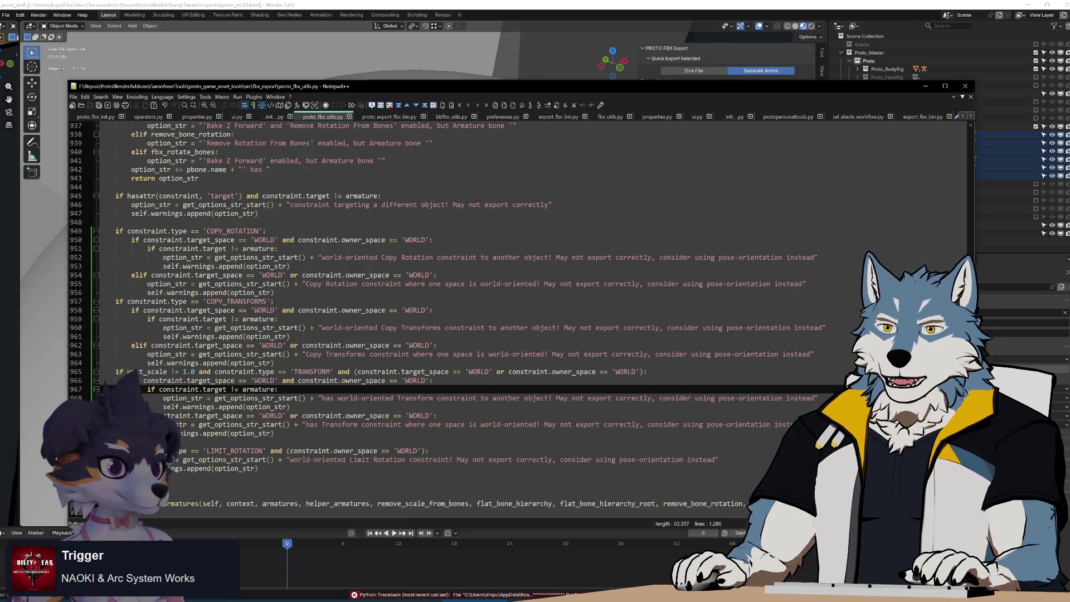
drag(187, 371, 215, 371)
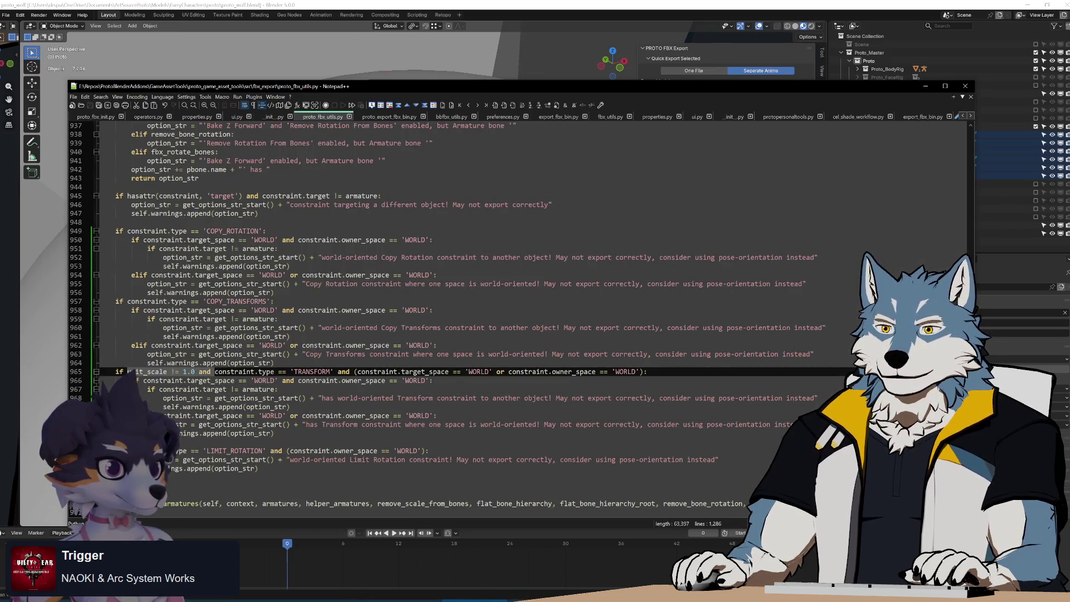
key(Delete)
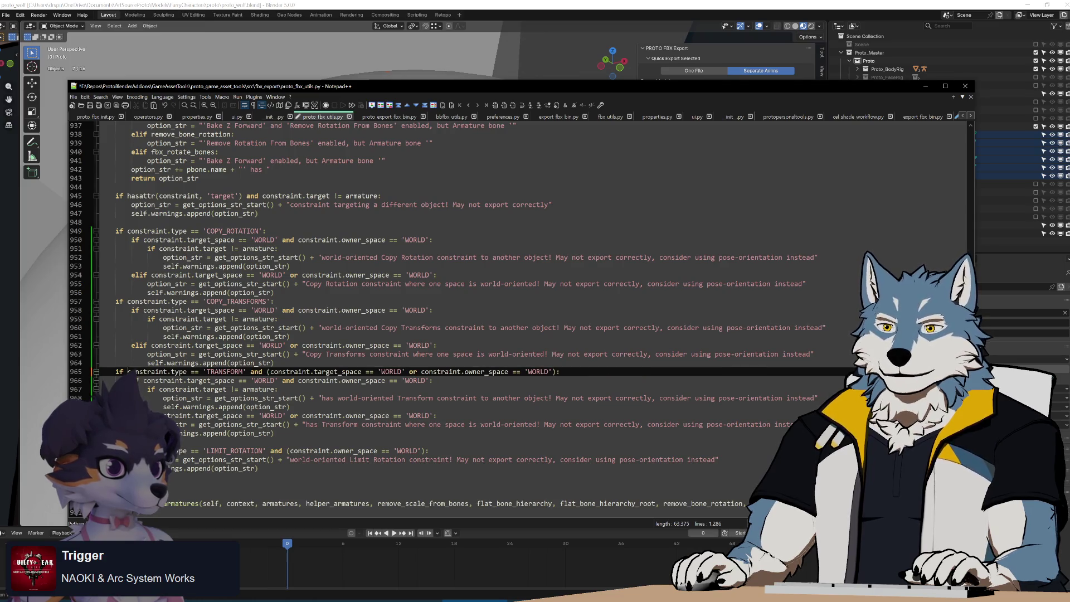
key(ctrl+s)
Rerun Build.bat to repackage the add-on, close the console, and return to Blender.
key(alt+Tab)
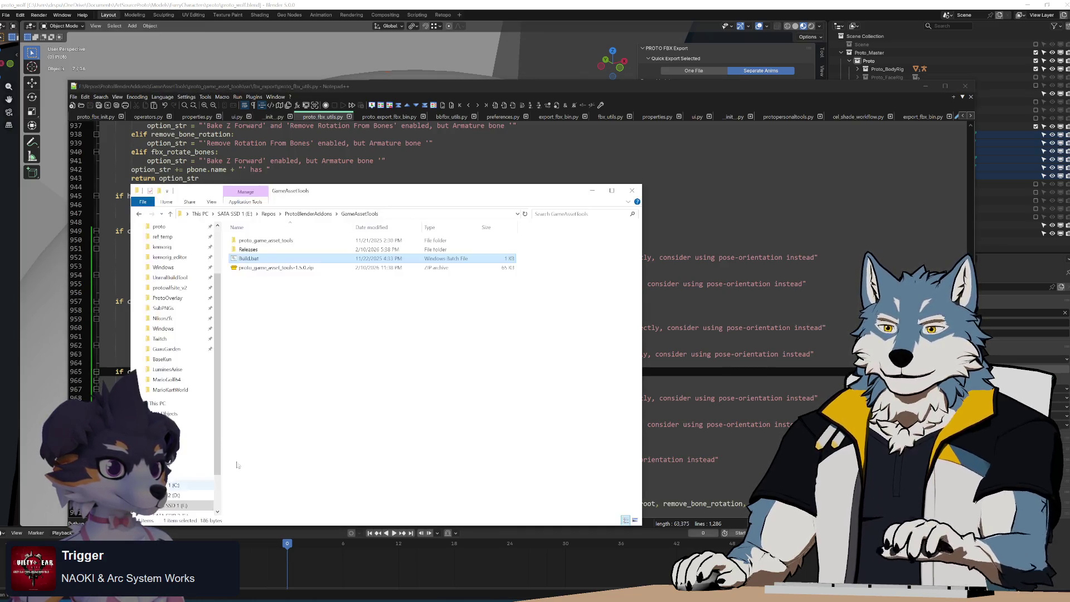
key(Return)
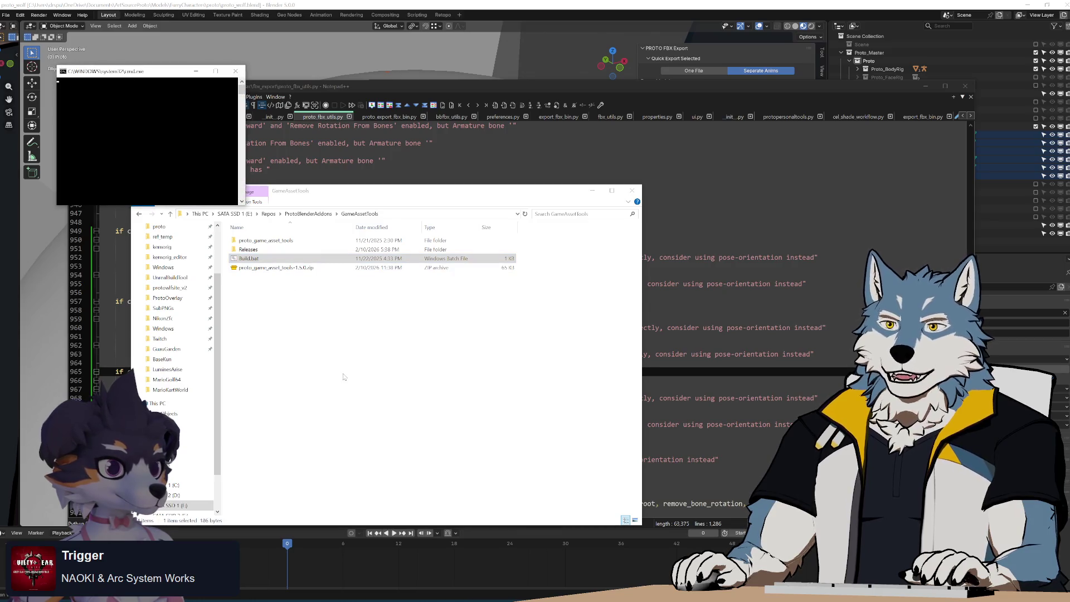
key(Return)
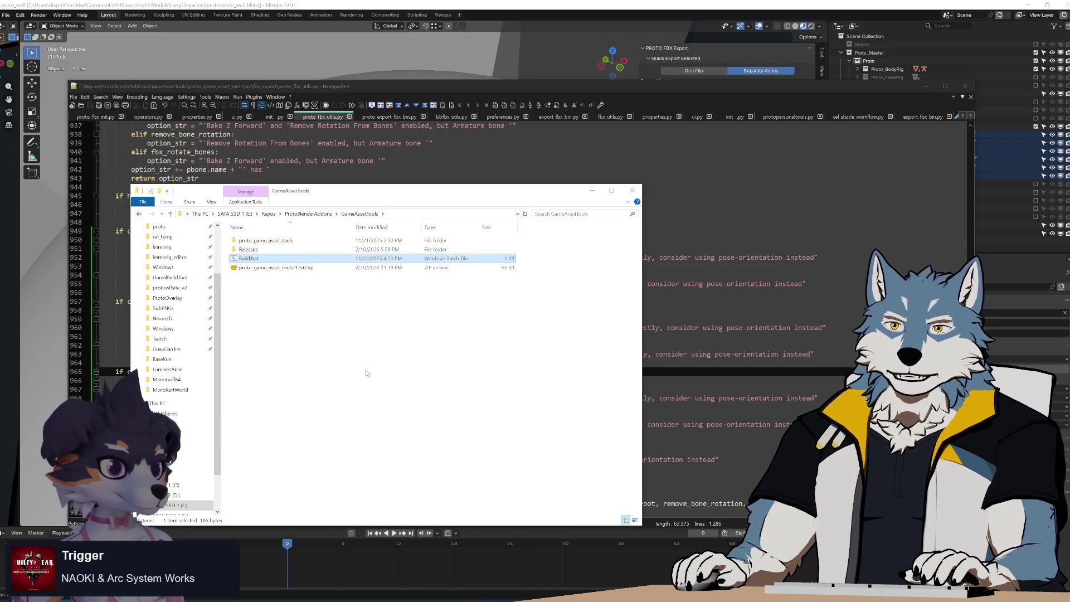
click(538, 4)
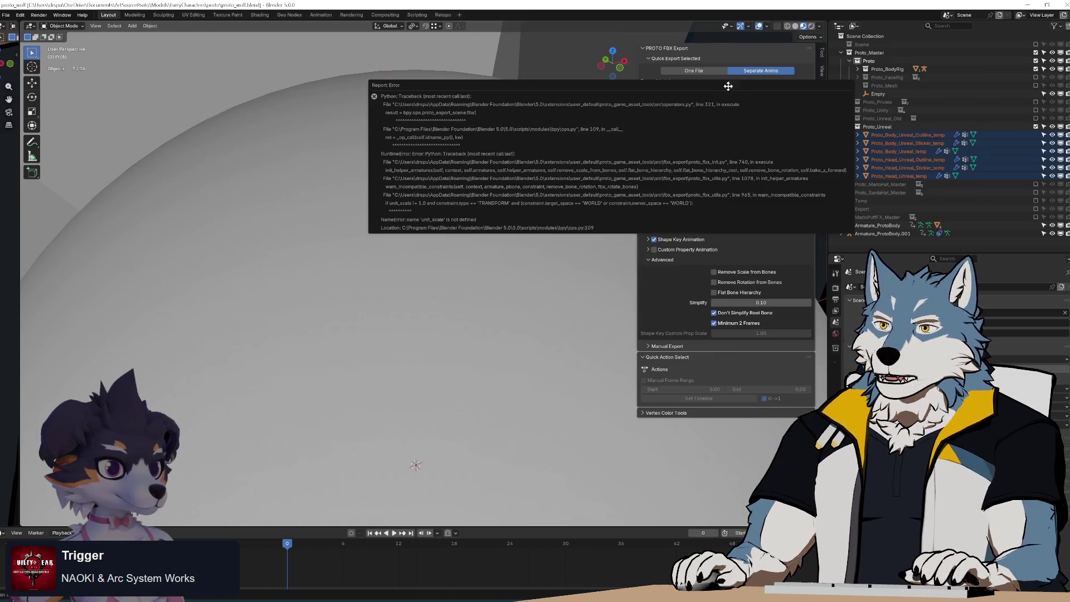
Revert to the saved wolf scene and select Proto_Body_Unreal to view its mesh-animation warning.
click(7, 15)
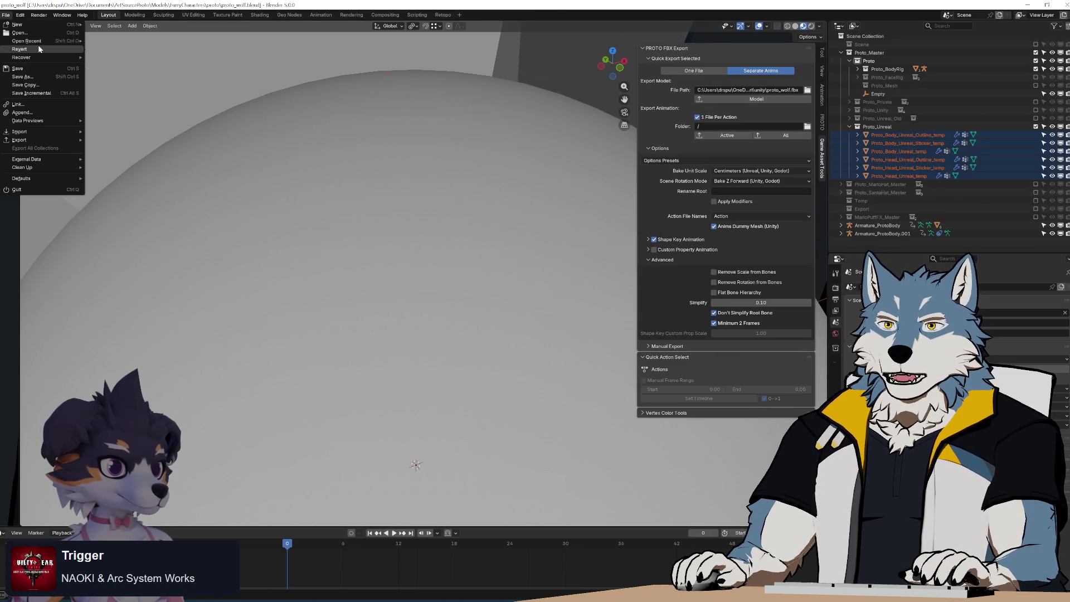
click(25, 56)
click(522, 321)
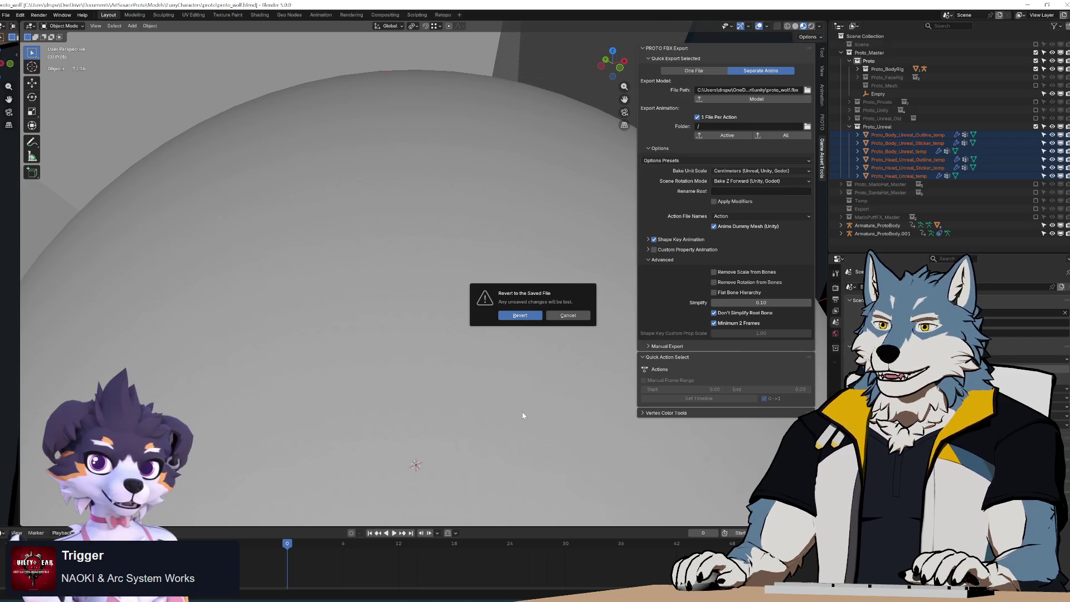
scroll(489, 318, up, 3)
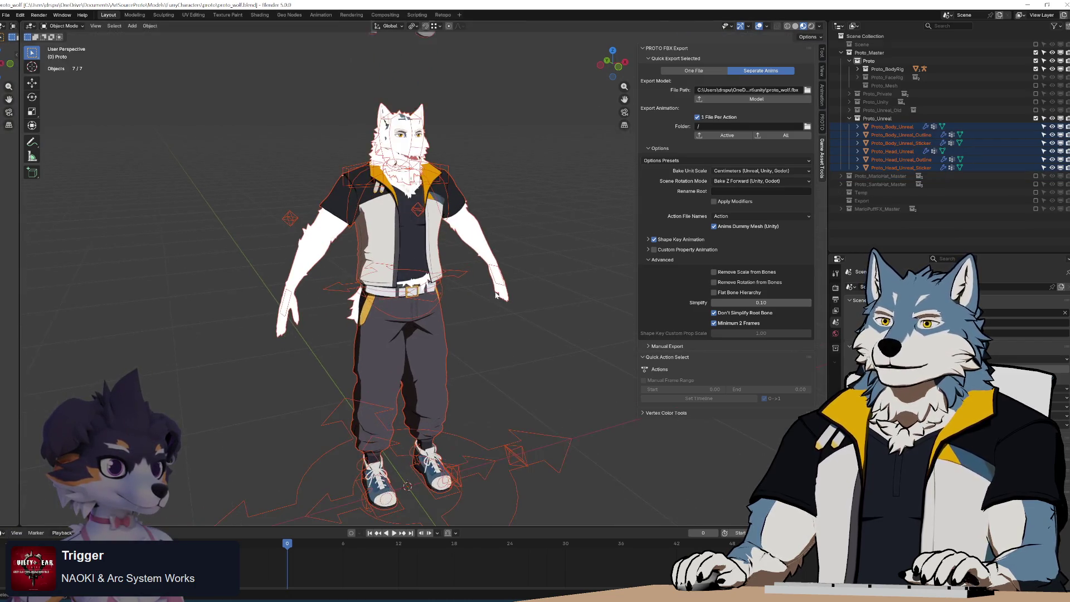
click(447, 261)
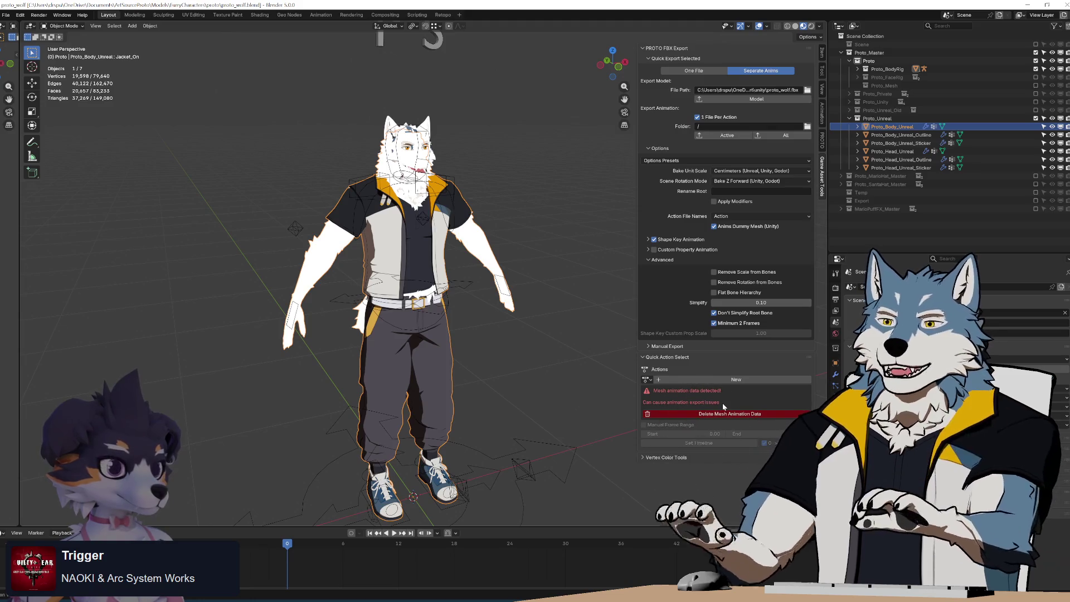
Run Build.bat once more to rebuild the add-on.
mouse_move(416, 363)
middle_down()
mouse_move(472, 361)
mouse_move(353, 357)
mouse_move(414, 356)
middle_up()
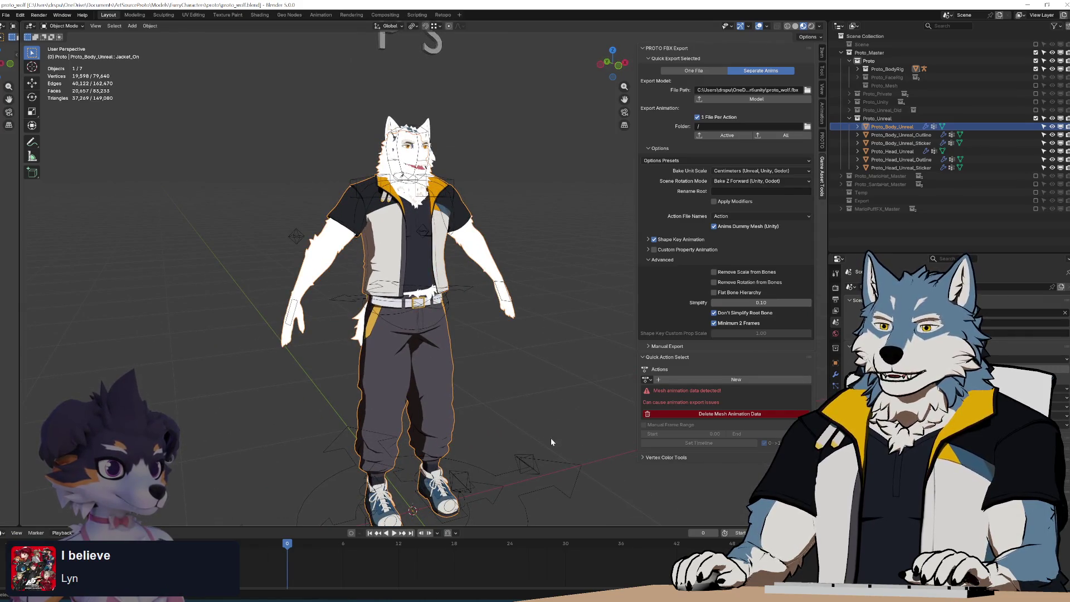
click(20, 15)
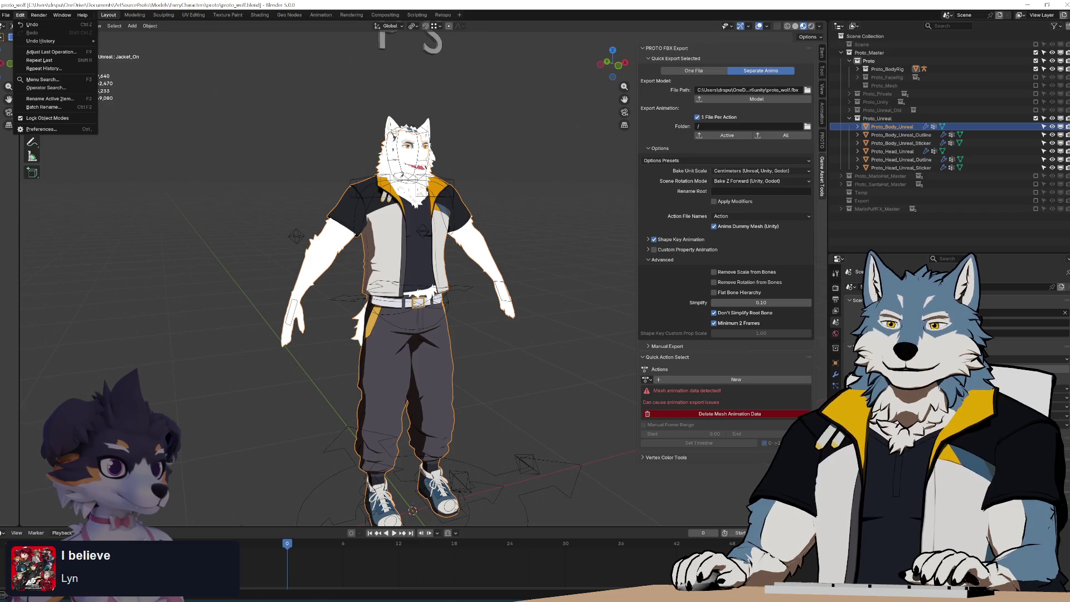
key(alt+Tab)
key(Return)
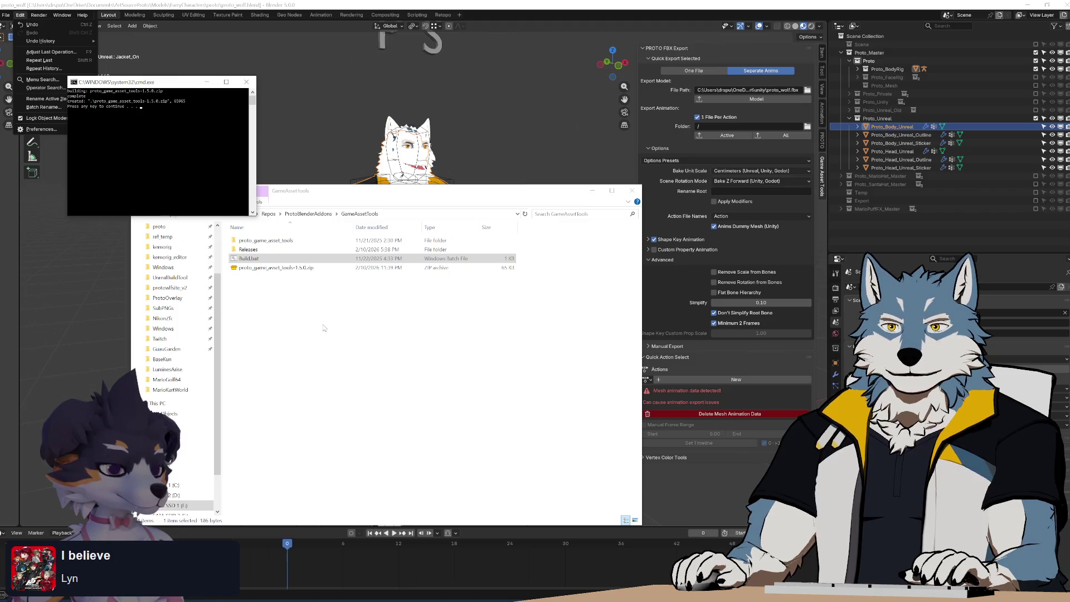
key(alt+Tab)
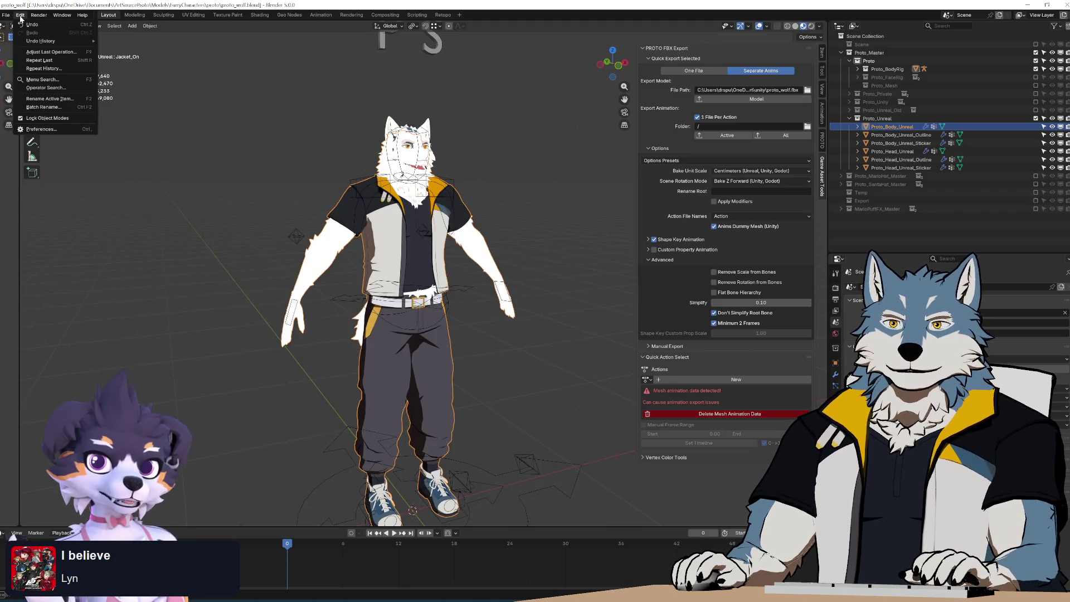
Reinstall the freshly built add-on zip from disk via Edit > Preferences > Add-ons.
click(8, 17)
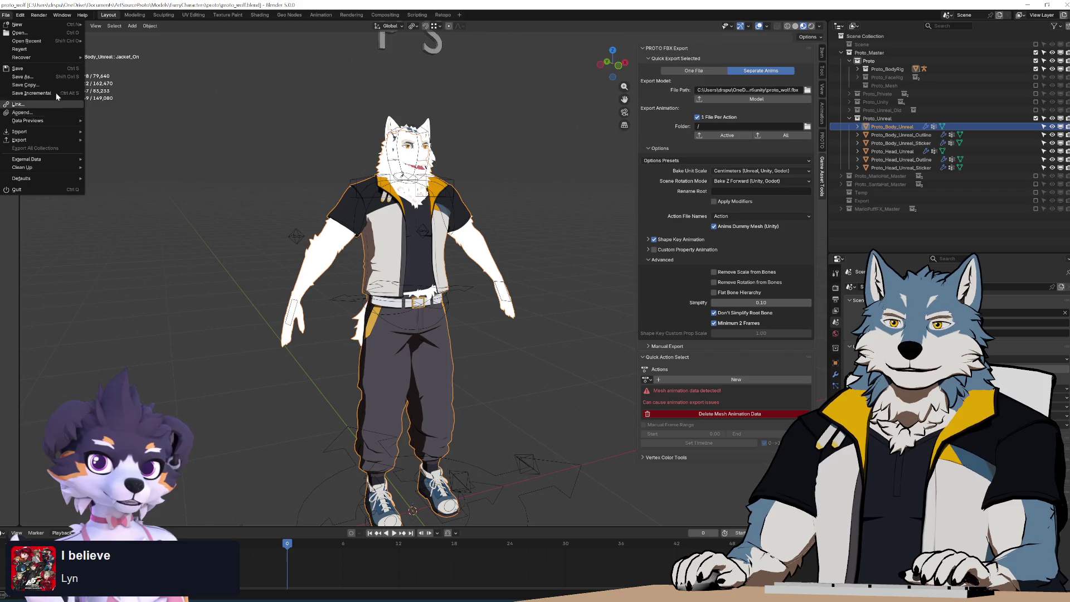
mouse_move(22, 16)
click(41, 129)
click(400, 416)
click(382, 439)
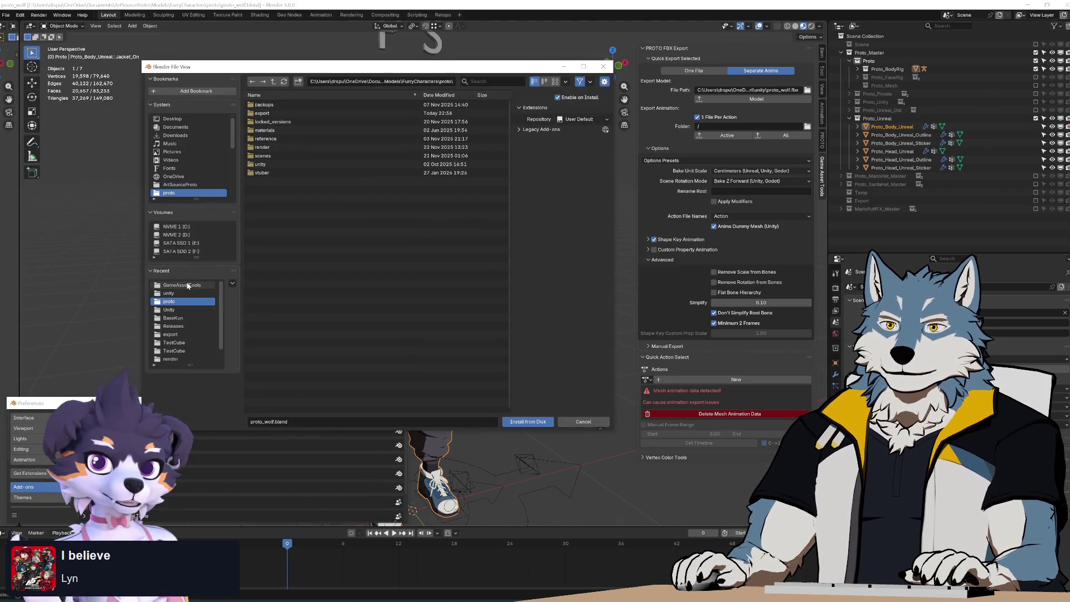
double_click(293, 121)
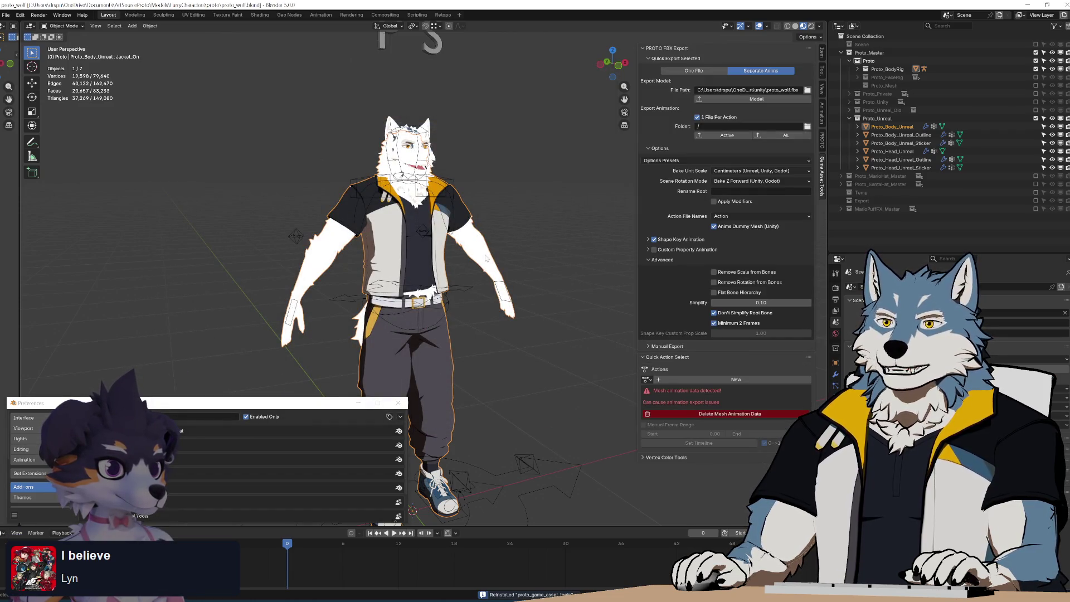
scroll(383, 169, down, 4)
Select all seven character objects and export the Model.
key(a)
scroll(465, 239, up, 3)
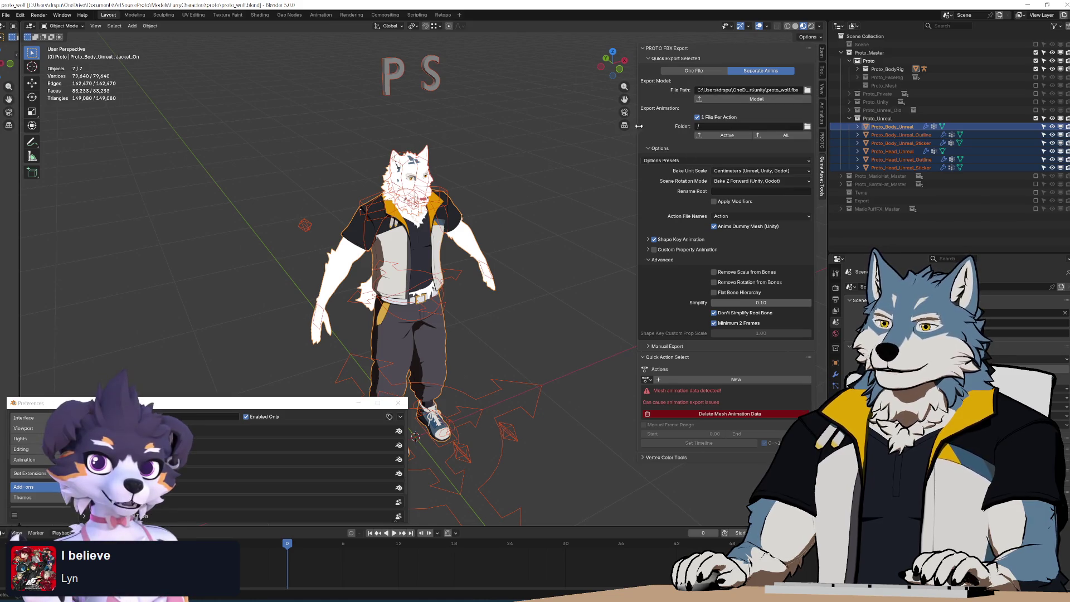
click(736, 103)
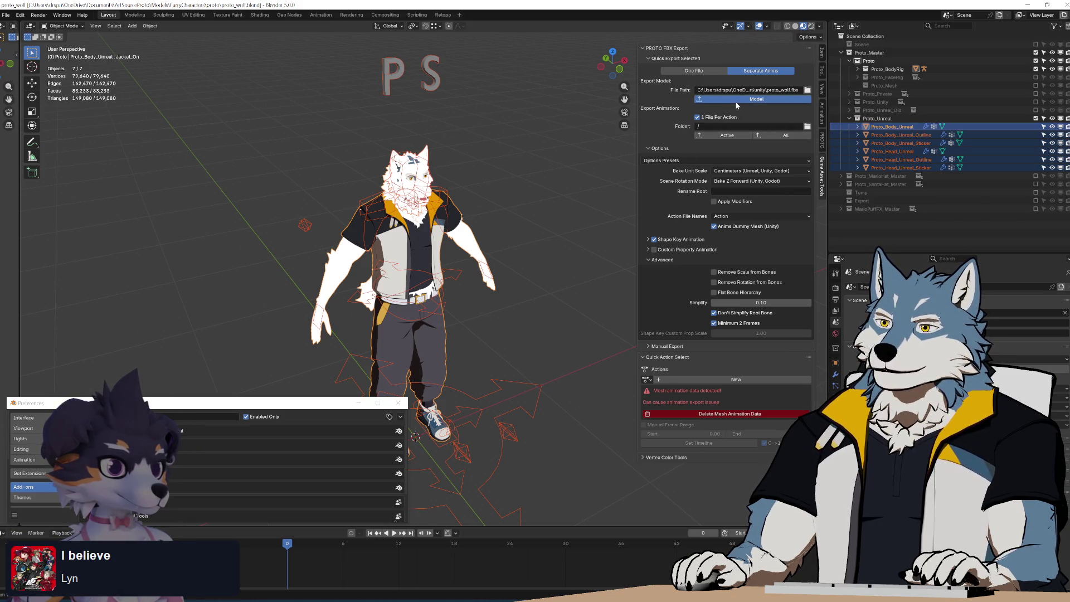
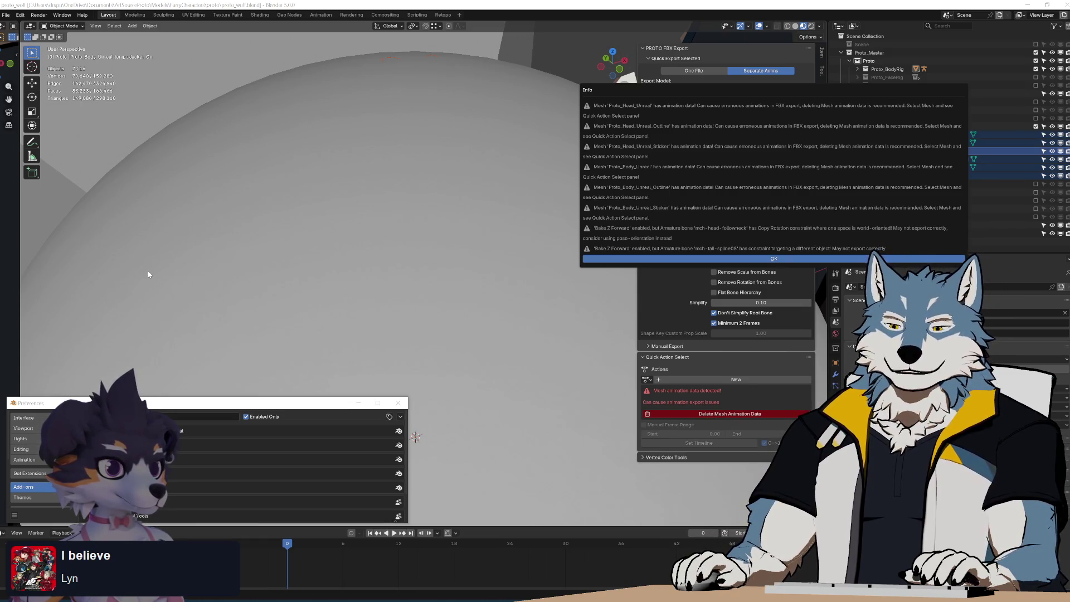
Dismiss the FBX export warnings and switch to proto_fbx_utils.py in Notepad++.
click(654, 261)
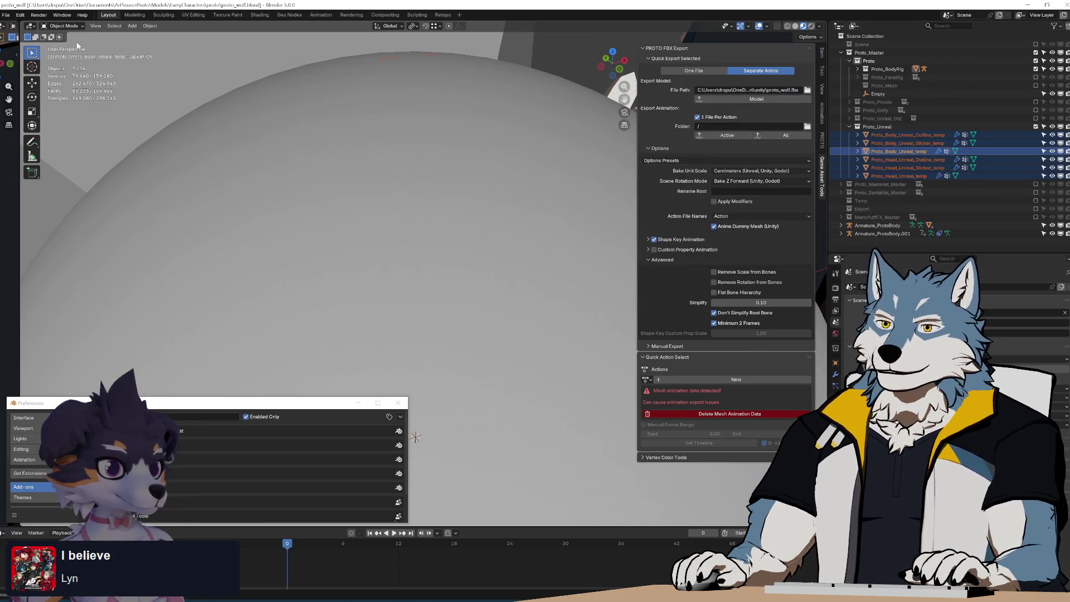
key(alt+Tab)
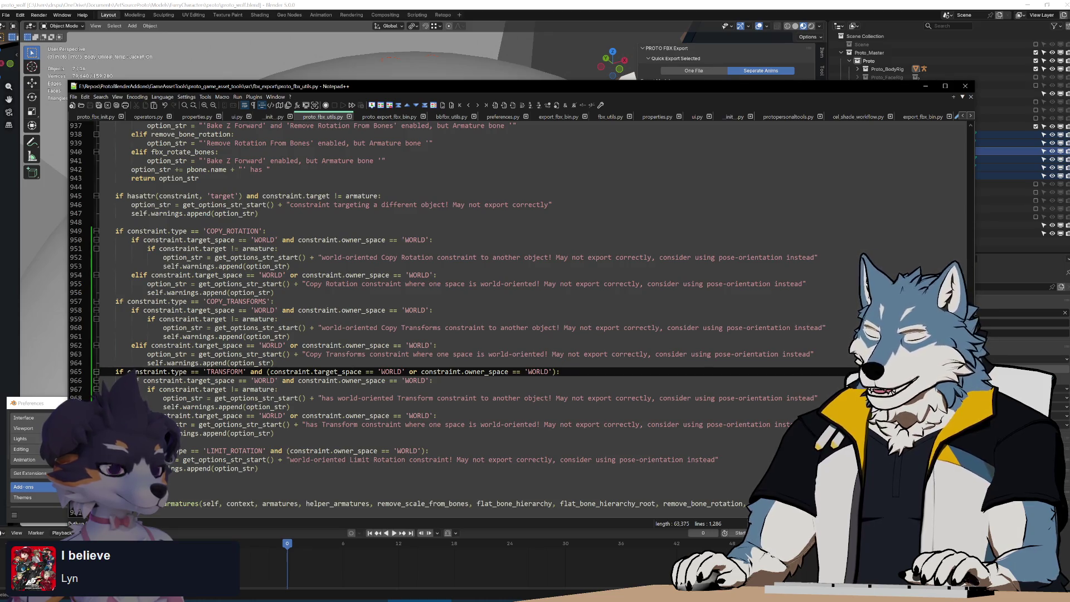
Review proto_export_fbx_bin.py, then view the Set Timeline operator in operators.py.
click(382, 118)
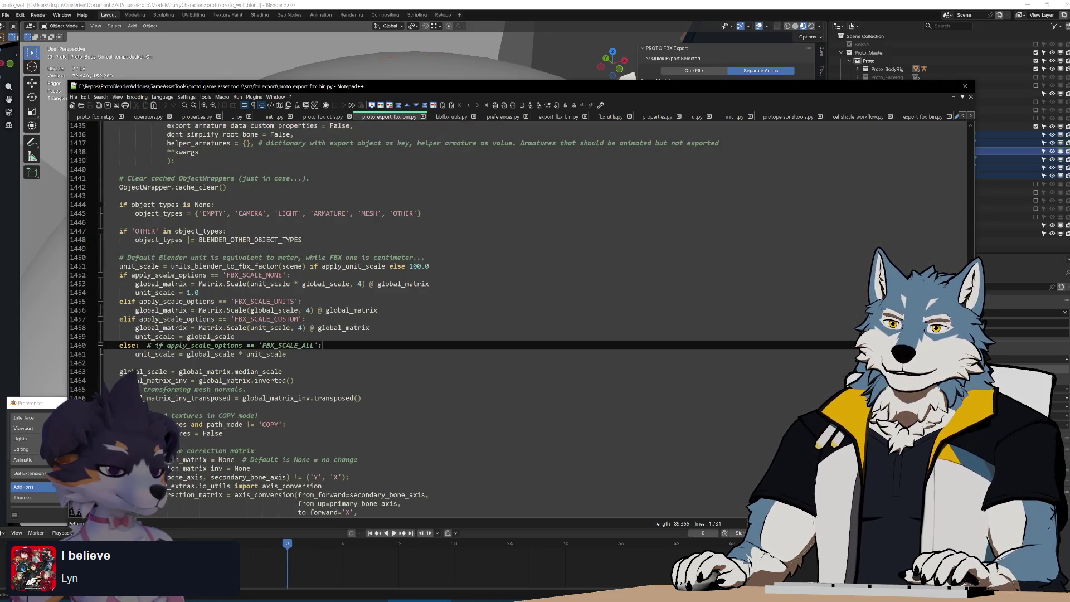
drag(402, 85, 407, 58)
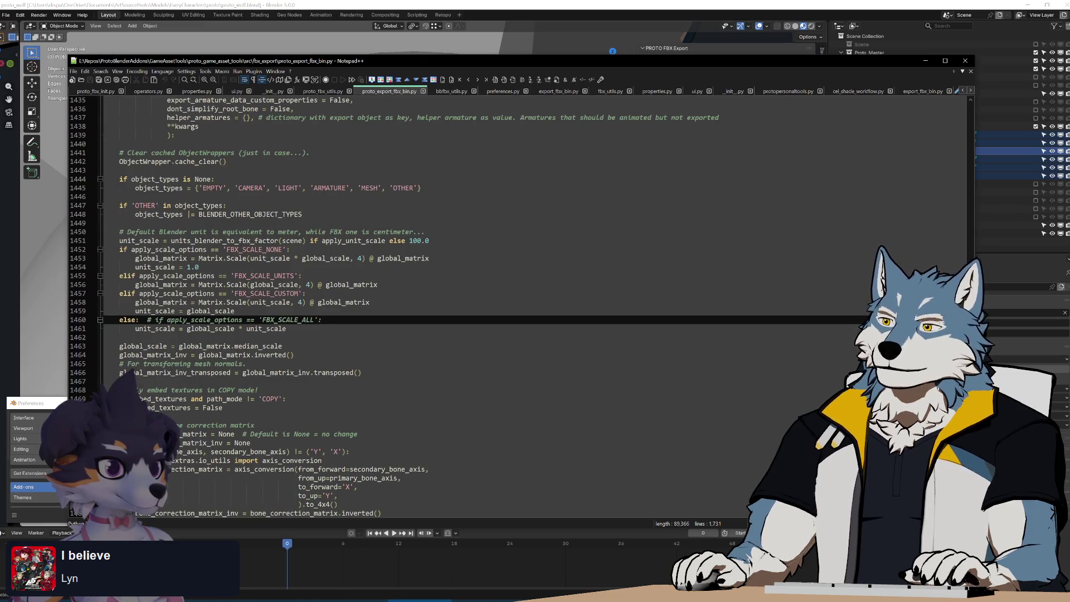
scroll(423, 306, up, 20)
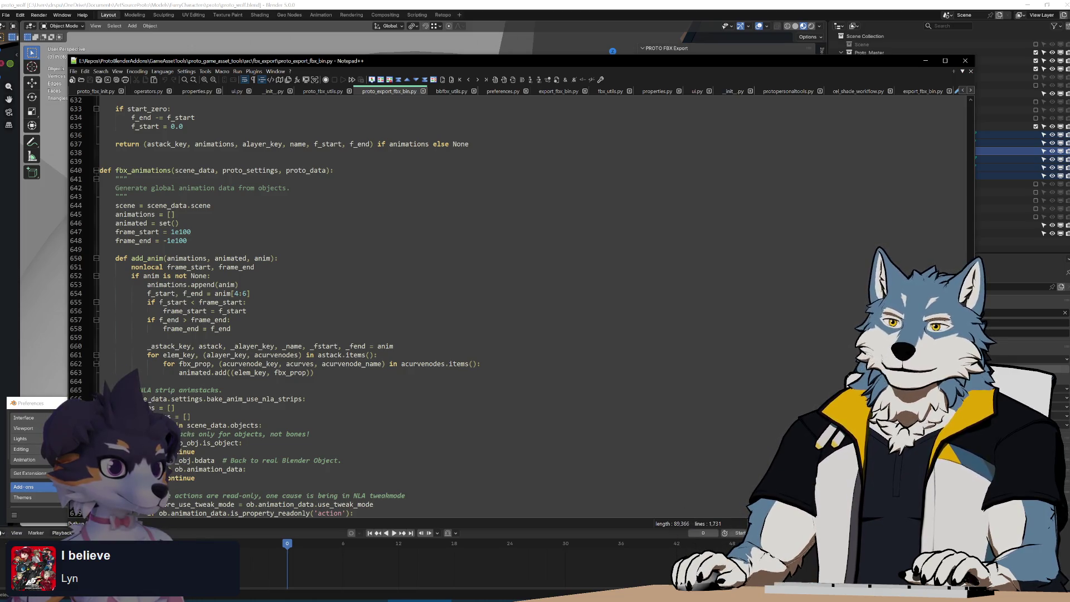
mouse_move(970, 260)
mouse_down()
mouse_move(965, 112)
mouse_move(967, 291)
mouse_up()
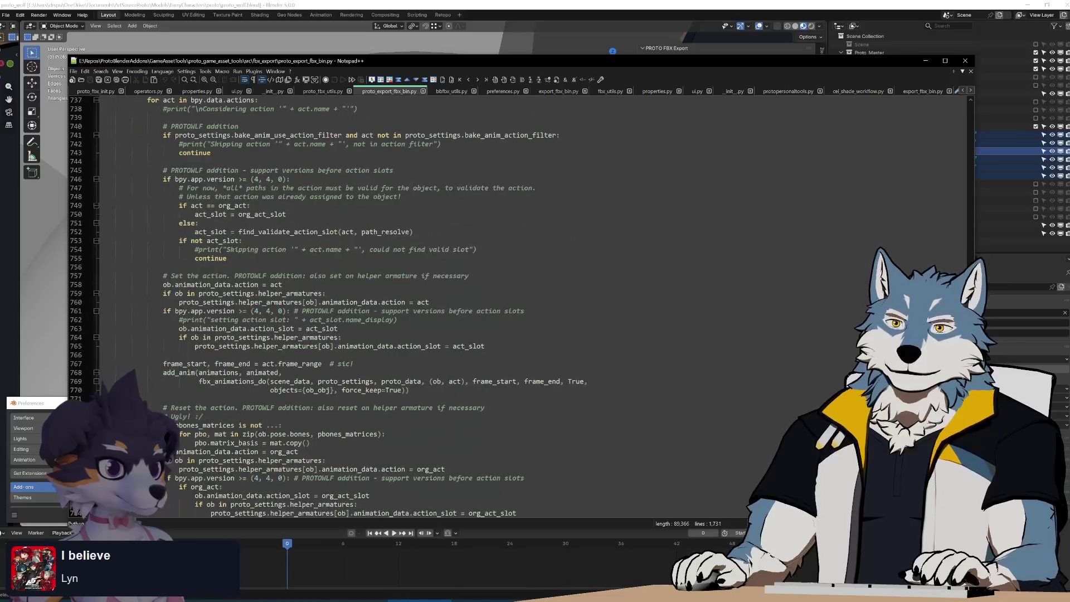
click(147, 90)
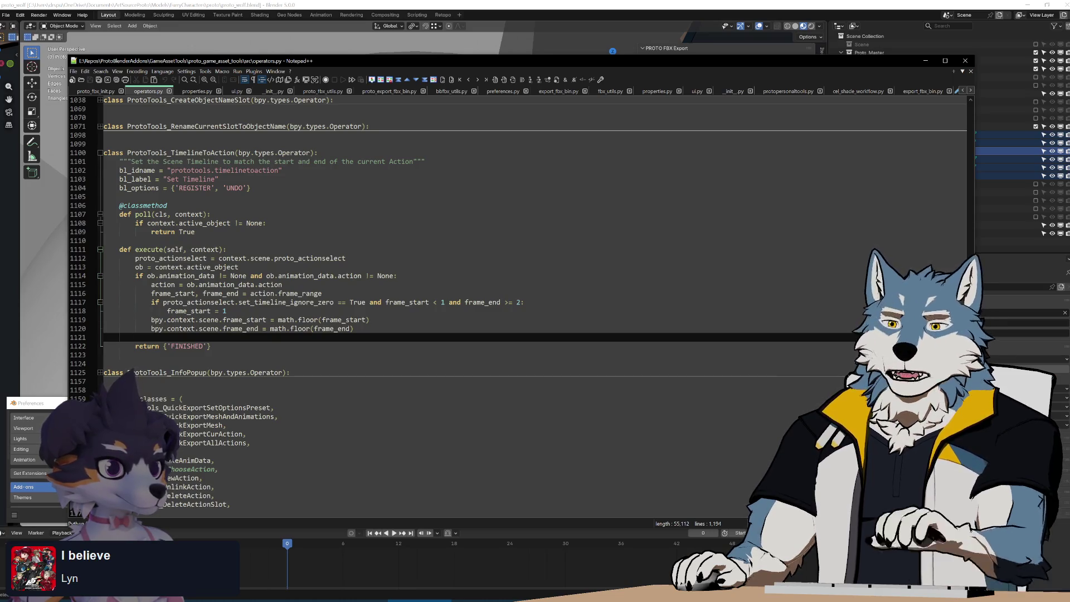
Leave Notepad++ and bring the Blender window back to the front.
key(super)
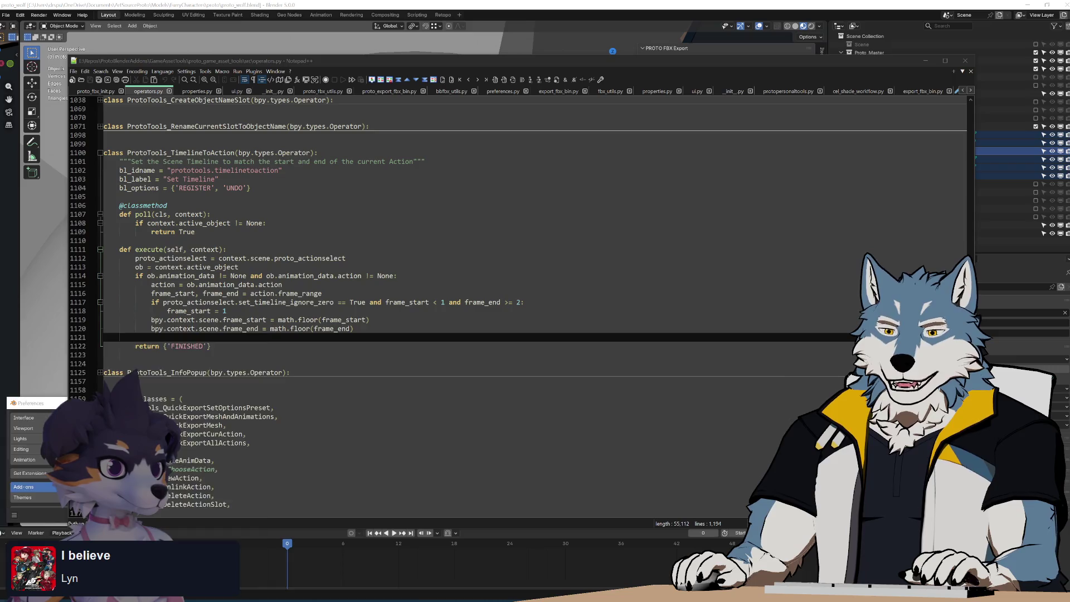
key(Escape)
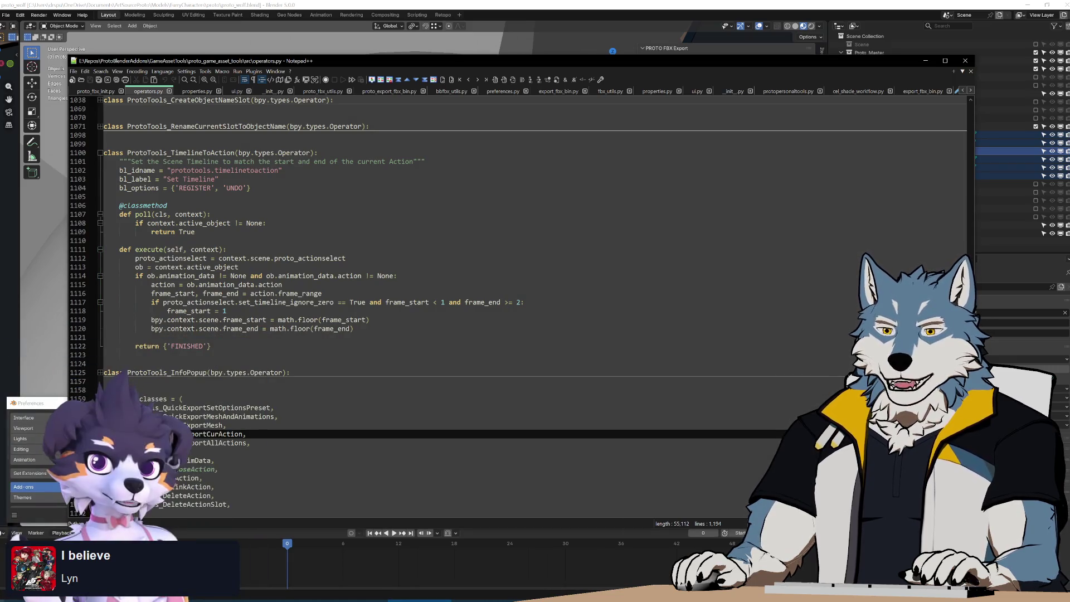
click(7, 18)
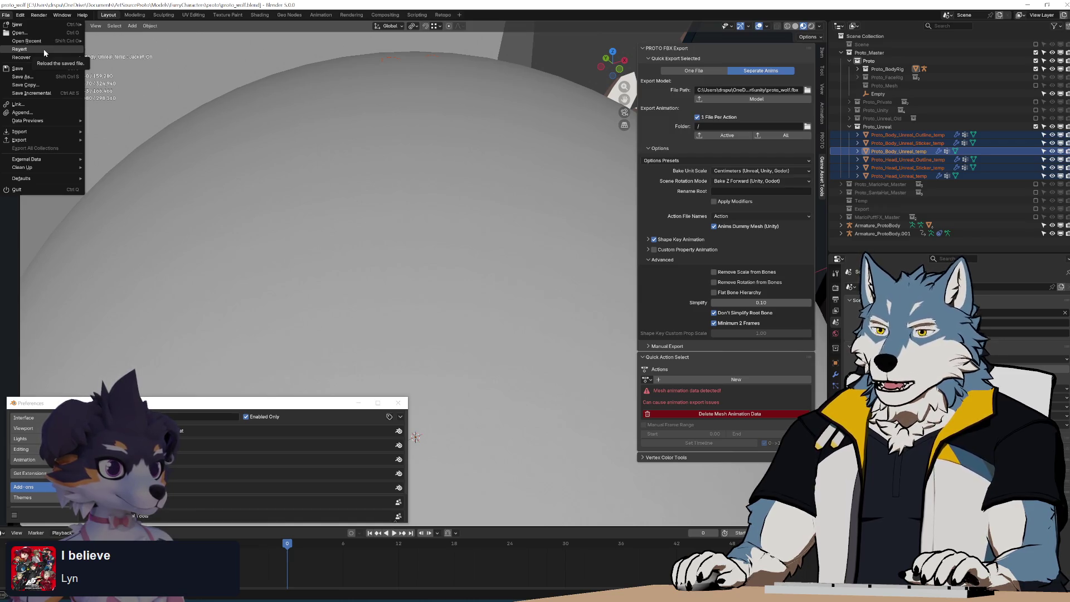
Start a new General scene in Blender, discarding unsaved changes.
mouse_move(24, 24)
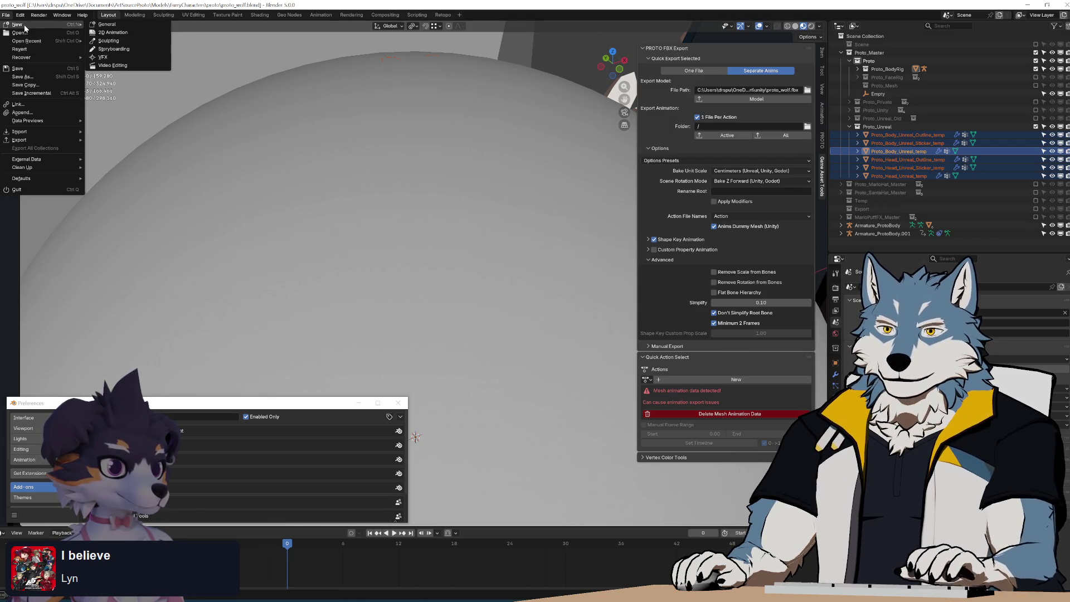
click(112, 29)
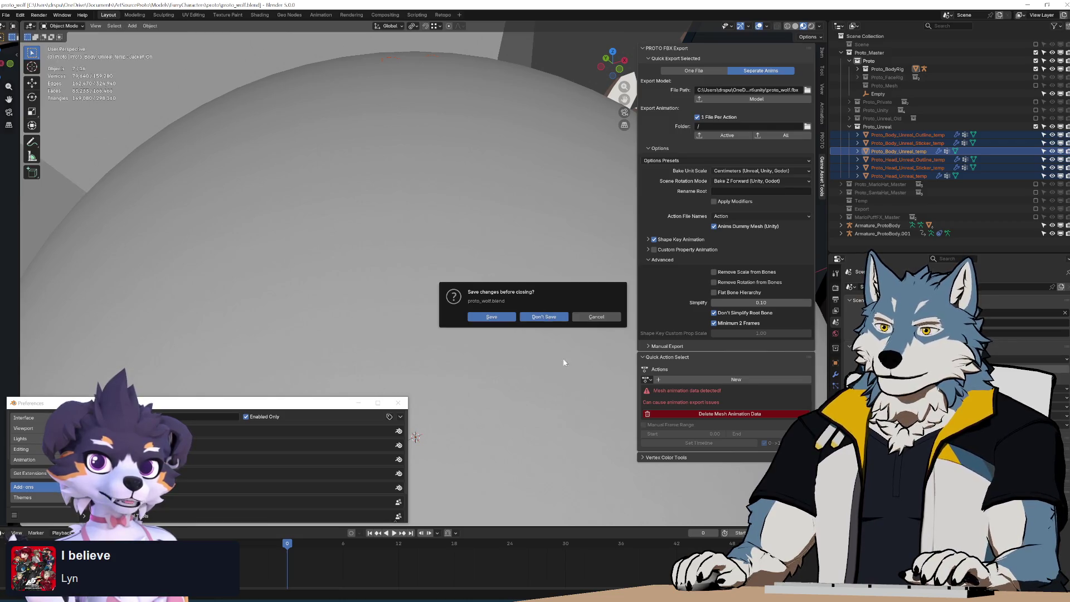
click(544, 317)
Delete the camera and light from the new scene, keeping only the cube.
scroll(557, 384, down, 5)
drag(473, 327, 225, 133)
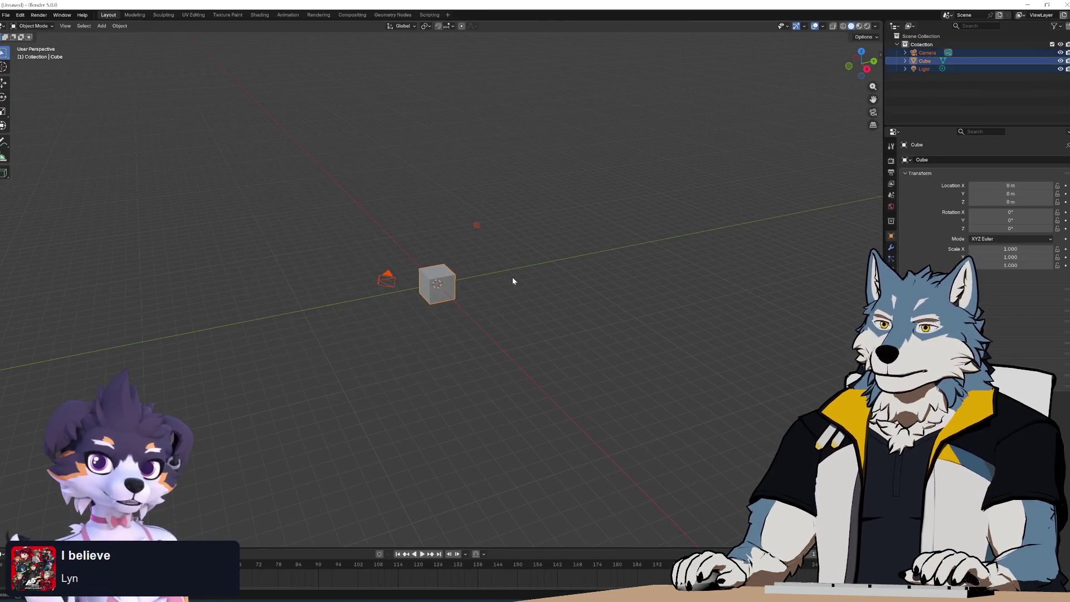
click(530, 282)
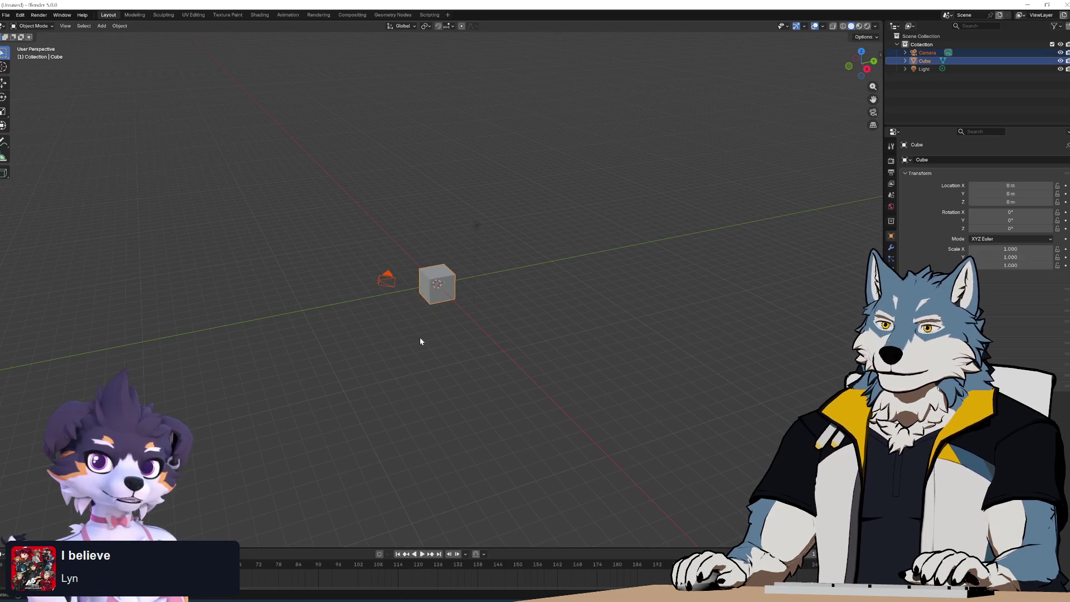
mouse_move(353, 243)
mouse_down()
mouse_move(384, 310)
mouse_move(396, 313)
mouse_up()
key(Delete)
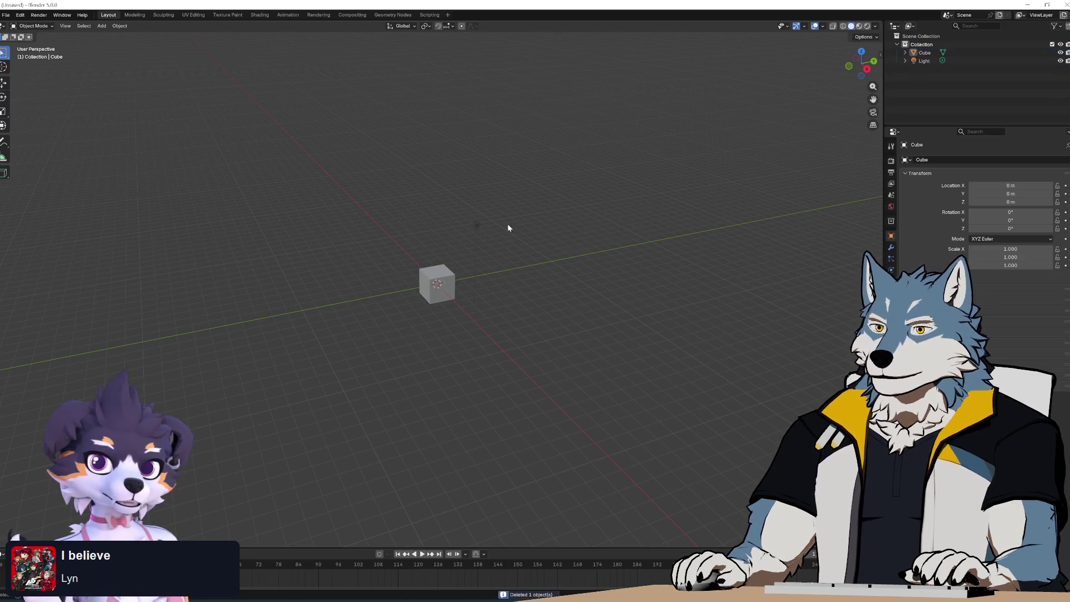
Select the cube, show its transform sidebar, and add Basis and Key 1 shape keys.
scroll(540, 279, up, 5)
click(473, 287)
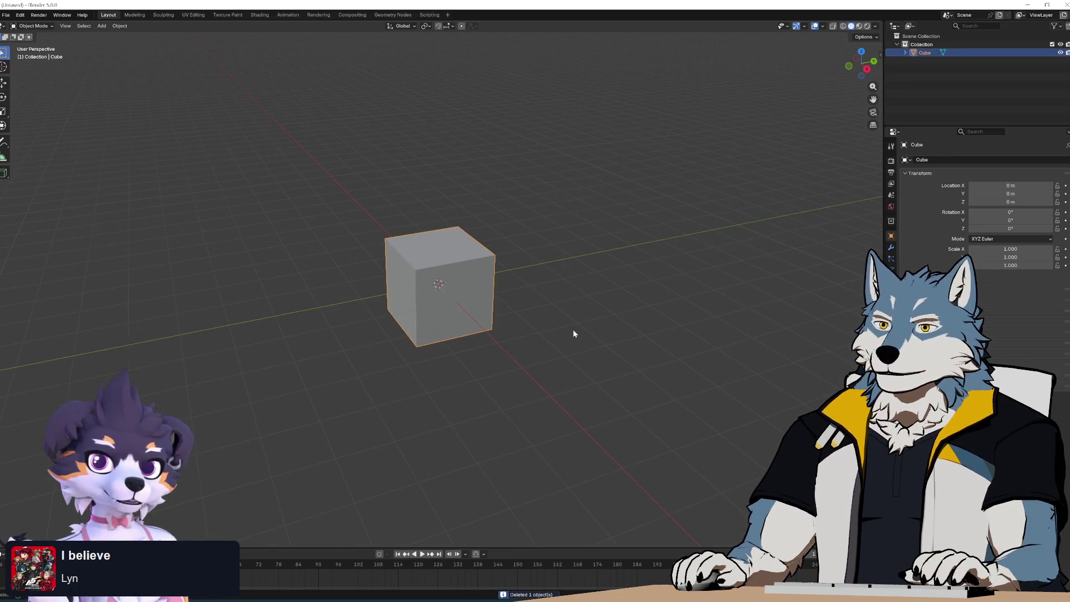
scroll(573, 329, up, 2)
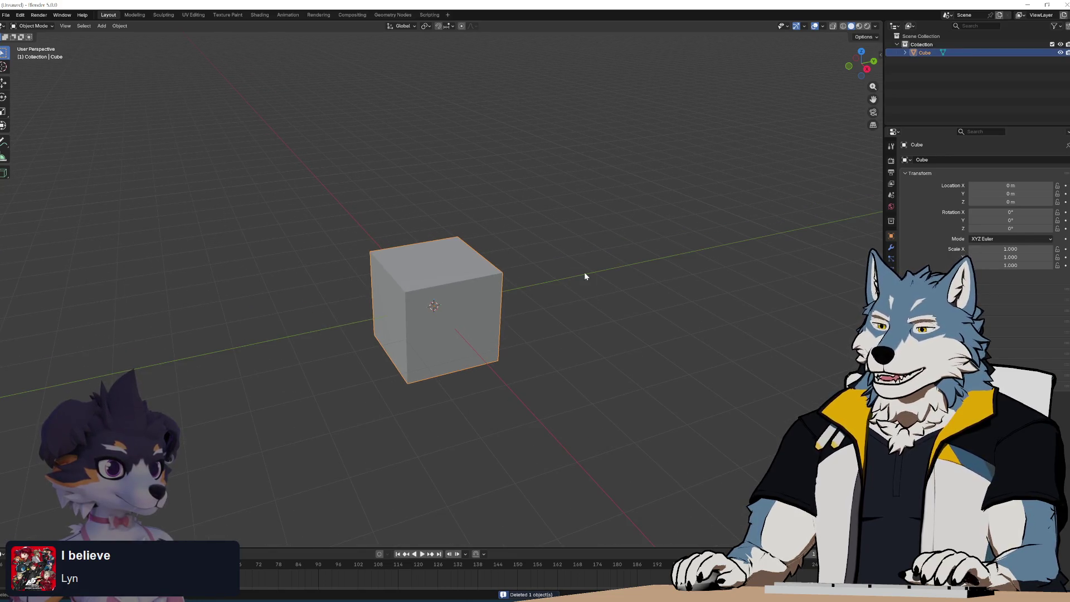
key(n)
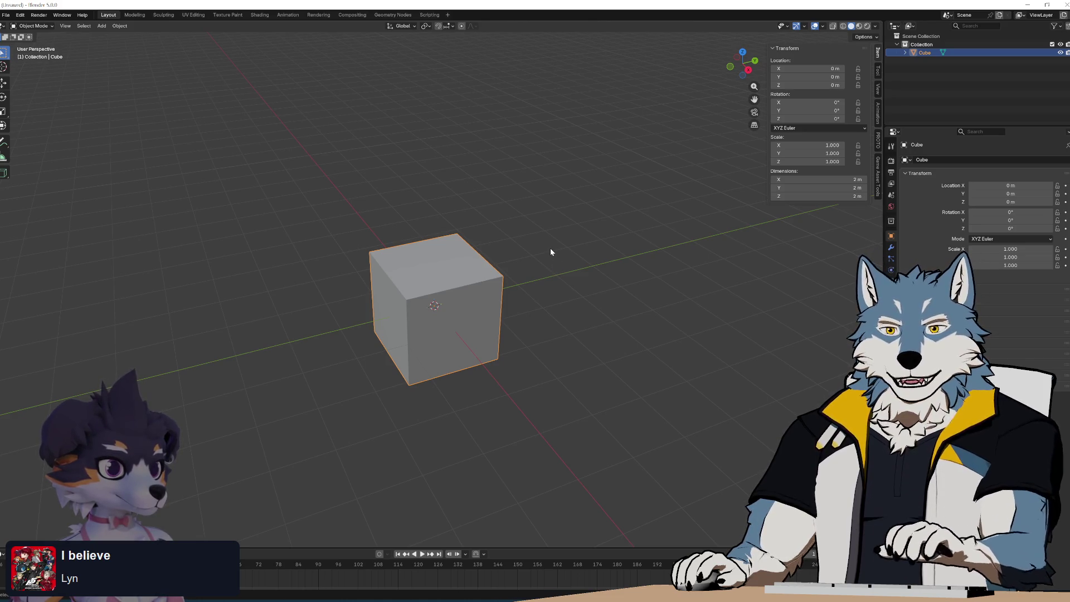
mouse_move(537, 276)
middle_down()
mouse_move(553, 276)
mouse_move(535, 257)
middle_up()
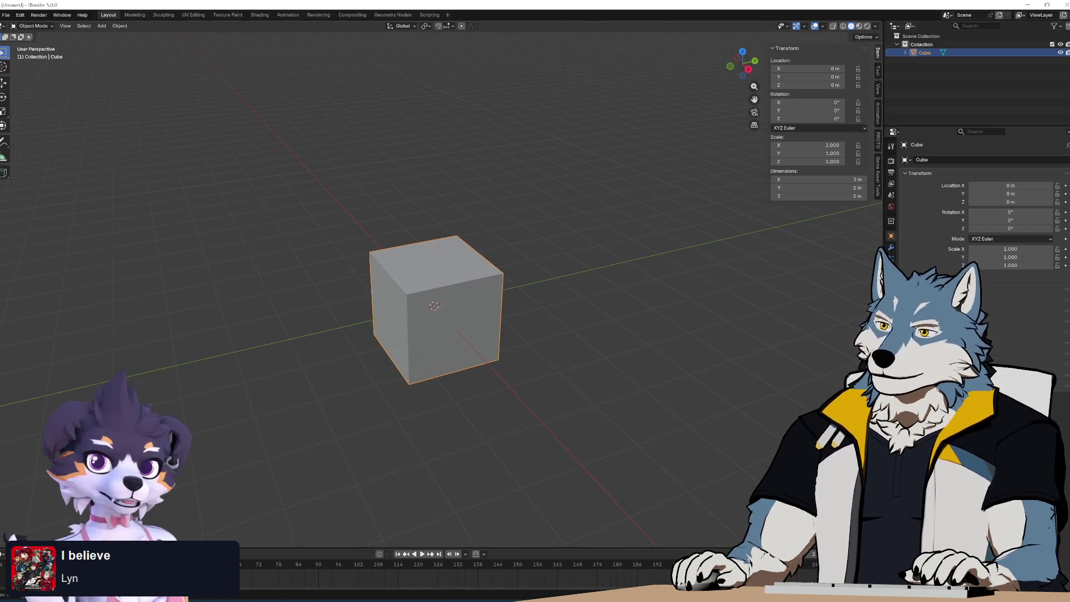
click(891, 289)
click(1064, 236)
click(1065, 236)
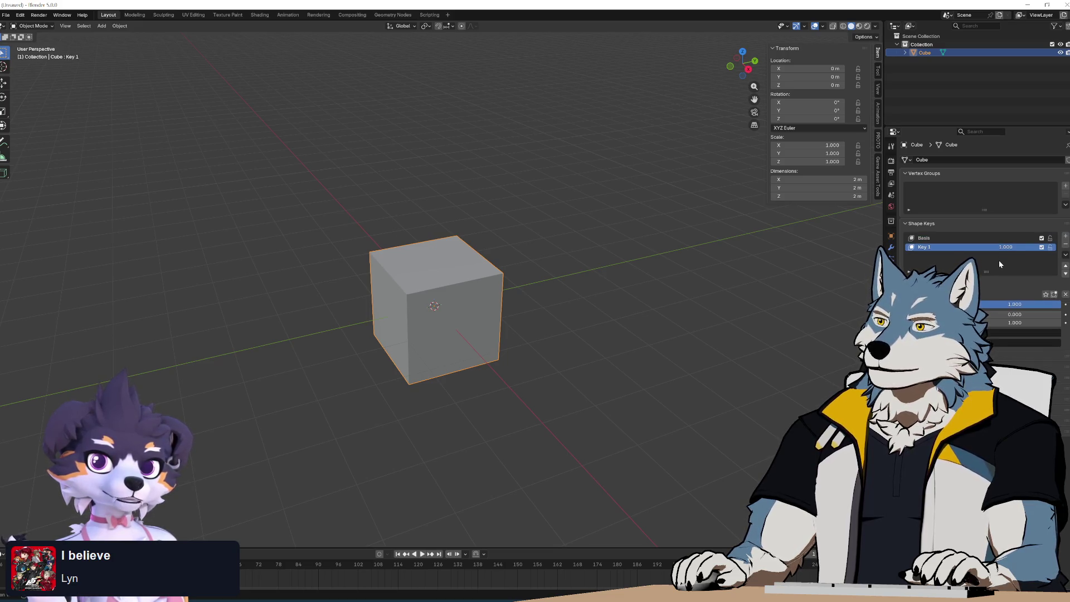
Orbit around the cube and lower Key 1's influence to about 0.6.
mouse_move(585, 290)
middle_down()
mouse_move(494, 306)
mouse_move(515, 310)
mouse_move(520, 291)
middle_up()
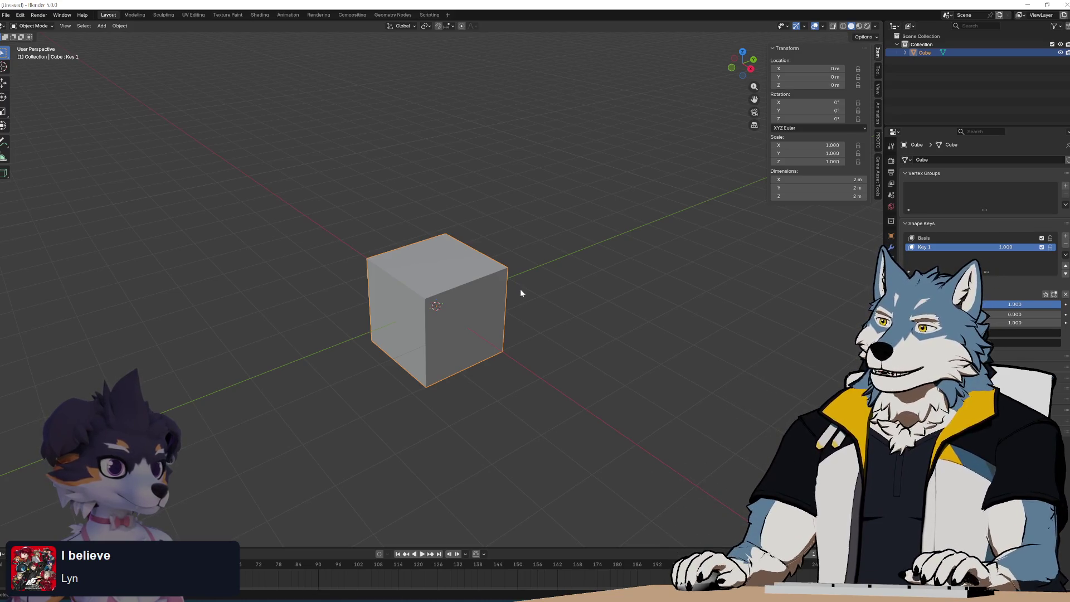
mouse_move(513, 306)
middle_down()
mouse_move(532, 303)
mouse_move(521, 321)
mouse_move(512, 301)
mouse_move(534, 303)
mouse_move(522, 317)
middle_up()
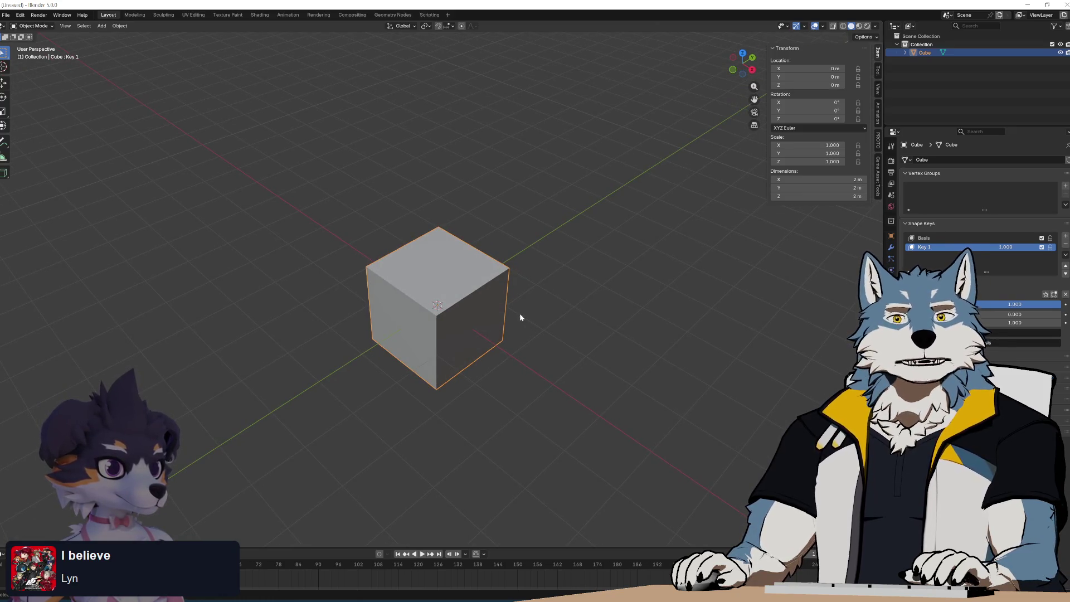
mouse_move(526, 318)
middle_down()
mouse_move(520, 309)
mouse_move(533, 310)
middle_up()
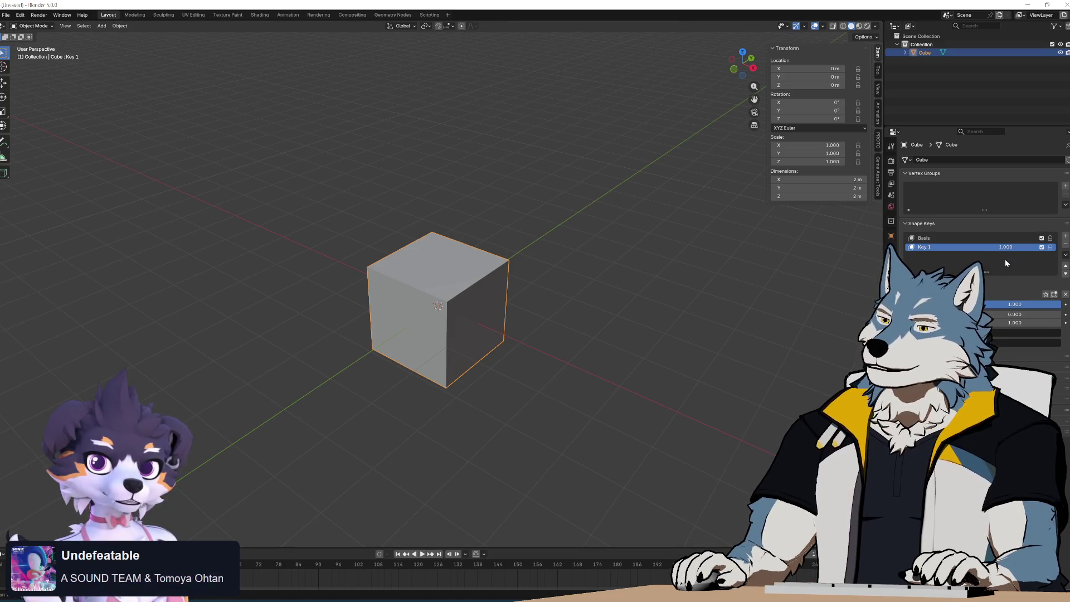
middle_drag(536, 308, 557, 305)
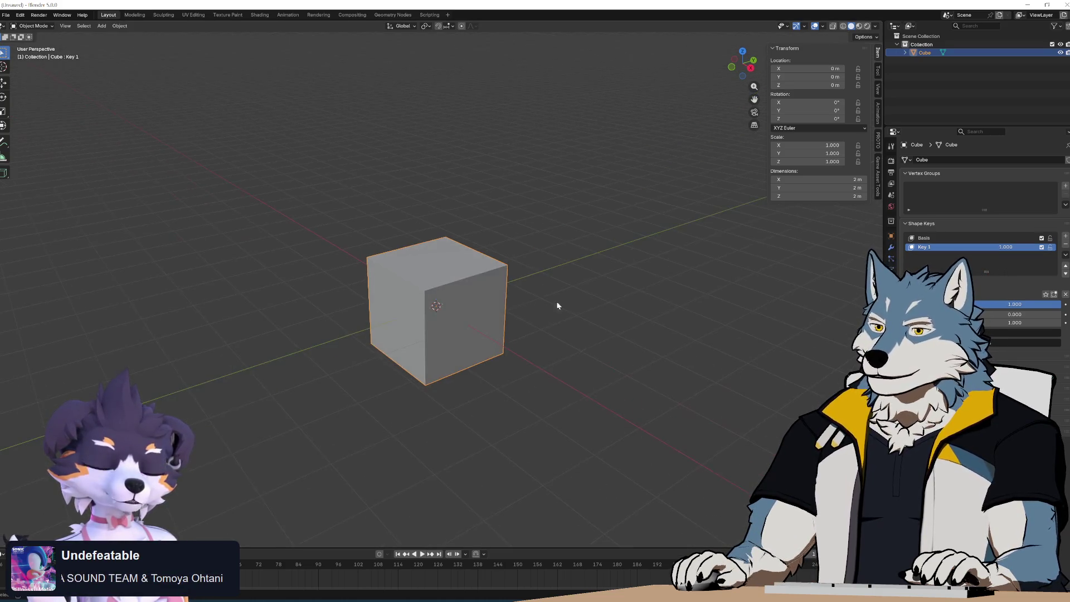
drag(1006, 247, 980, 247)
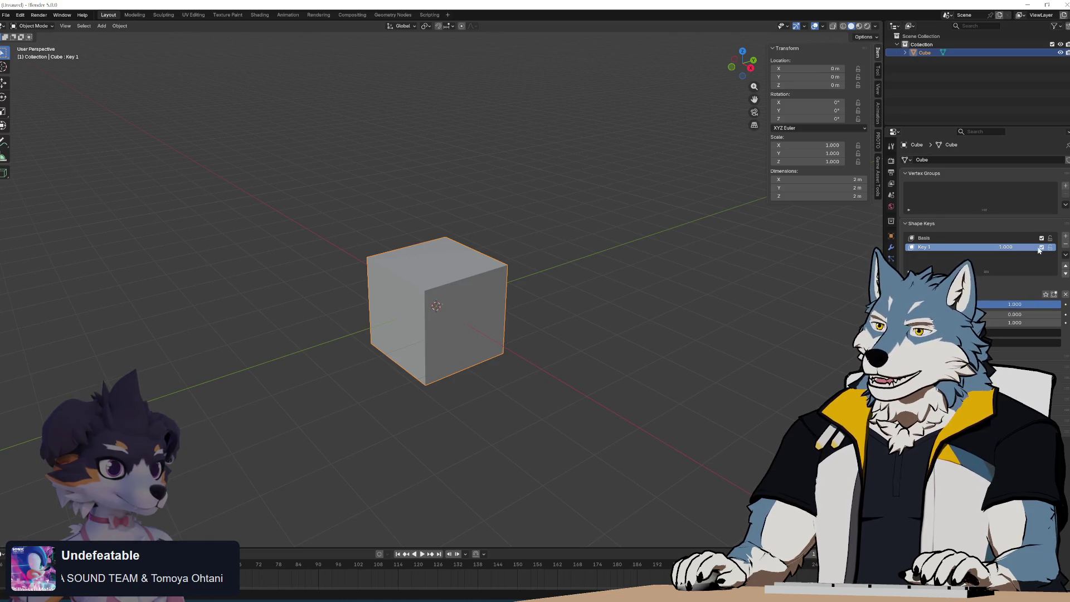
mouse_move(415, 294)
middle_down()
mouse_move(455, 313)
mouse_move(443, 289)
mouse_move(458, 318)
mouse_move(449, 290)
mouse_move(439, 292)
mouse_move(488, 296)
middle_up()
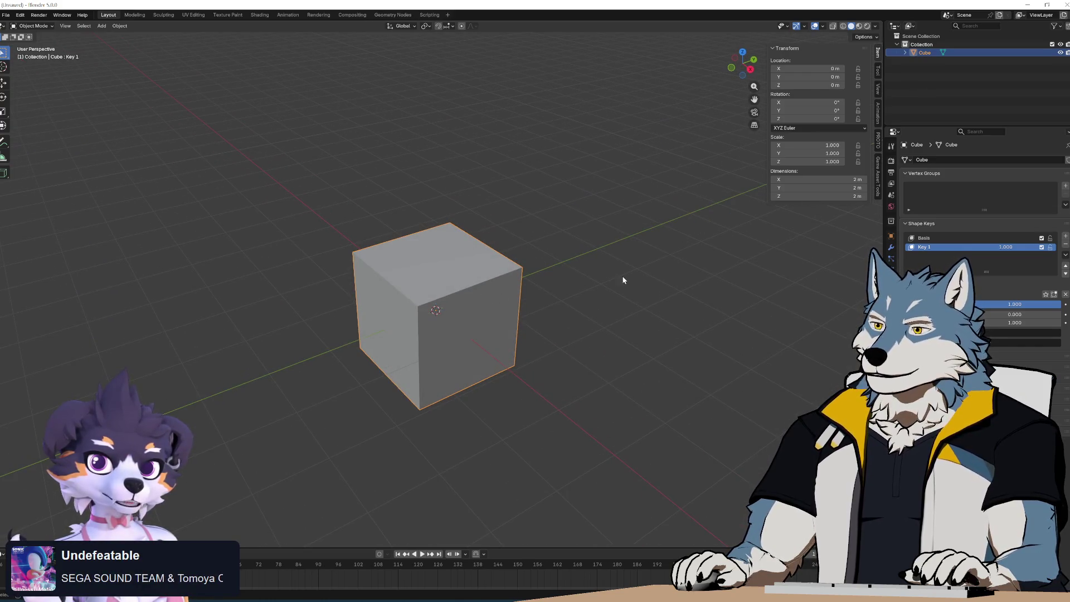
In Edit Mode, move an edge and the top-left vertex down to slant Key 1 into a wedge.
key(Tab)
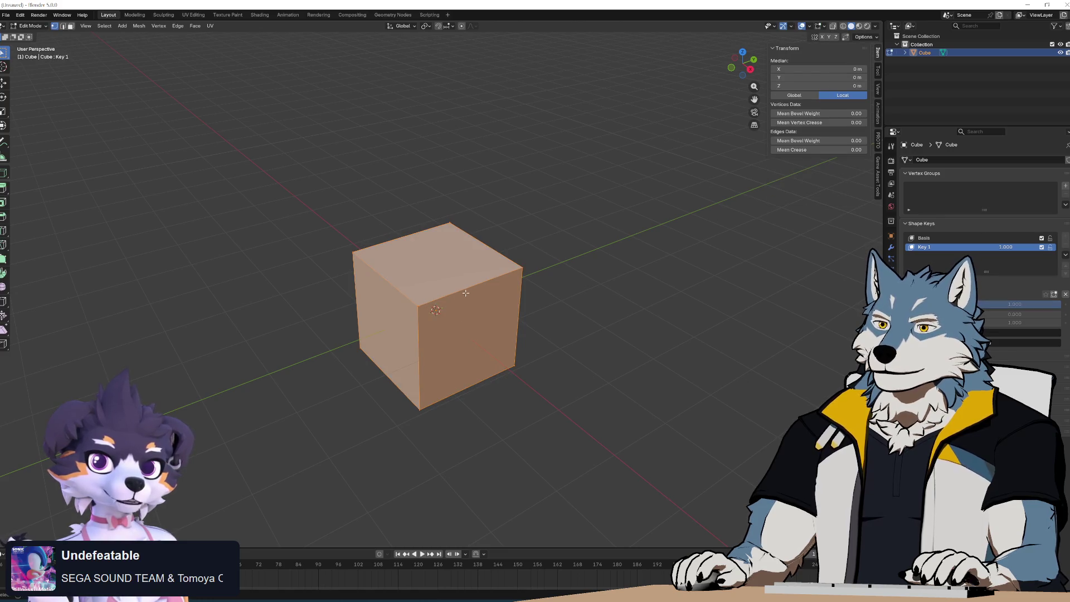
click(422, 306)
key(g)
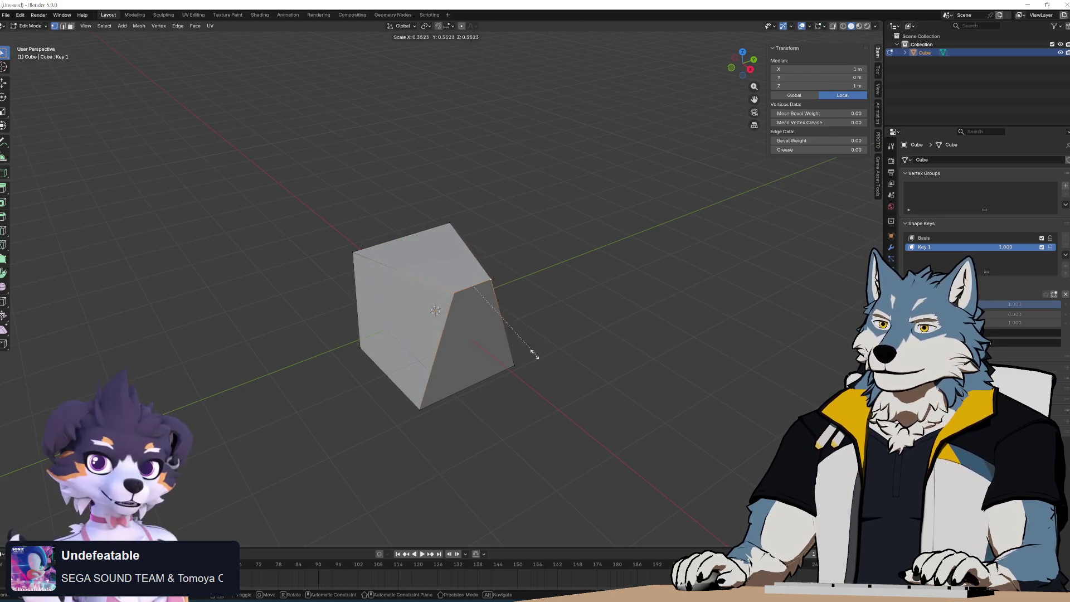
key(KP_1)
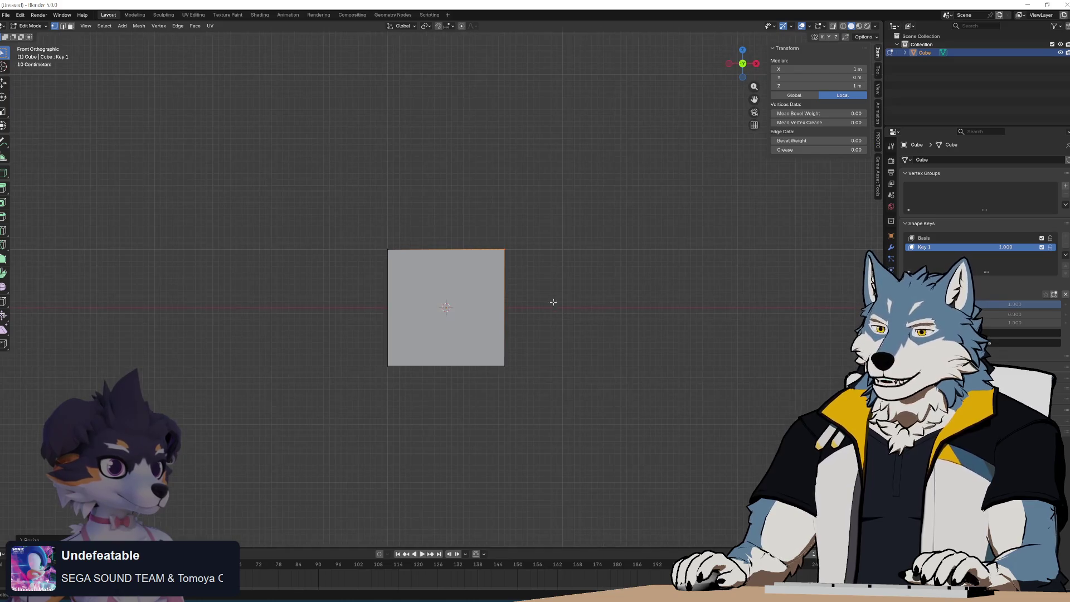
key(g)
click(520, 332)
drag(346, 236, 429, 303)
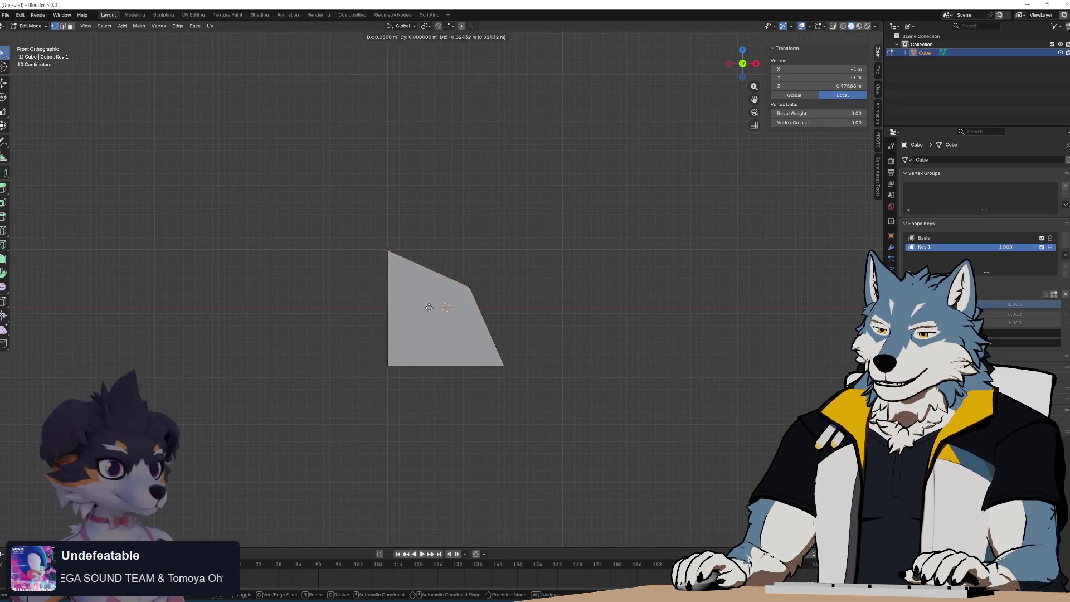
key(g)
click(433, 349)
Return to Object Mode and set Key 1 back to 0.000, restoring the plain cube.
mouse_move(432, 349)
middle_down()
mouse_move(545, 297)
mouse_move(560, 309)
middle_up()
key(Tab)
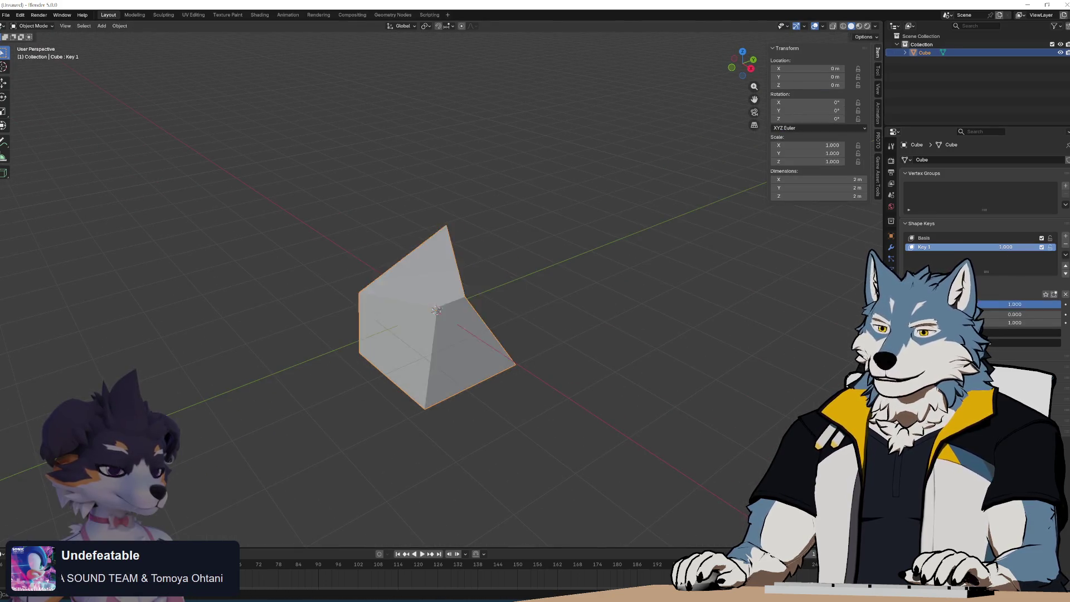
drag(1014, 304, 914, 304)
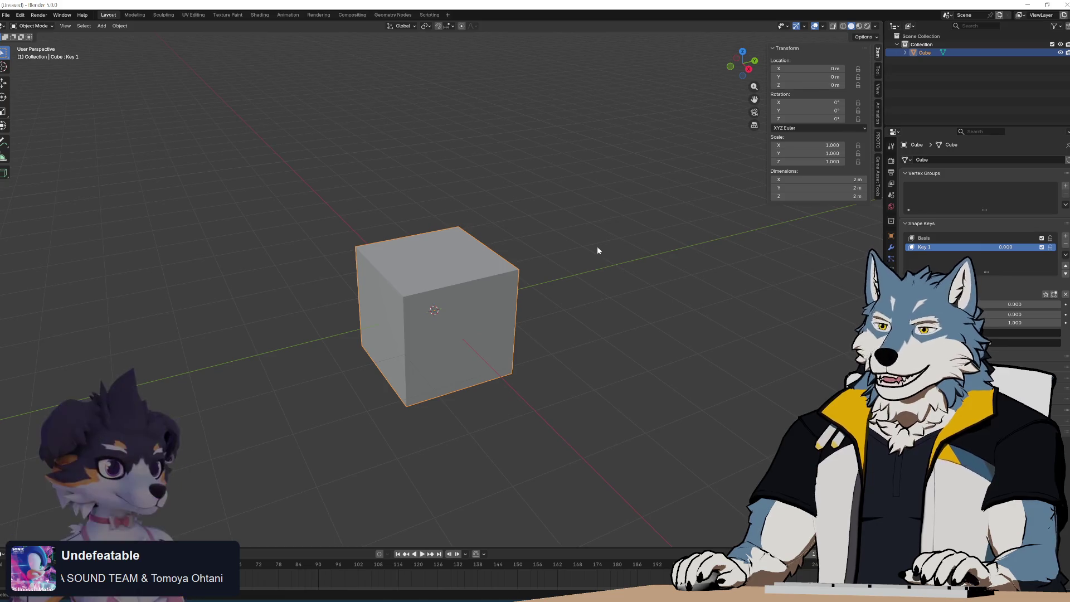
click(878, 156)
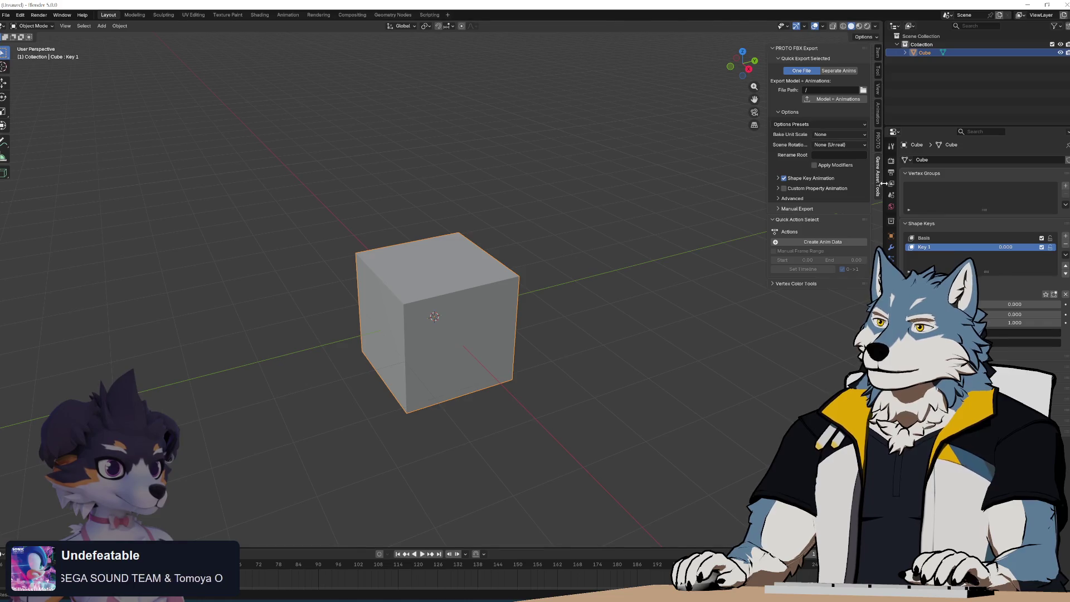
Widen the Game Asset Tools panel and create animation data with a new action for the cube.
drag(769, 217, 703, 192)
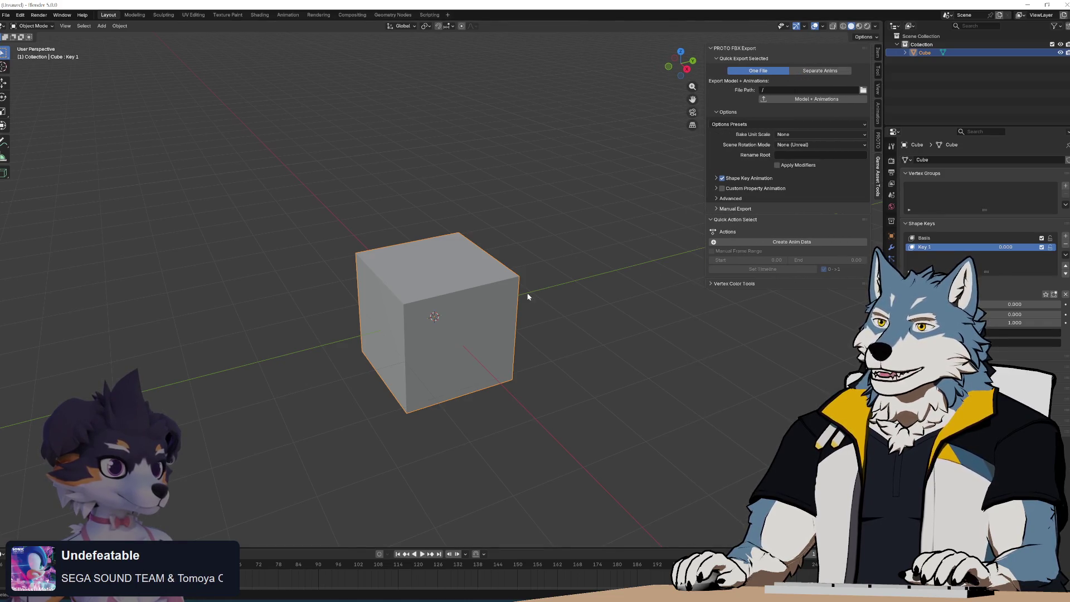
click(720, 242)
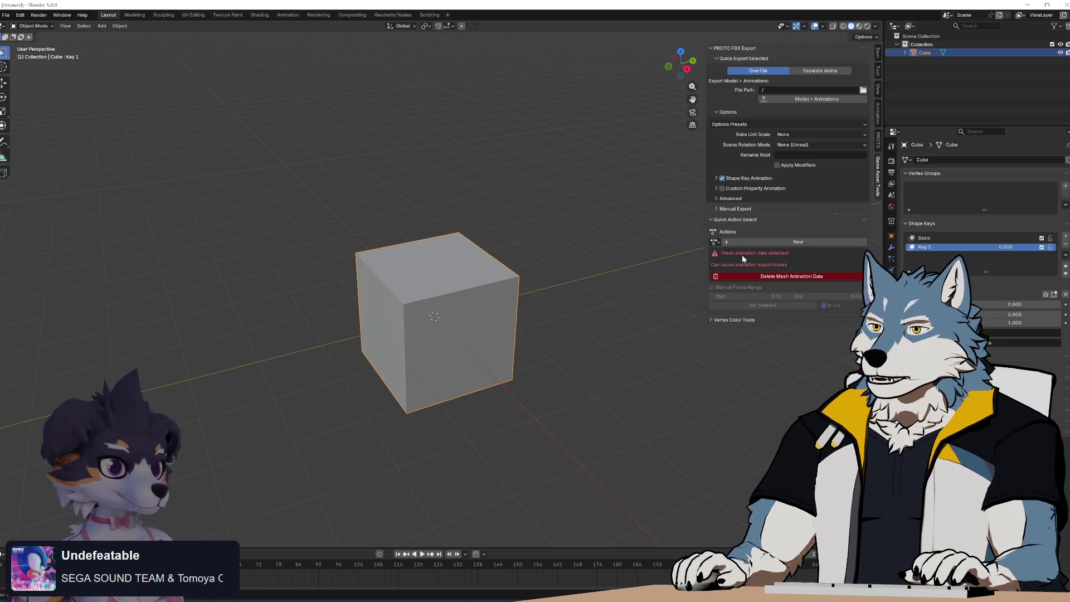
click(726, 243)
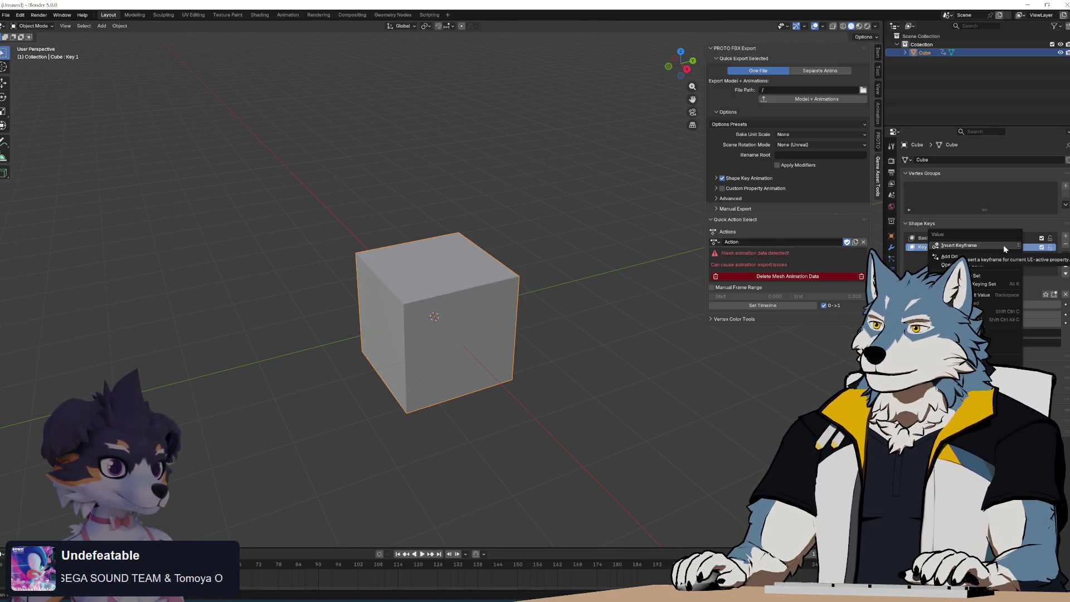
Keyframe Key 1 at 0.000 on frame 0, then set it to 1.000 at frame 12.
key(i)
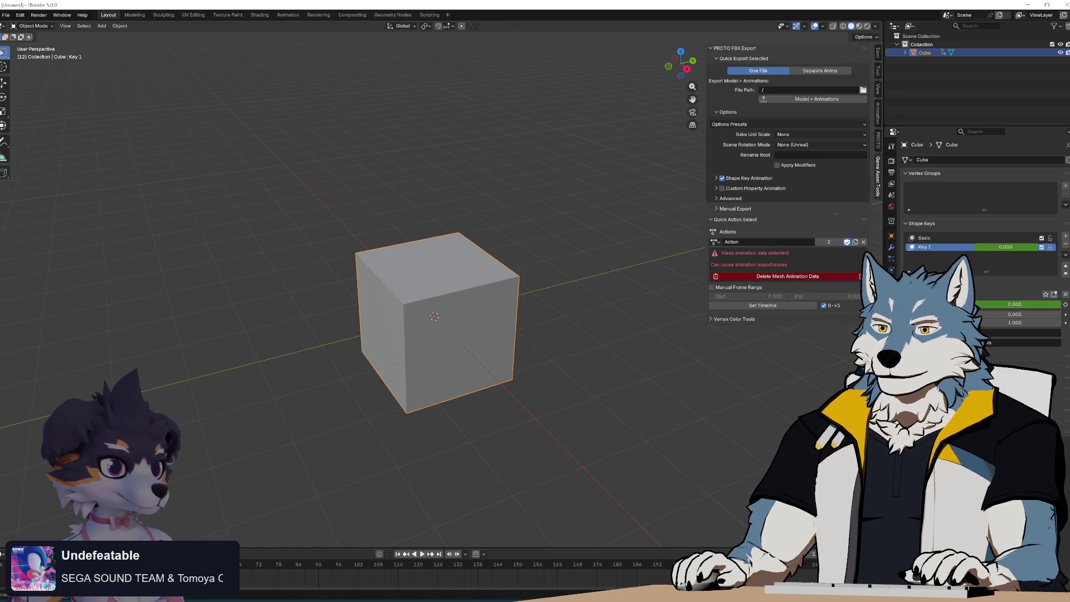
key(Home)
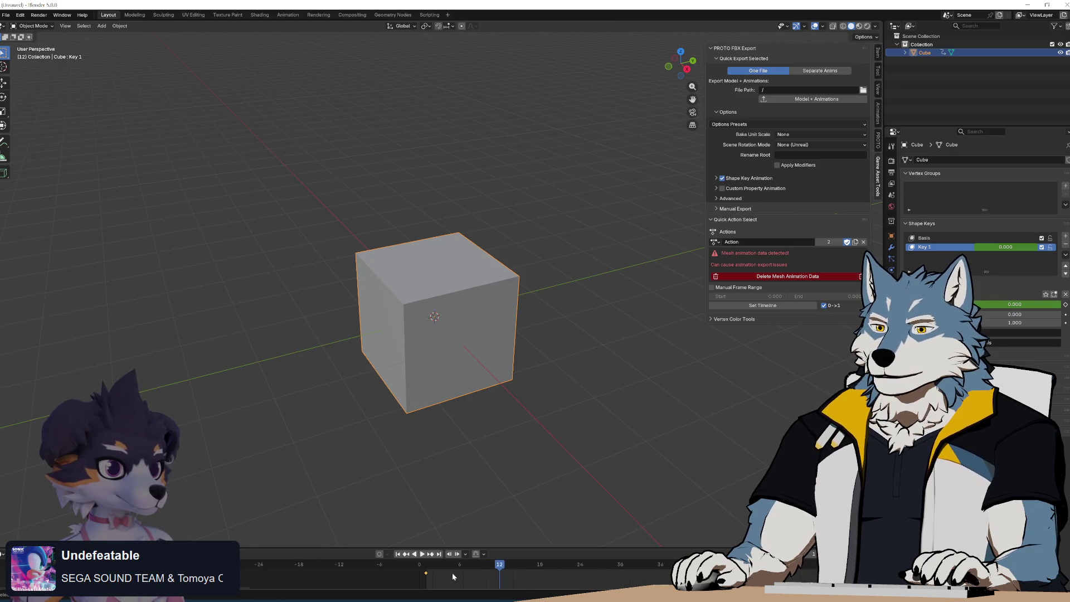
ctrl+scroll(453, 573, down, 3)
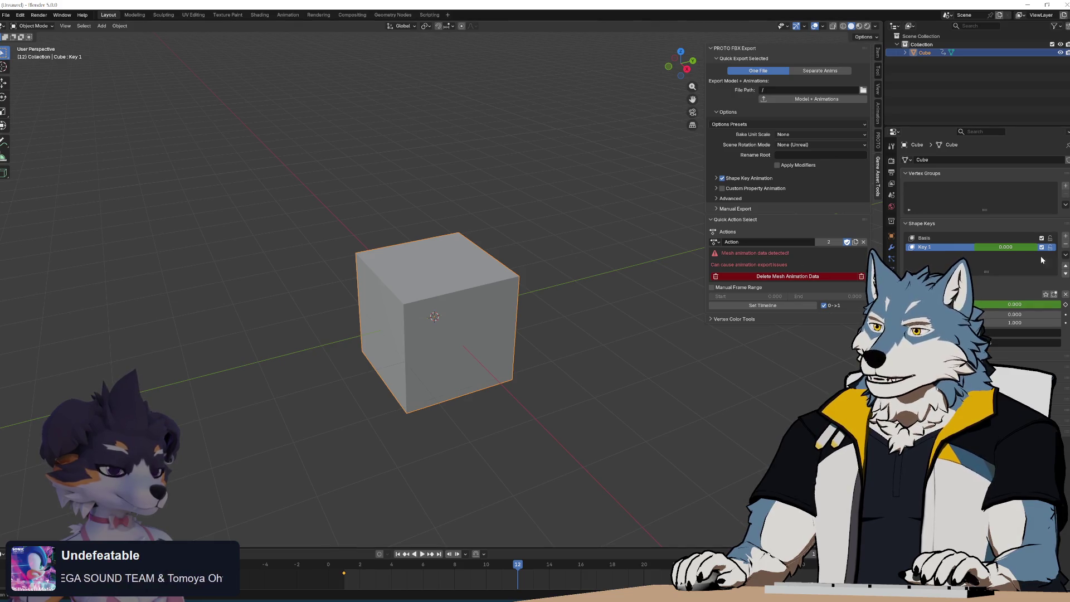
drag(996, 248, 1036, 247)
Keyframe Key 1 at 1.000 on frame 12 and play the morph animation from the start twice.
key(i)
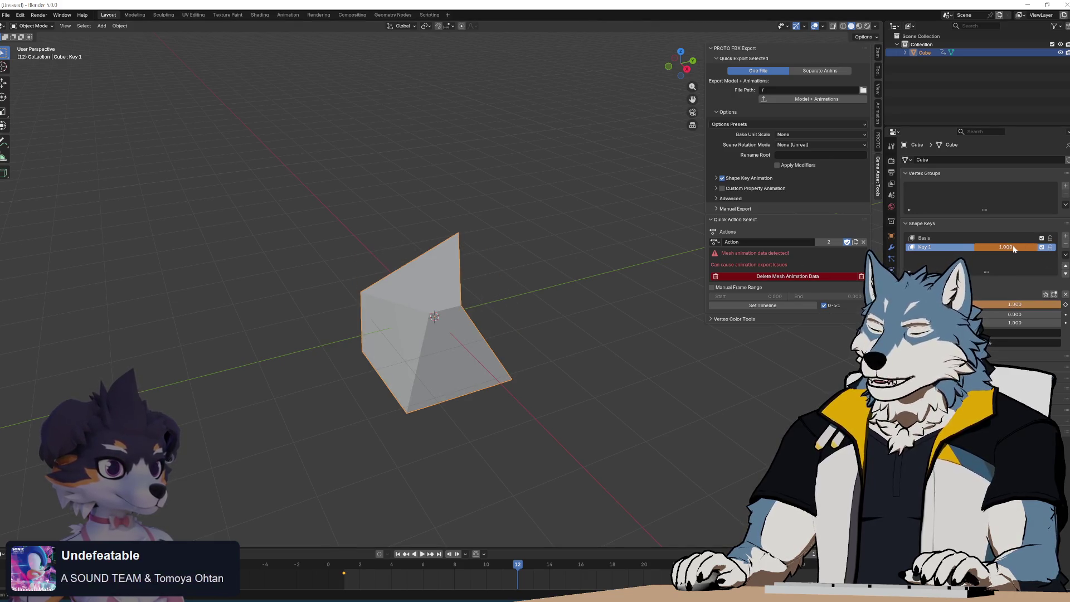
key(shift+Left)
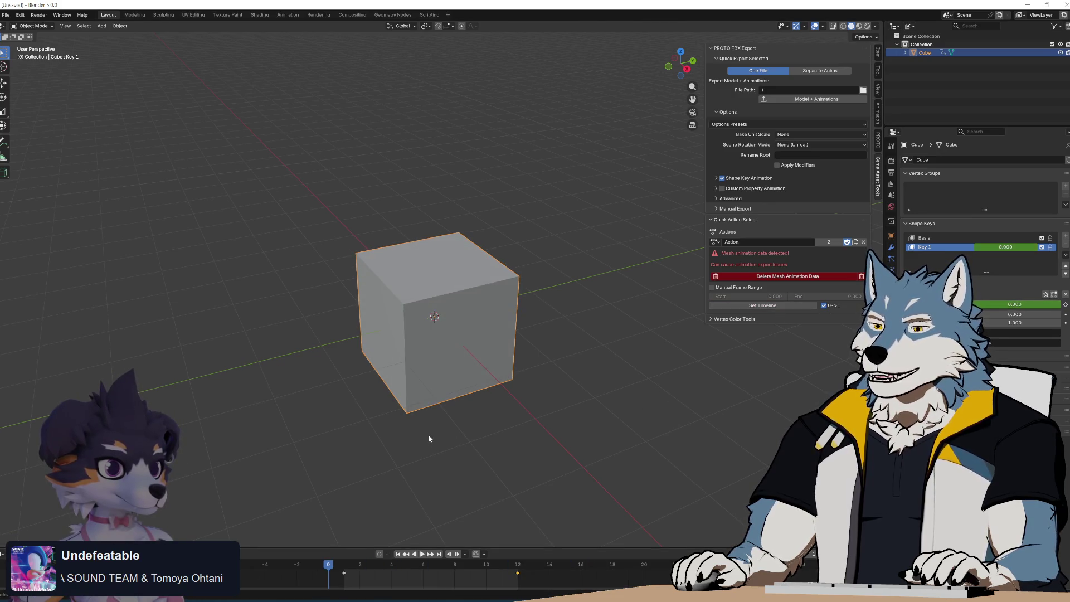
key(space)
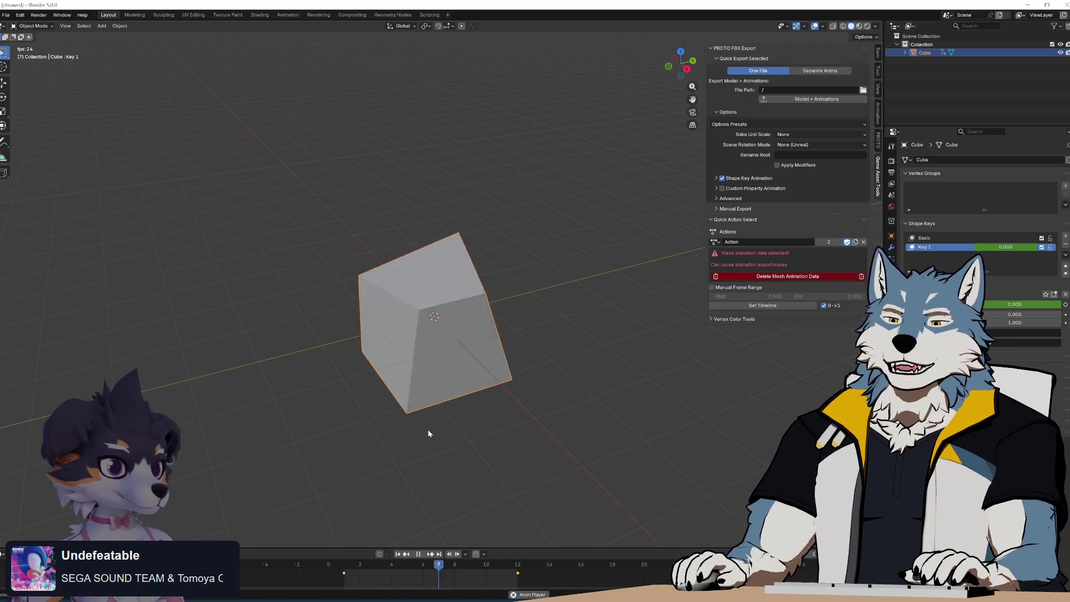
key(Escape)
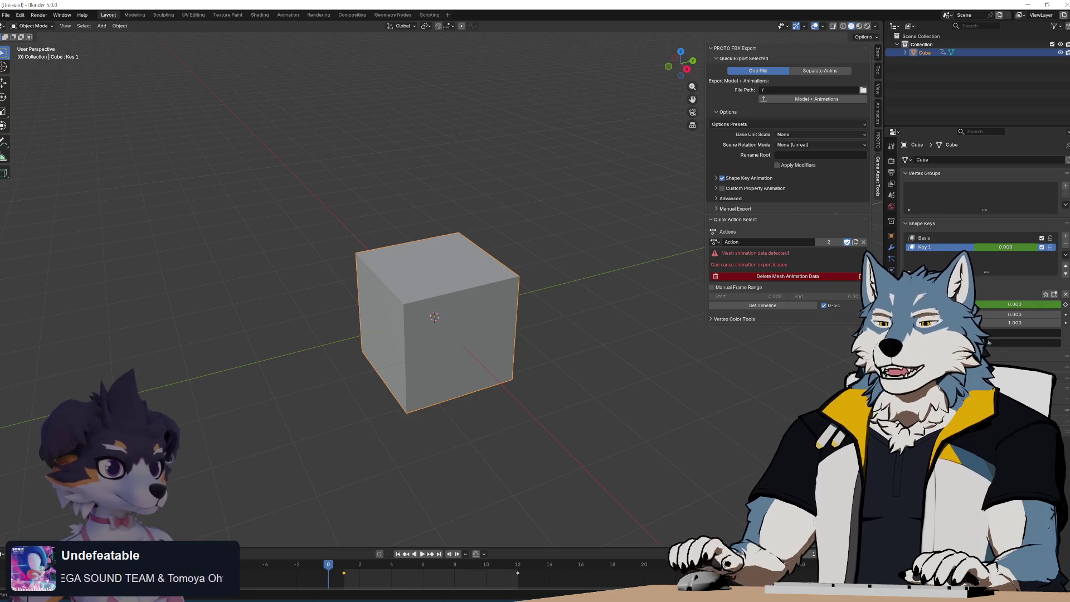
key(space)
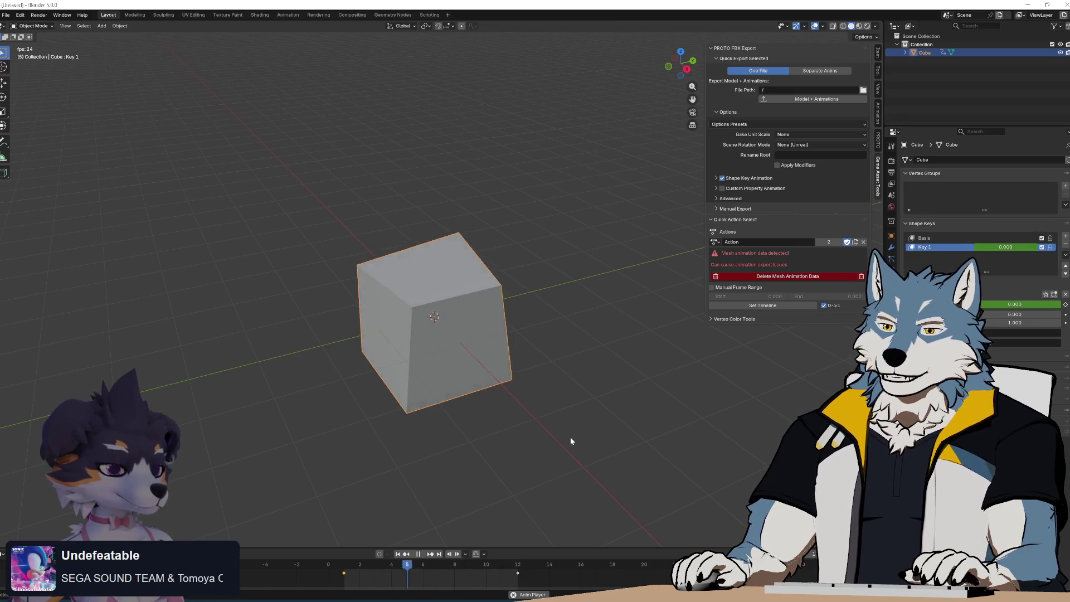
key(Escape)
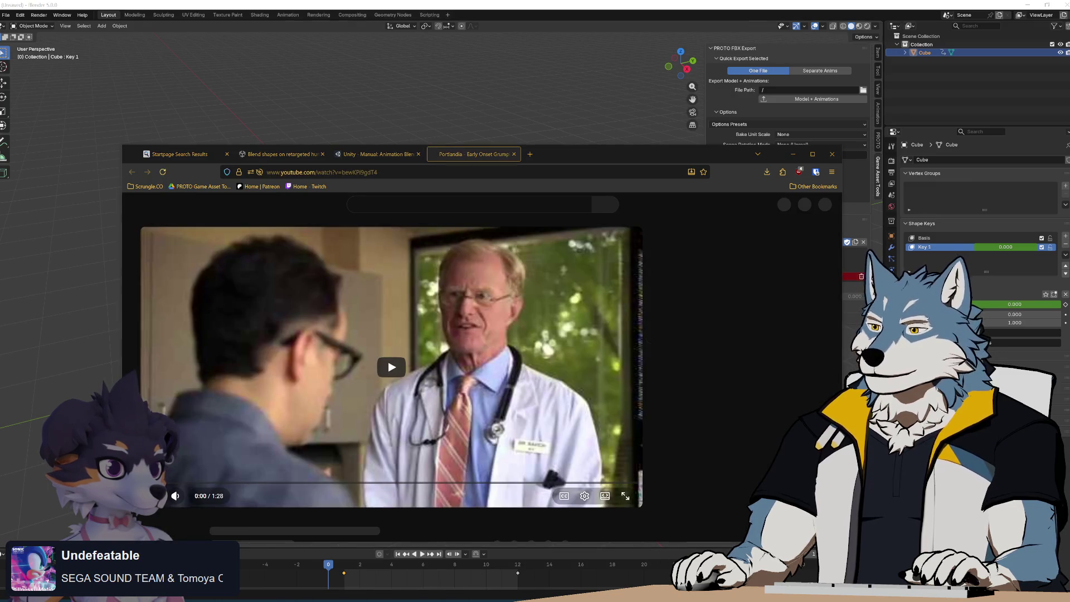
Maximize Firefox, watch the Portlandia YouTube clip, then switch back to Blender.
double_click(565, 157)
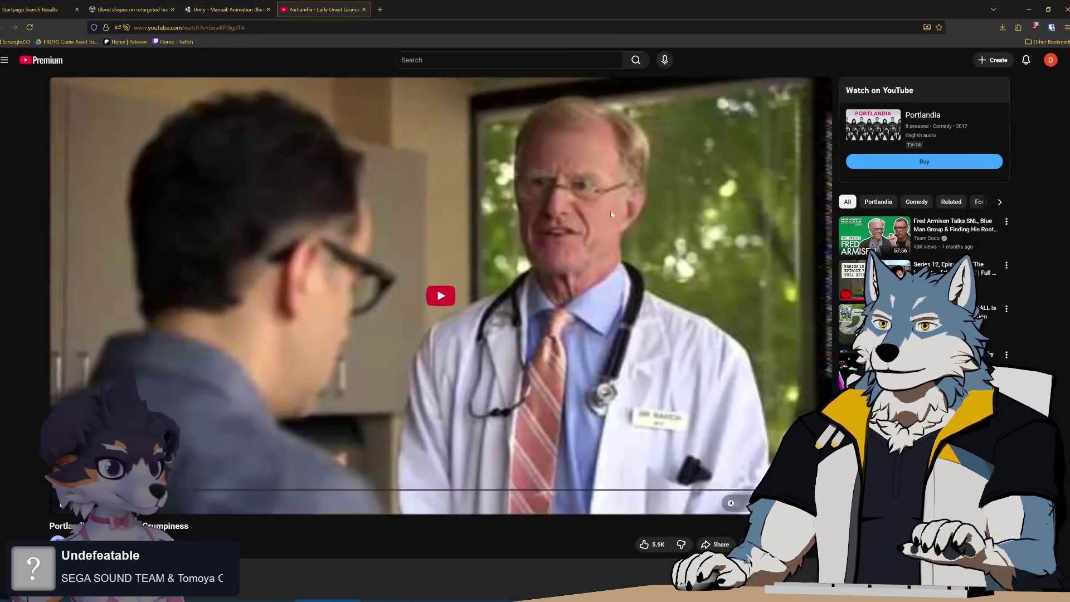
click(450, 301)
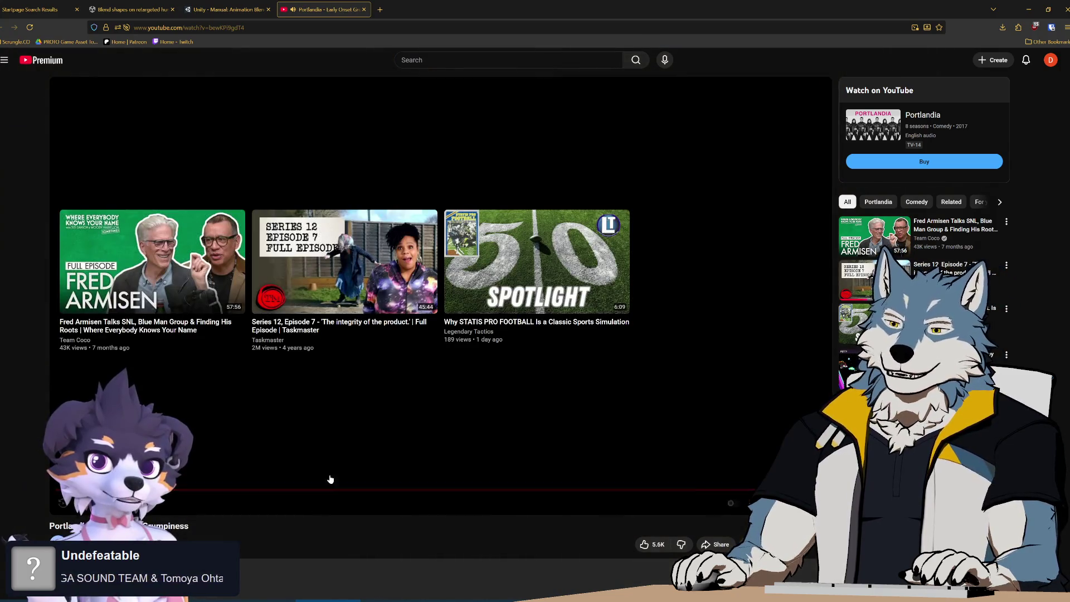
key(alt+Tab)
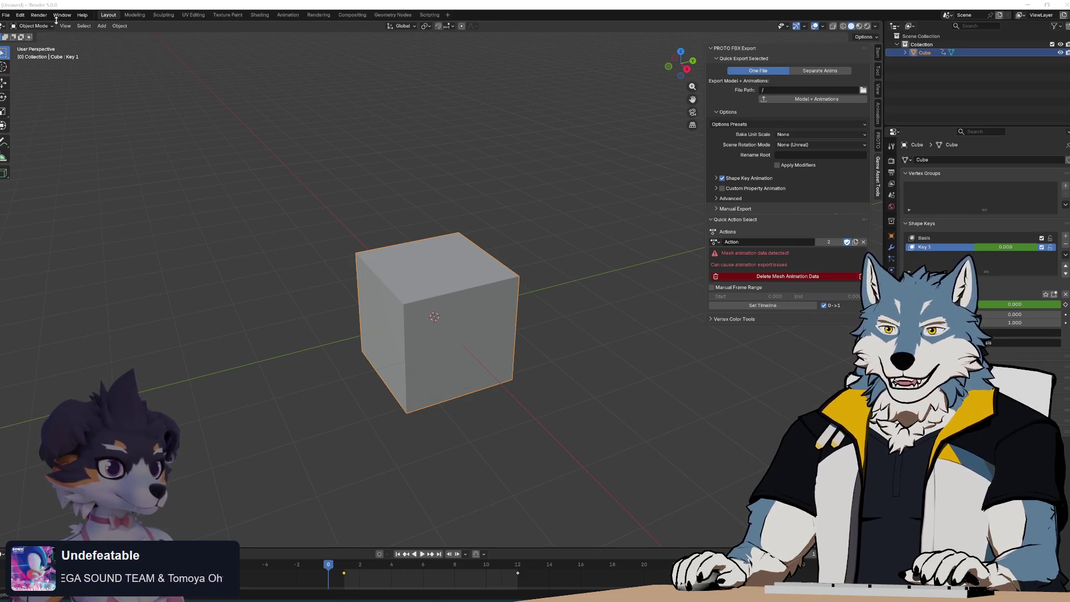
Start an FBX export and navigate to the TestCube export folder.
click(6, 15)
mouse_move(51, 139)
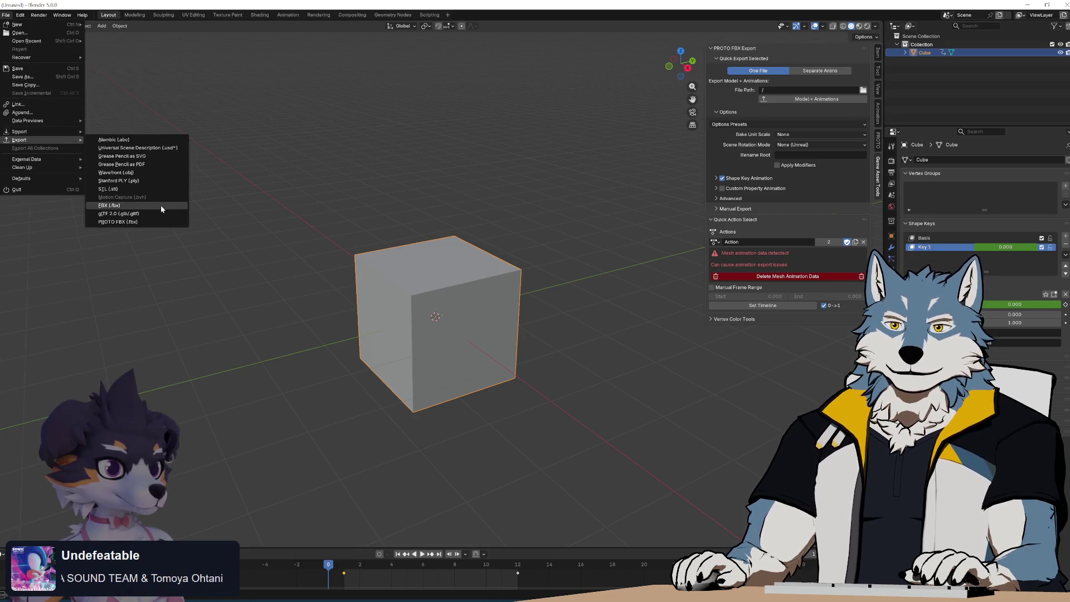
click(160, 205)
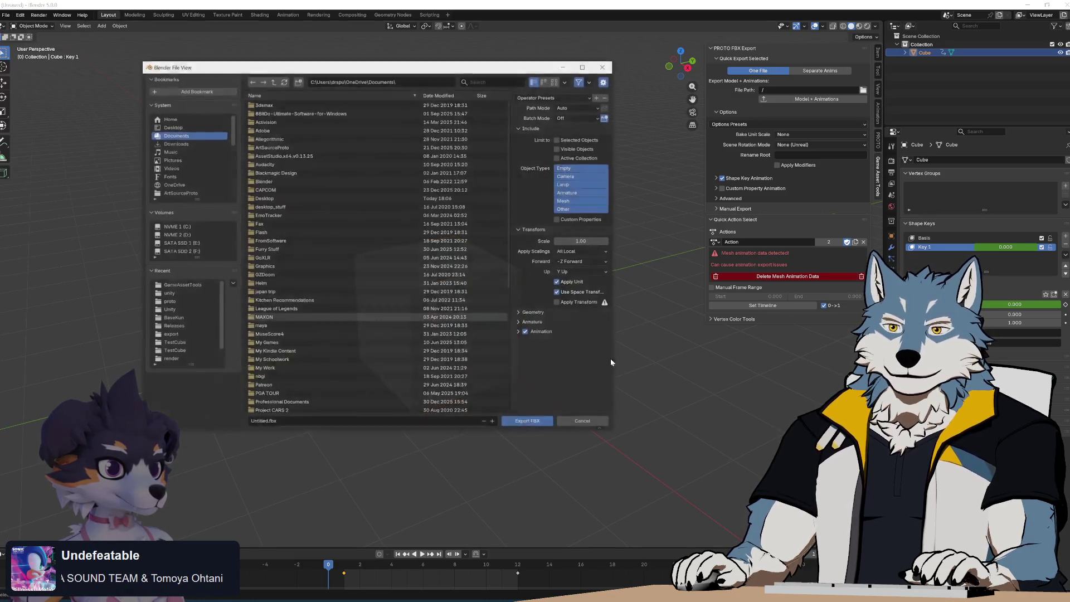
click(182, 293)
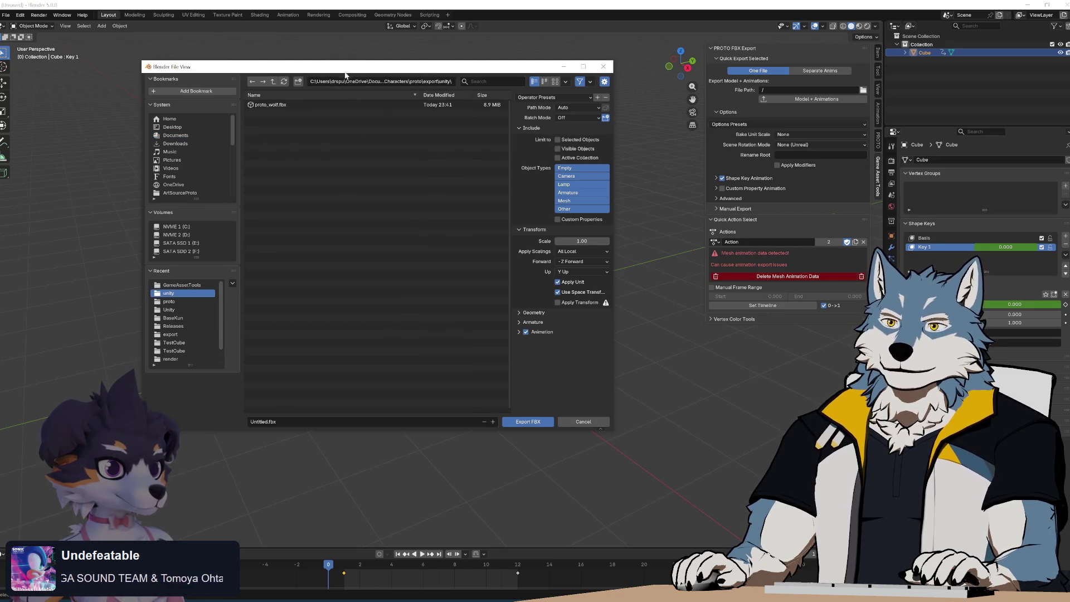
click(172, 309)
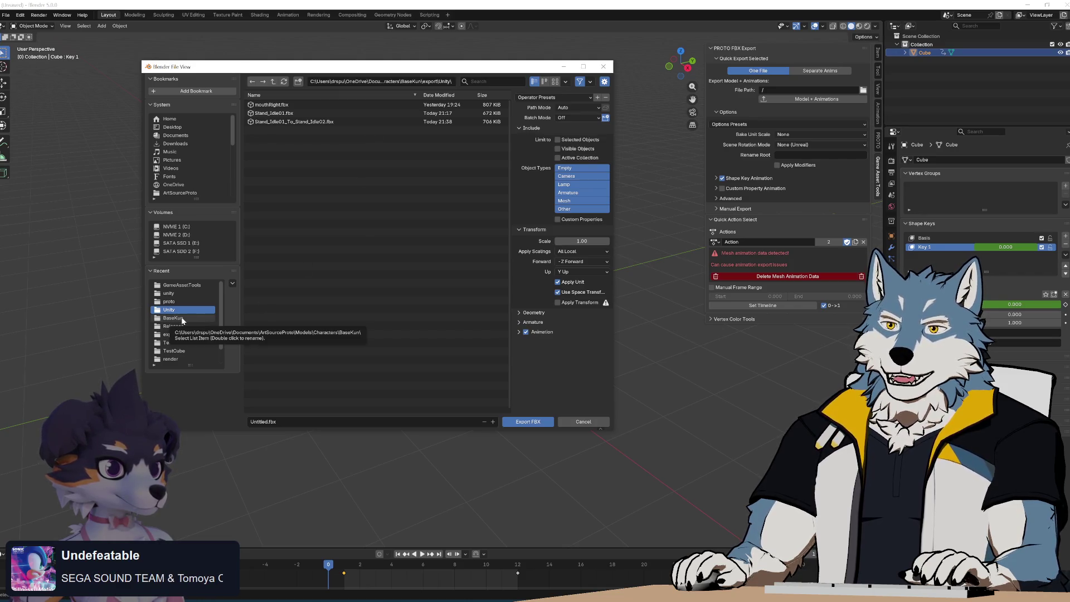
click(187, 336)
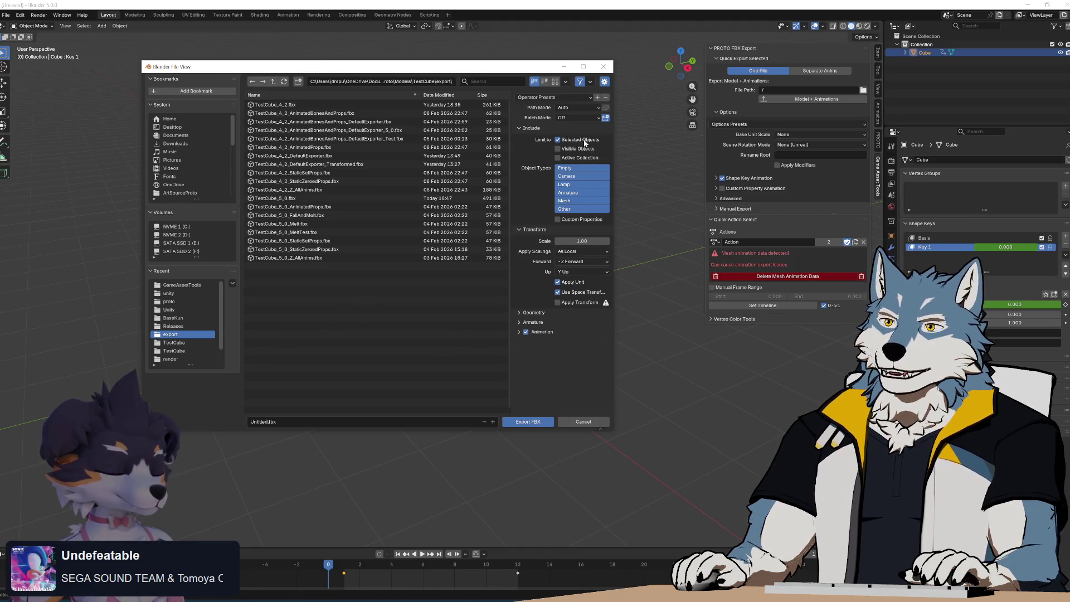
Turn off NLA Strips, set Geometry Smoothing to Face, and disable Apply Modifiers.
click(518, 332)
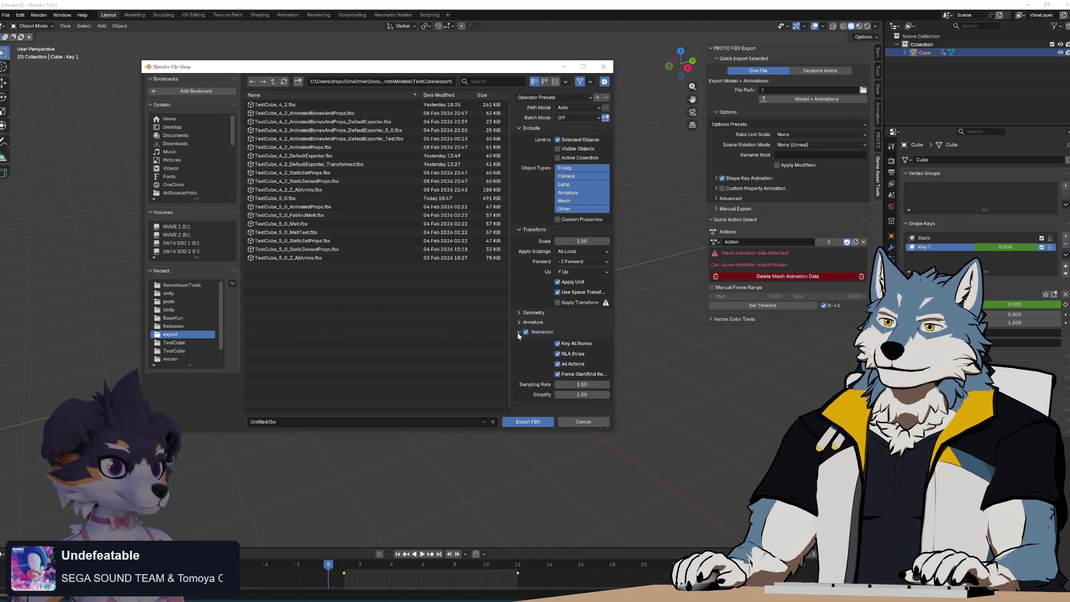
click(557, 353)
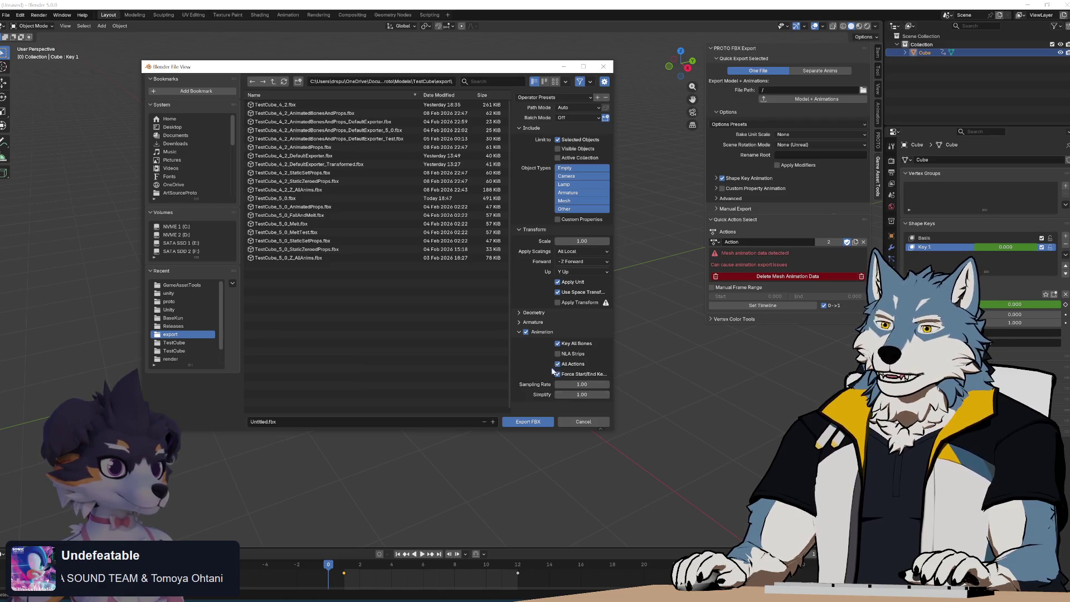
click(519, 322)
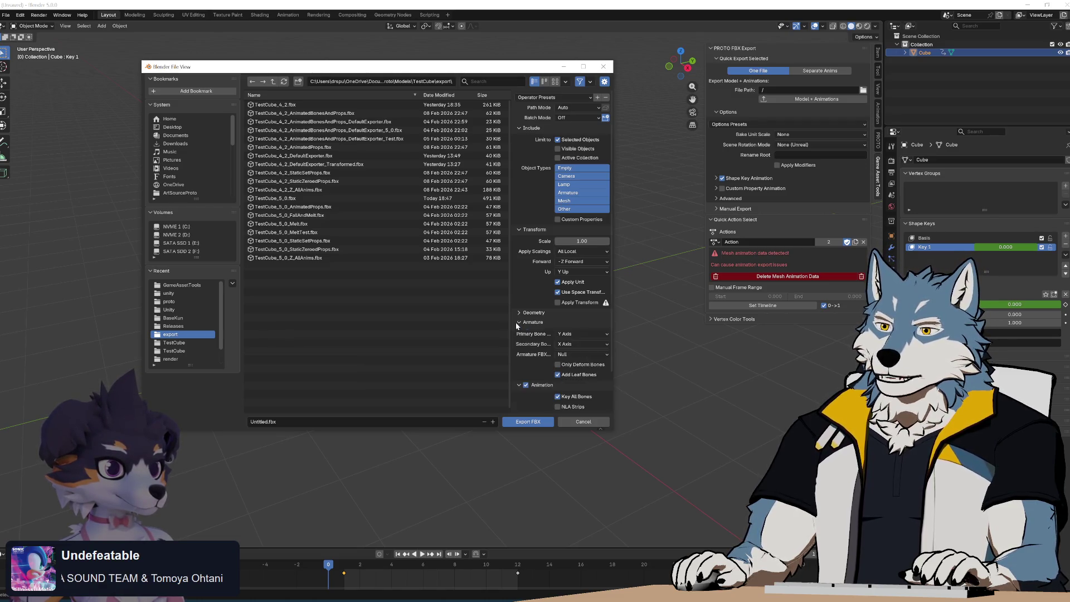
click(528, 322)
click(535, 312)
click(579, 324)
click(583, 345)
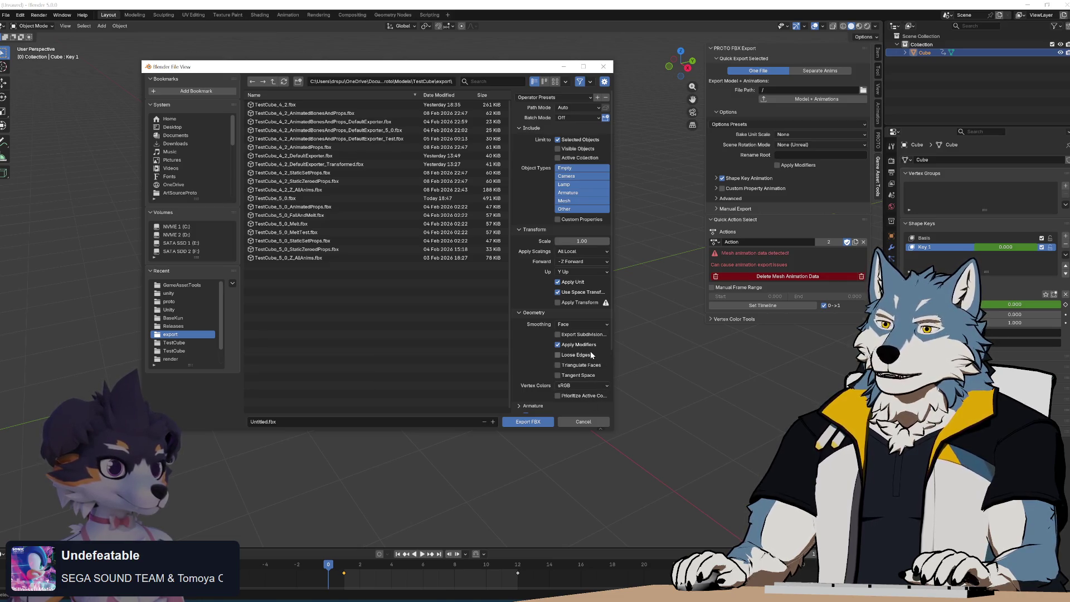
click(582, 345)
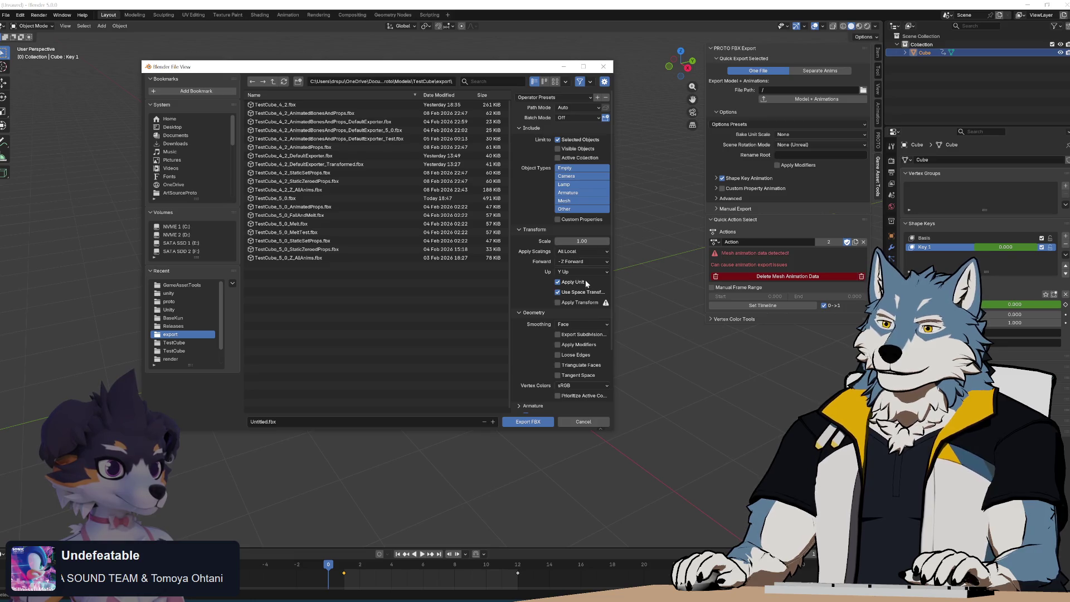
Name the export file ShapeKeyCube.
scroll(592, 350, down, 3)
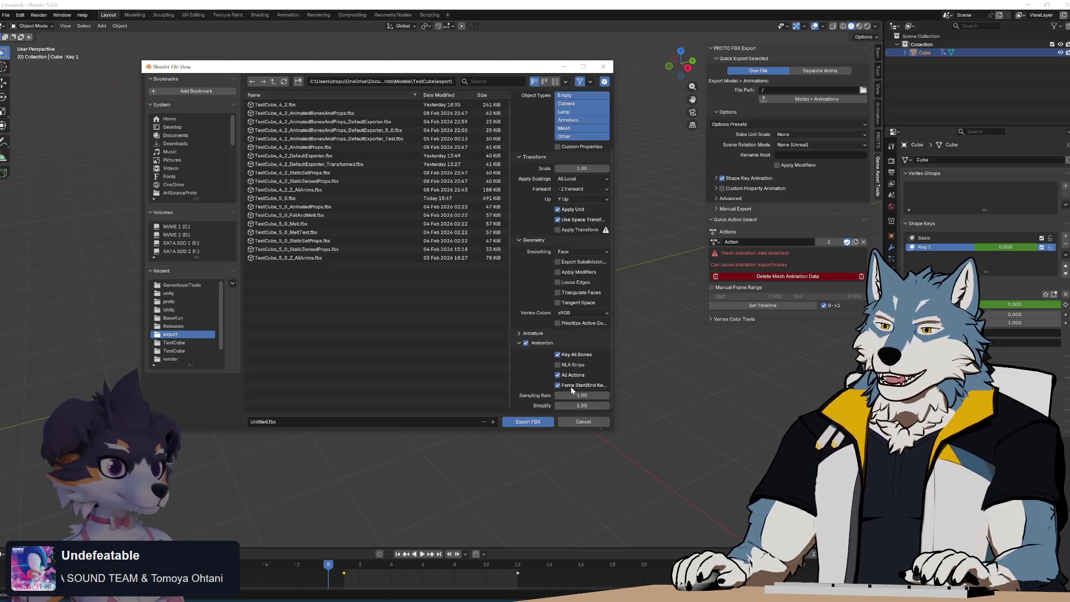
click(259, 422)
text(ShapeKeyCu)
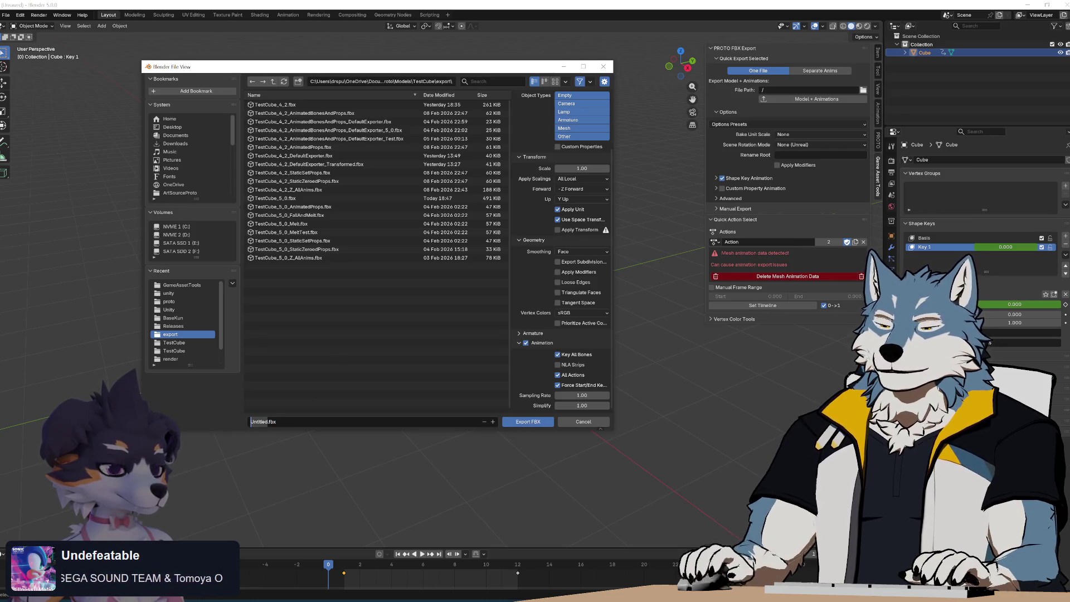
text(be)
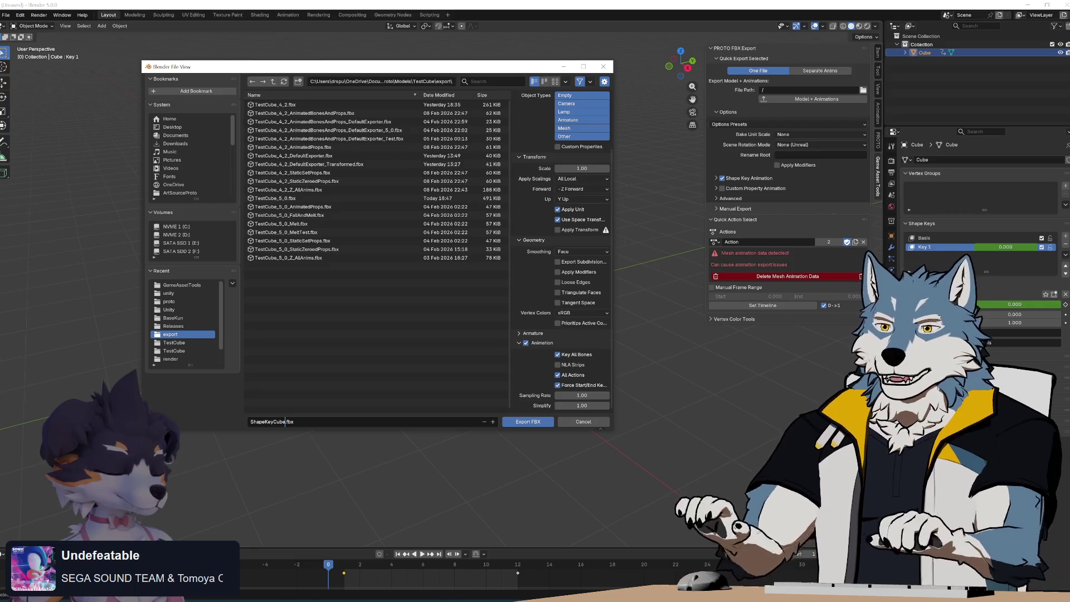
Export ShapeKeyCube.fbx, then delete proto_wolf from the Unity scene.
click(529, 423)
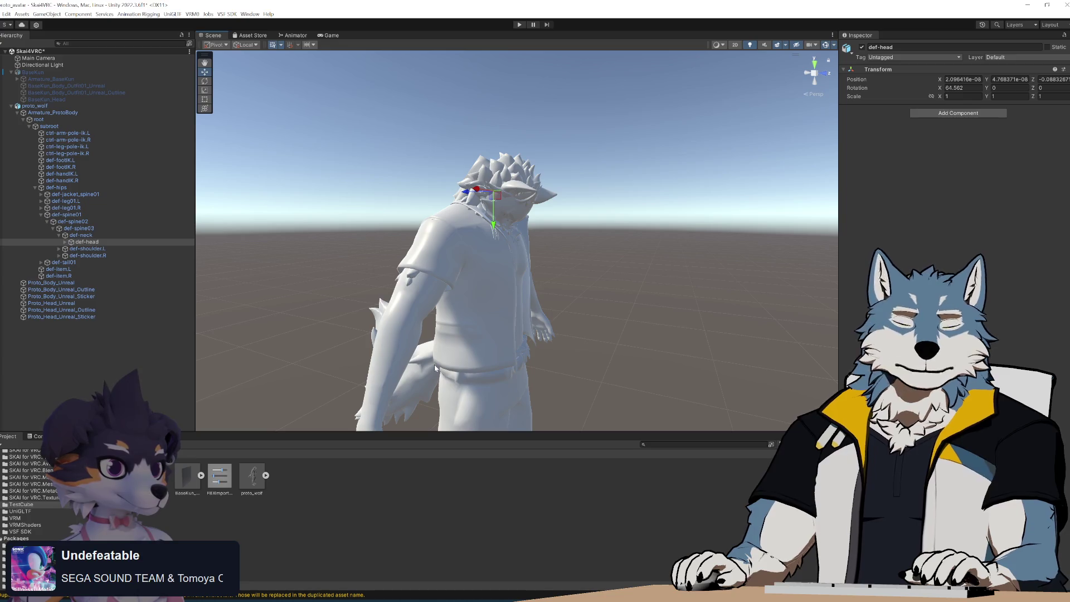
click(140, 106)
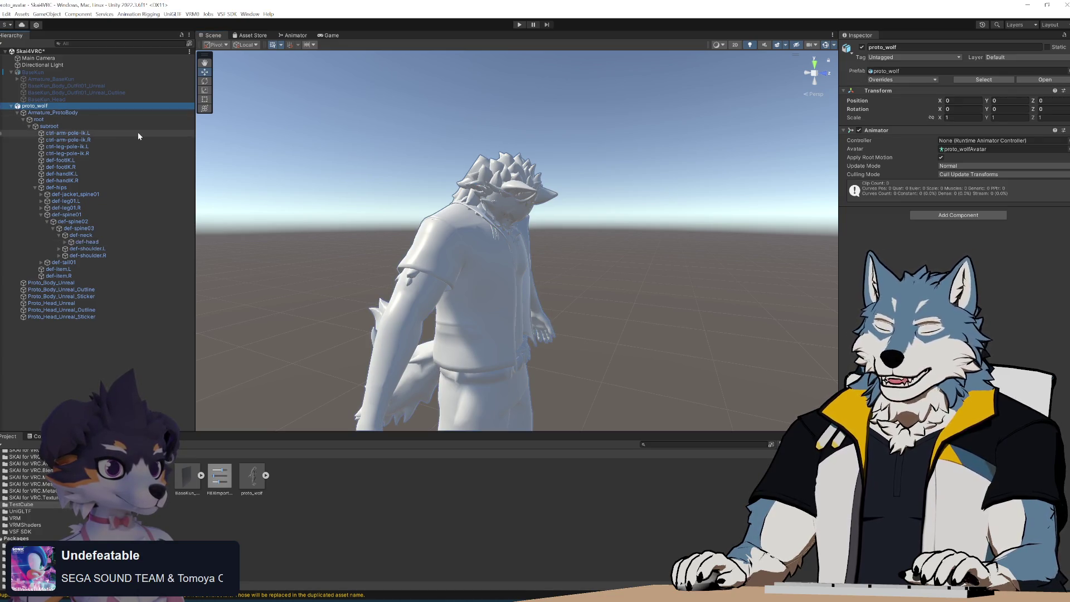
key(Delete)
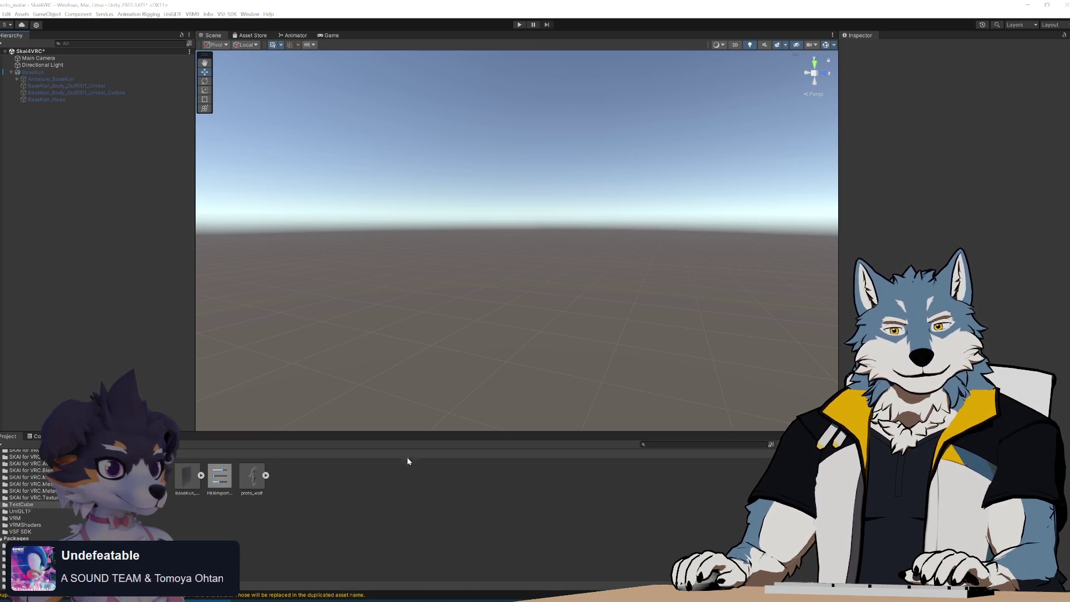
Import the ShapeKeyCube FBX into Project assets and open its Cube|Action clip.
drag(341, 489, 376, 510)
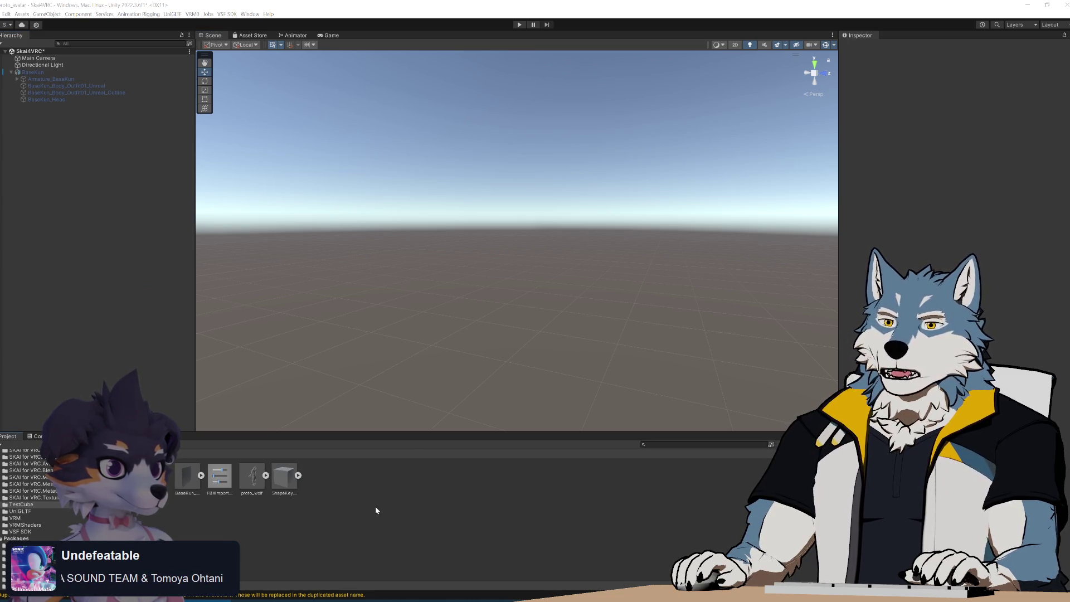
click(298, 477)
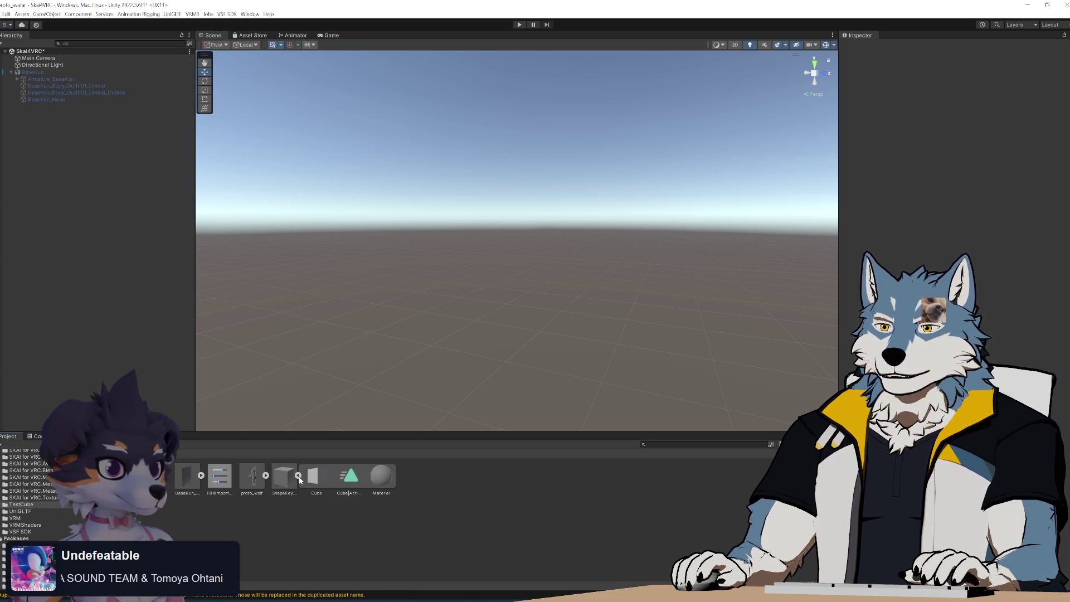
click(353, 480)
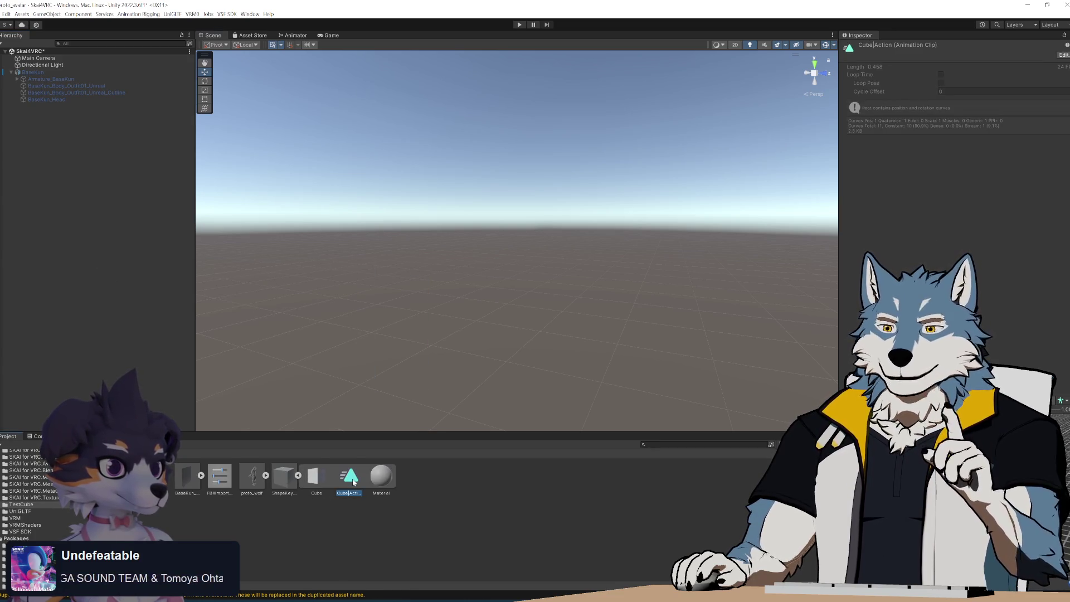
double_click(352, 480)
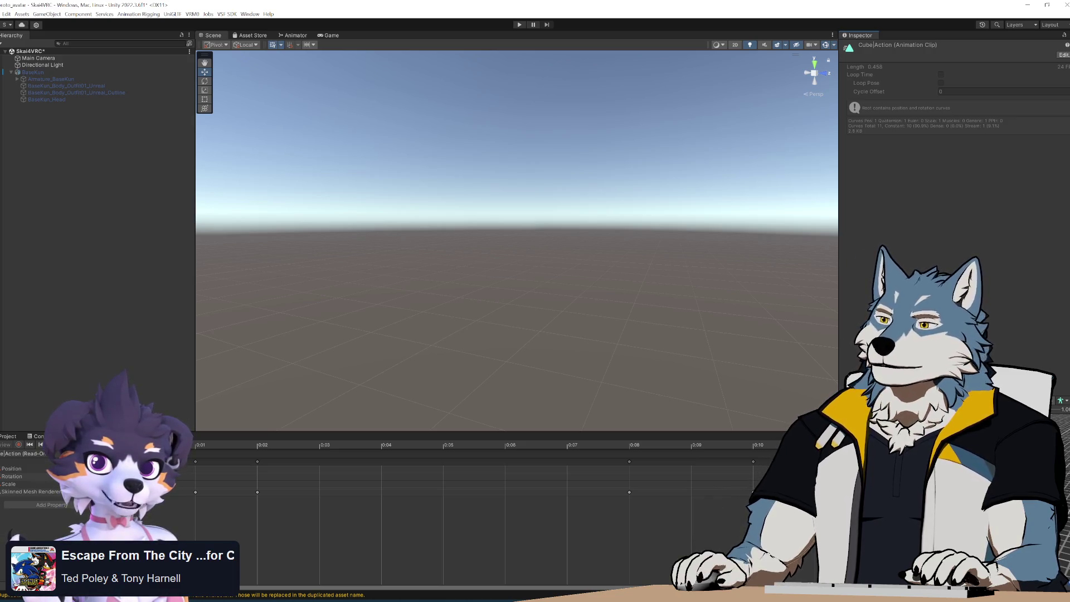
click(1057, 411)
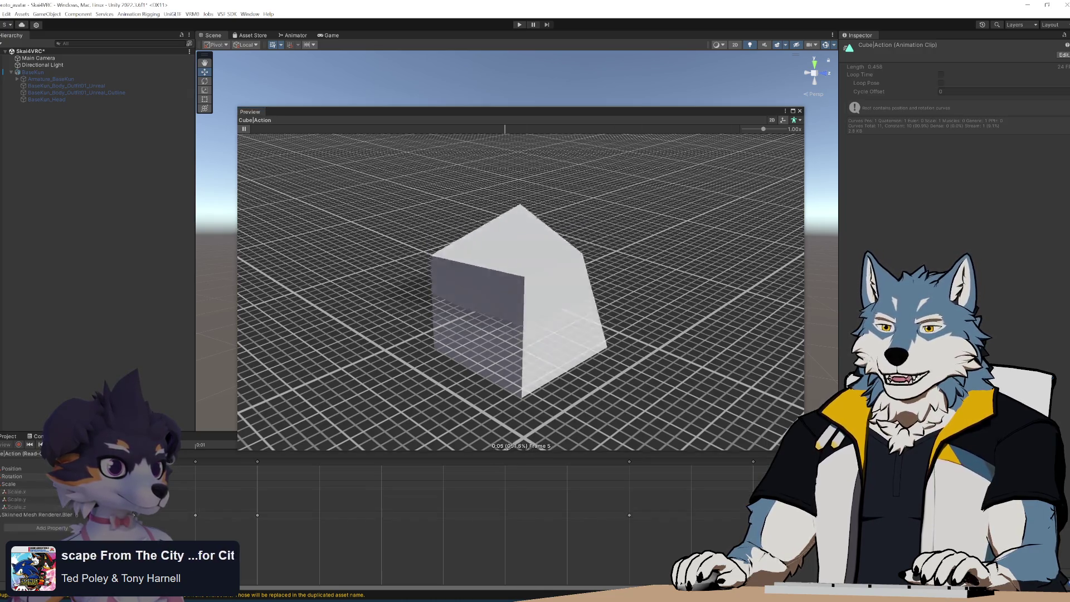
Expand the Rotation track in the animation view into its x, y, z curves.
click(2, 476)
Collapse and re-expand the Rotation track's x, y, z curves, then close the Cube|Action preview.
click(1, 476)
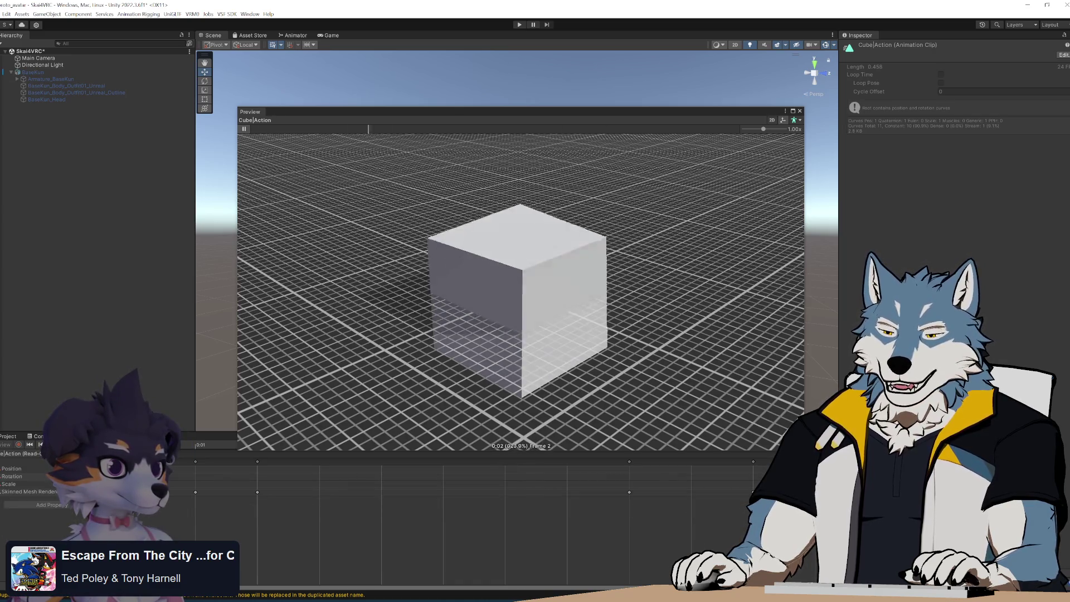
click(1, 477)
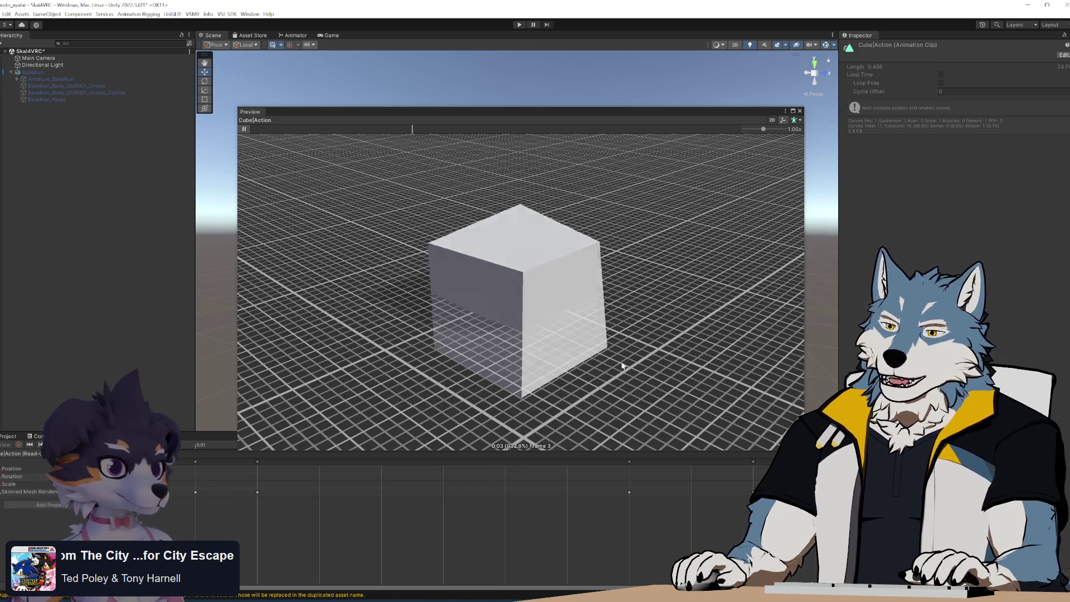
click(800, 111)
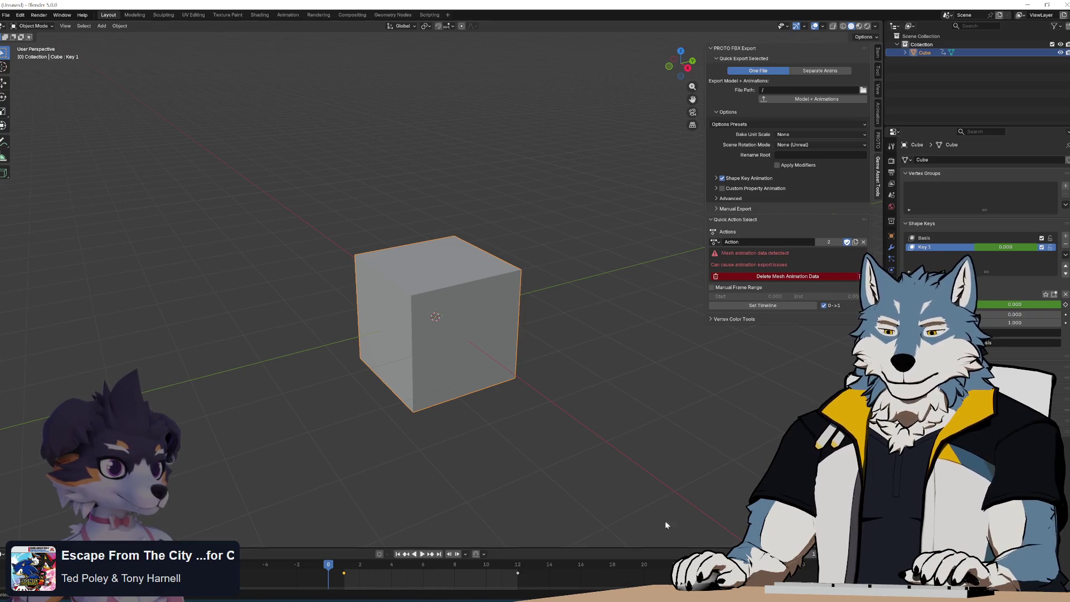
click(483, 600)
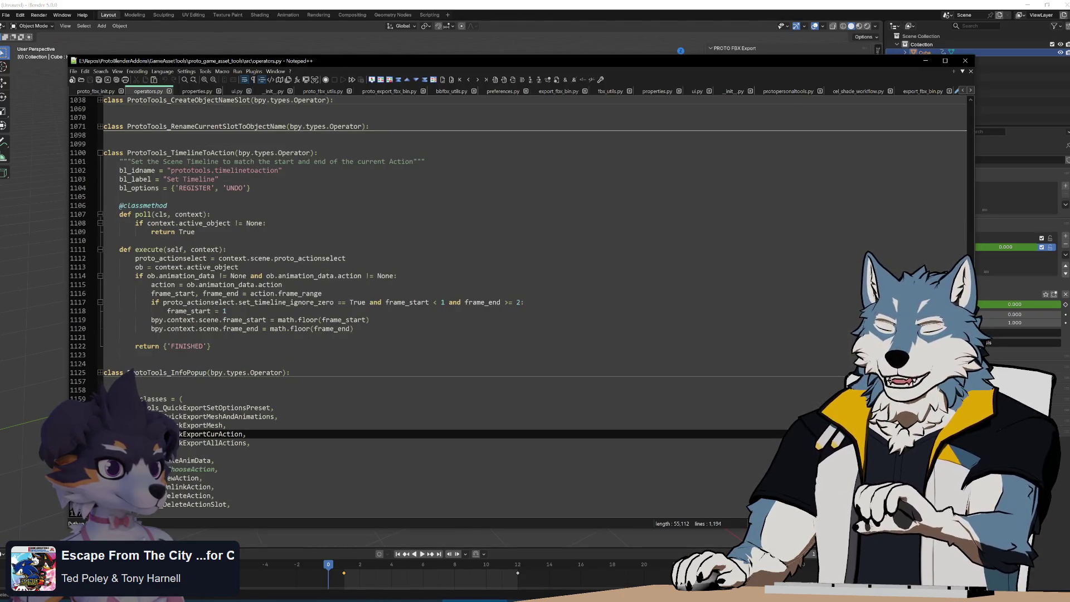
Look through proto_fbx_utils.py, ui.py and properties.py in Notepad++.
click(333, 92)
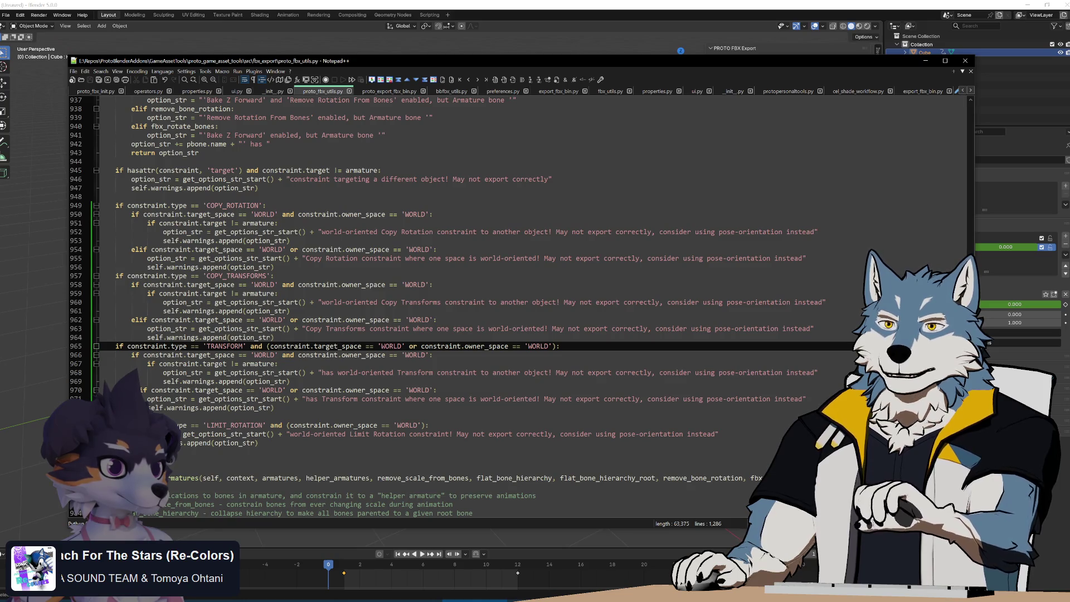
click(235, 92)
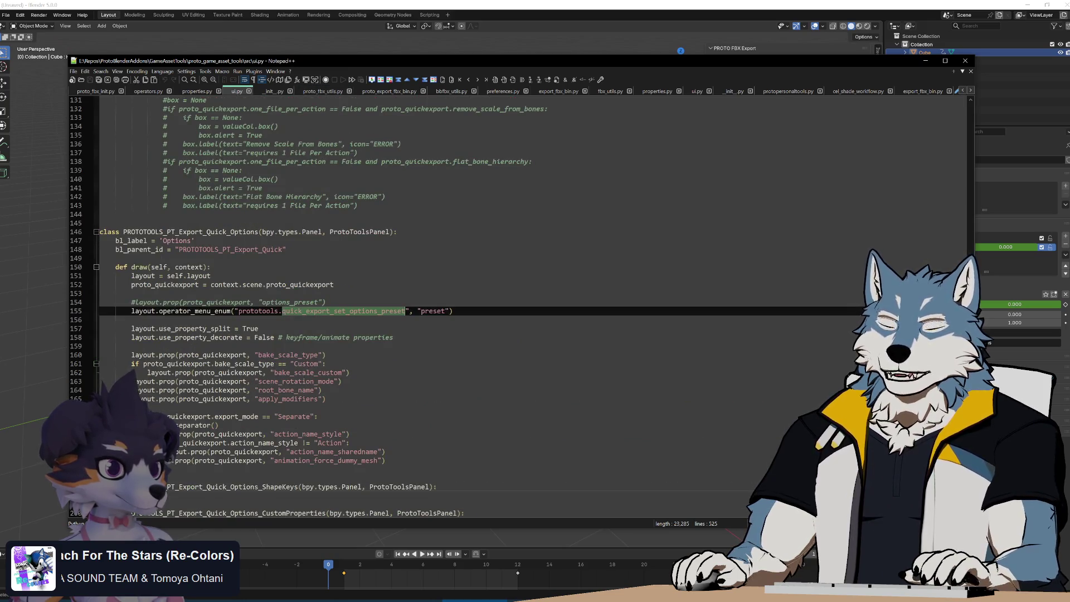
scroll(518, 306, down, 20)
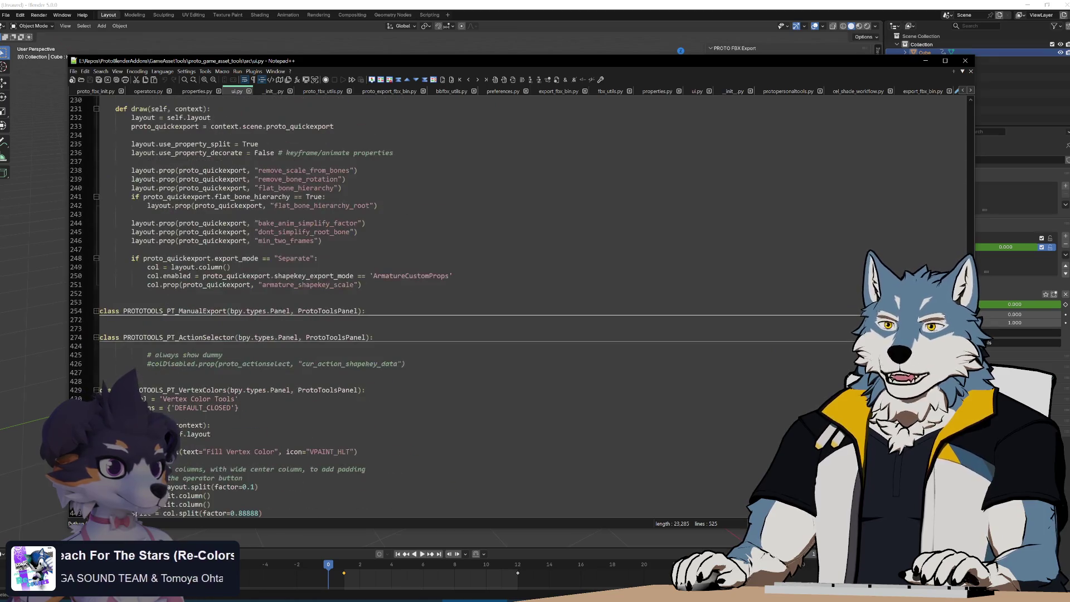
scroll(518, 307, down, 12)
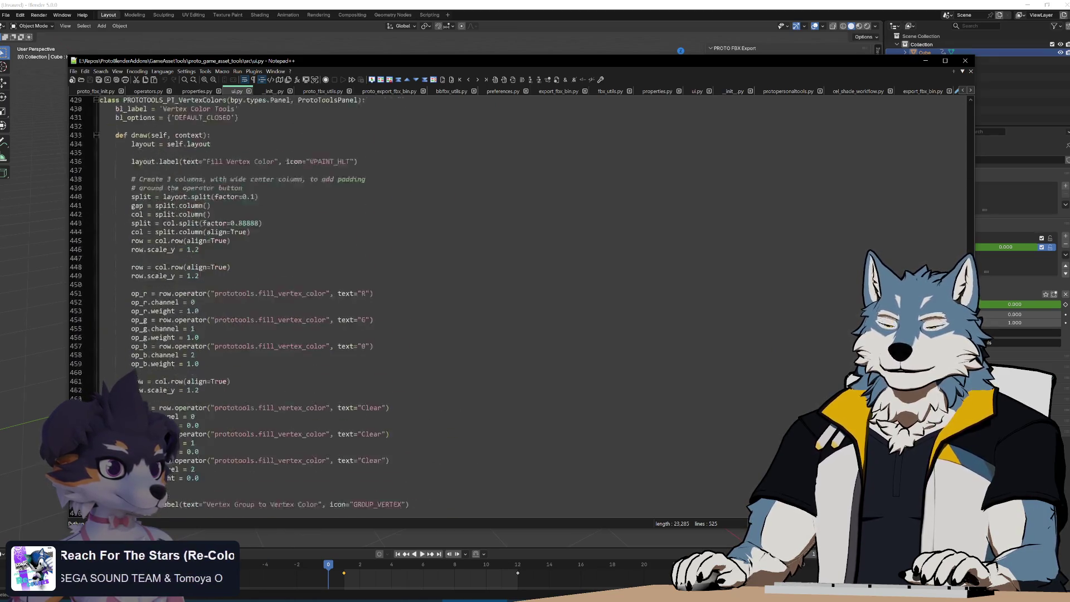
scroll(518, 306, up, 12)
click(190, 91)
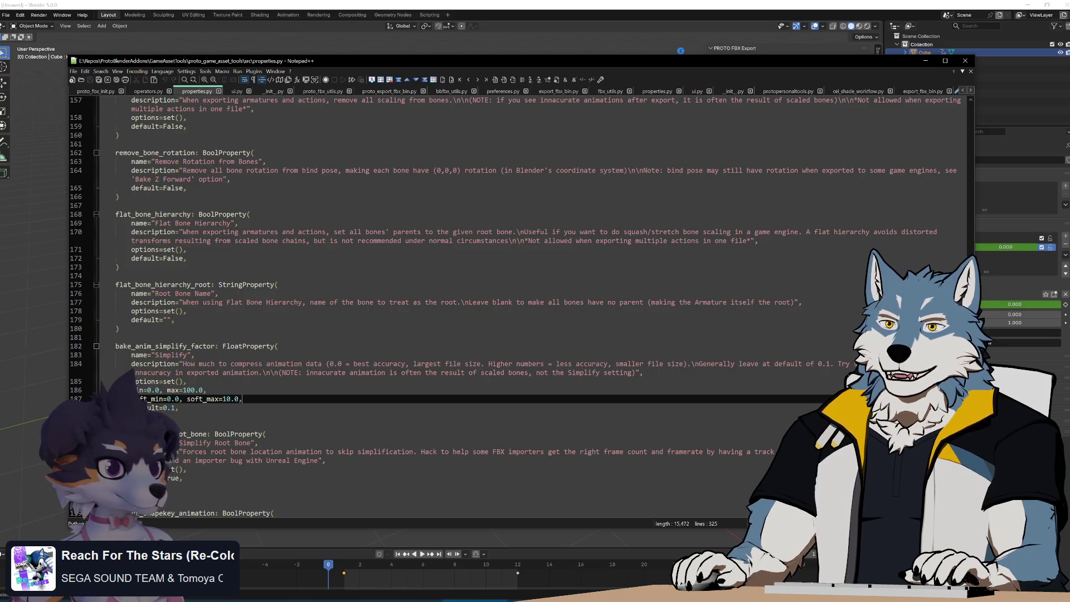
Open proto_export_fbx_bin.py and scroll to its def save function.
click(322, 89)
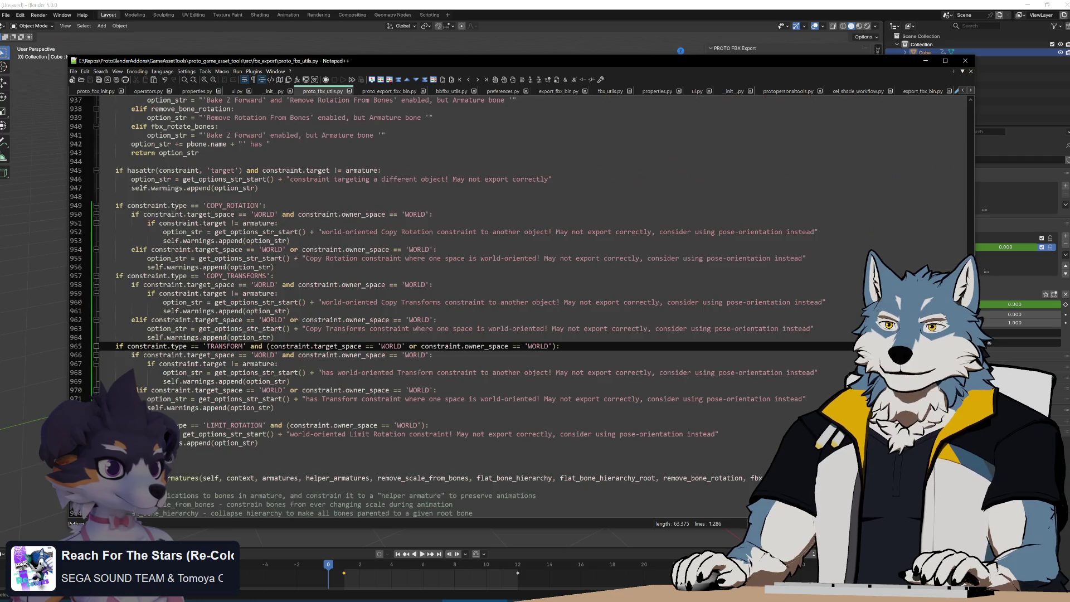
click(395, 92)
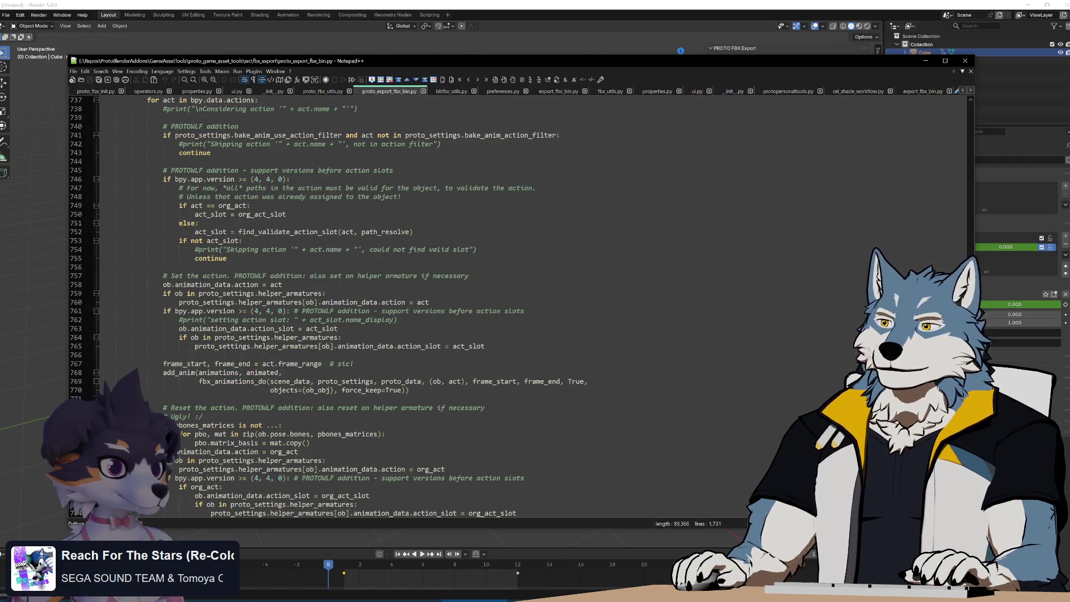
scroll(518, 301, down, 20)
scroll(519, 300, down, 5)
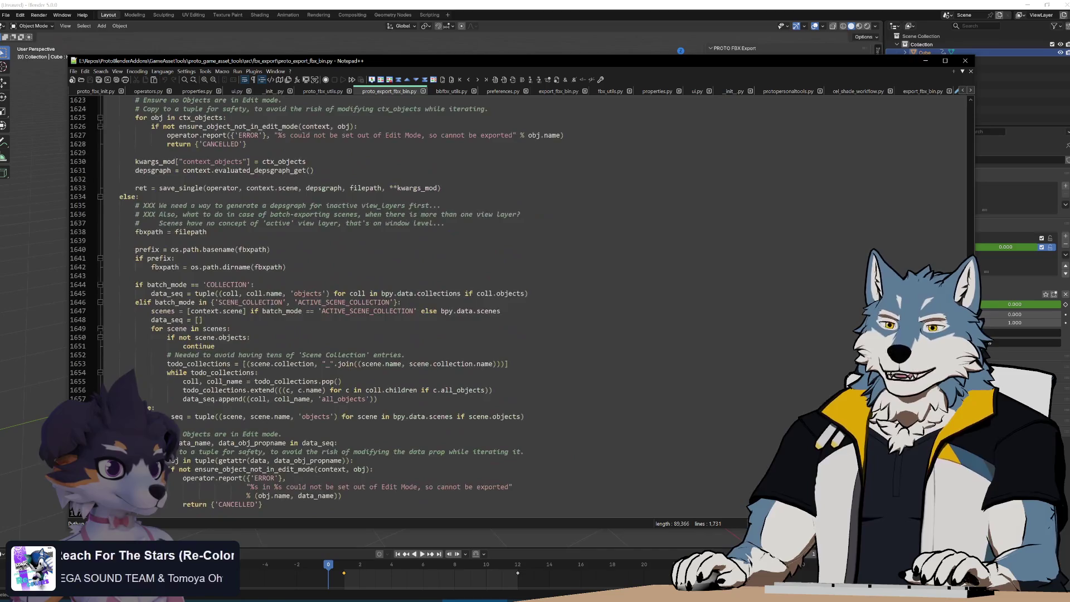
scroll(518, 301, up, 18)
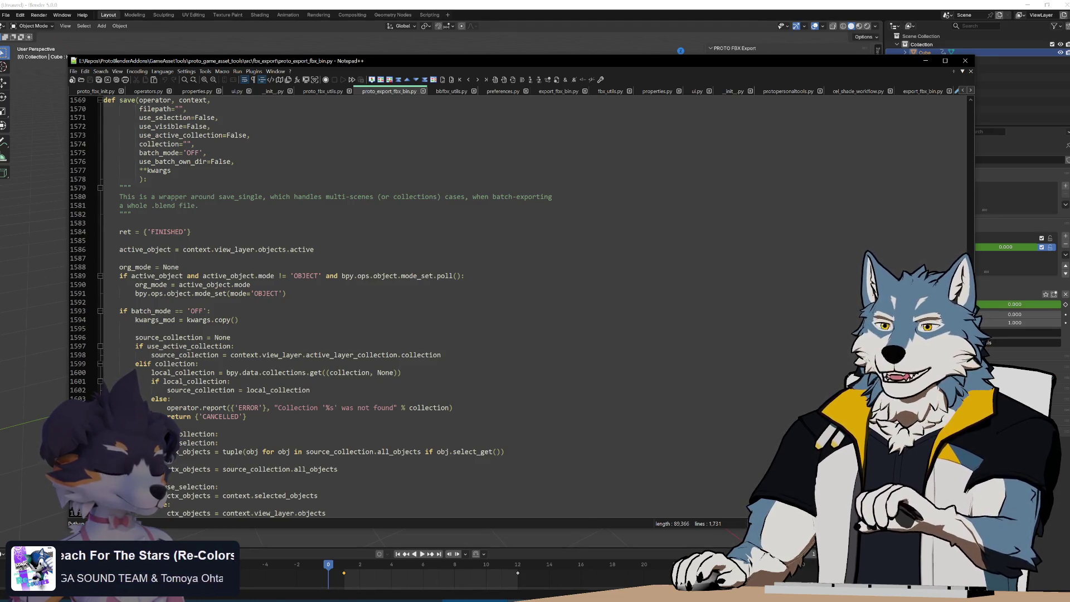
key(alt+Tab)
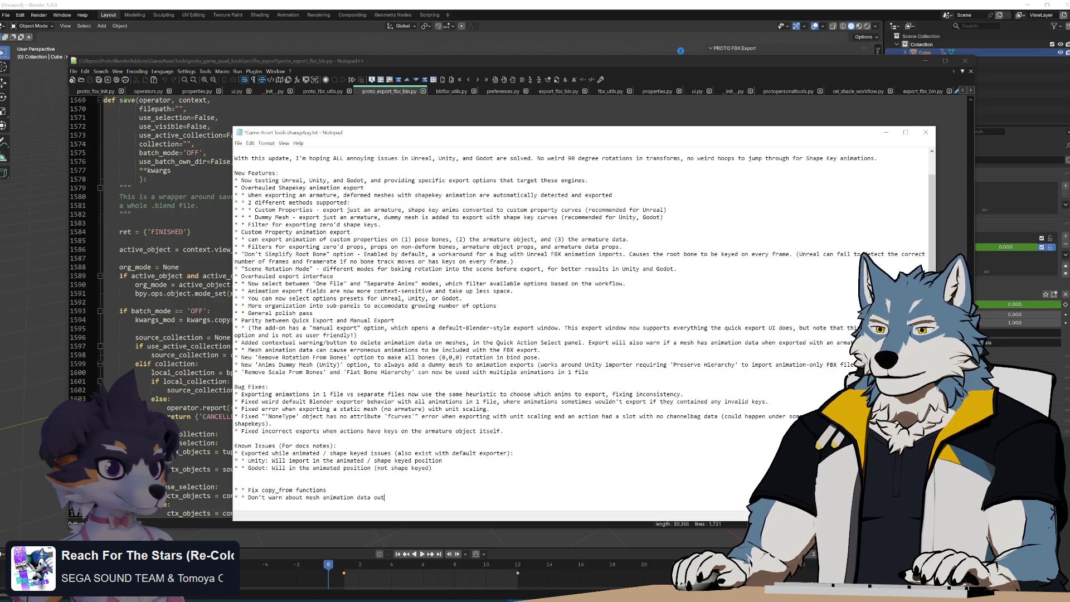
Reword the changelog line's end to say the feature will be added instead, for meshes.
key(BackSpace)
key(BackSpace)
text(, )
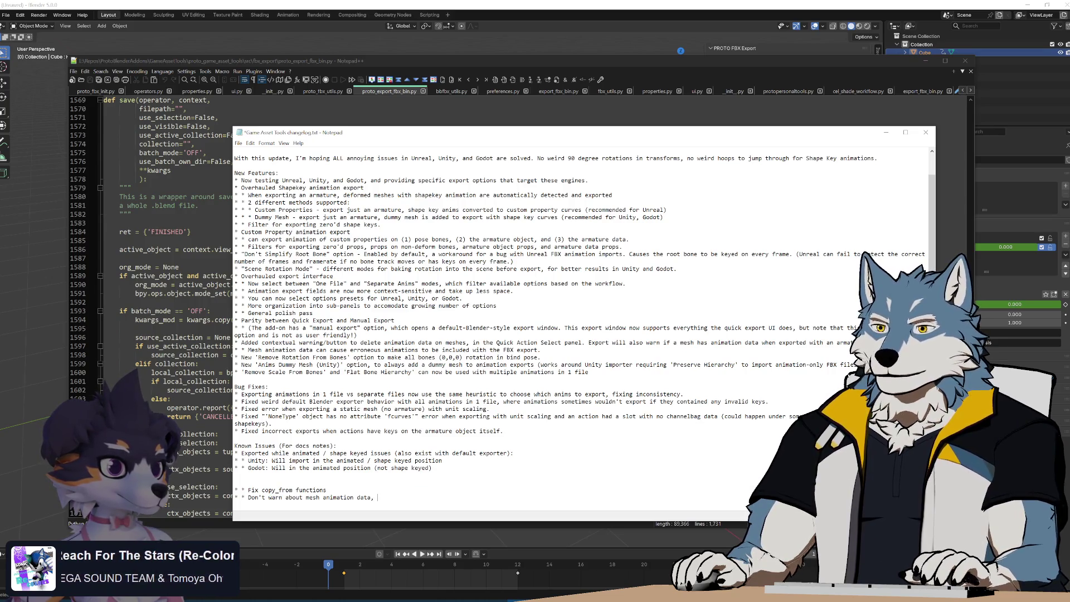
text(instead add feature to not consider act)
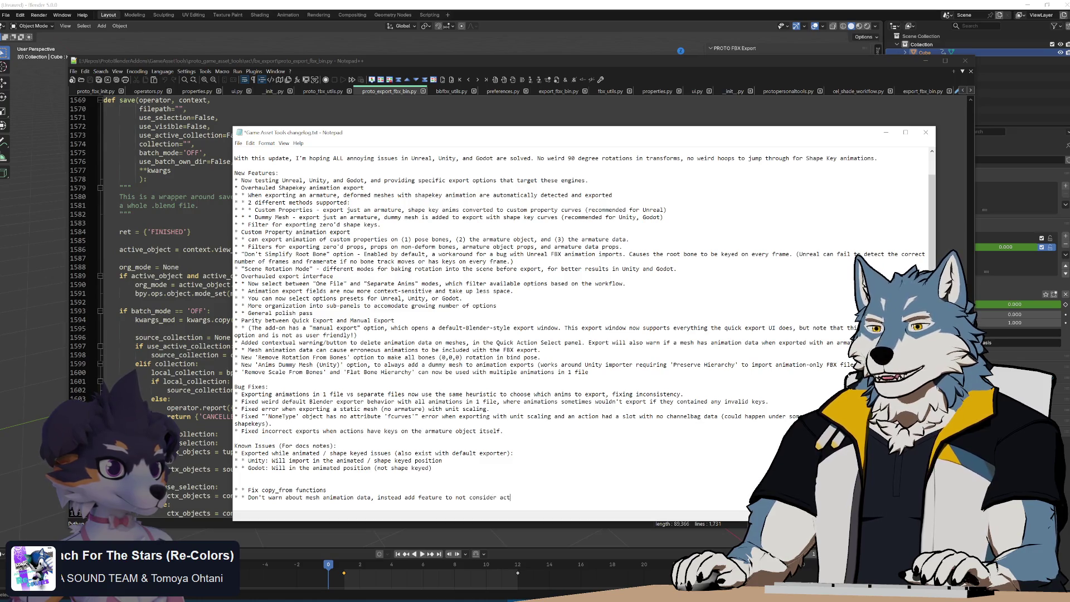
text(ions from meshes)
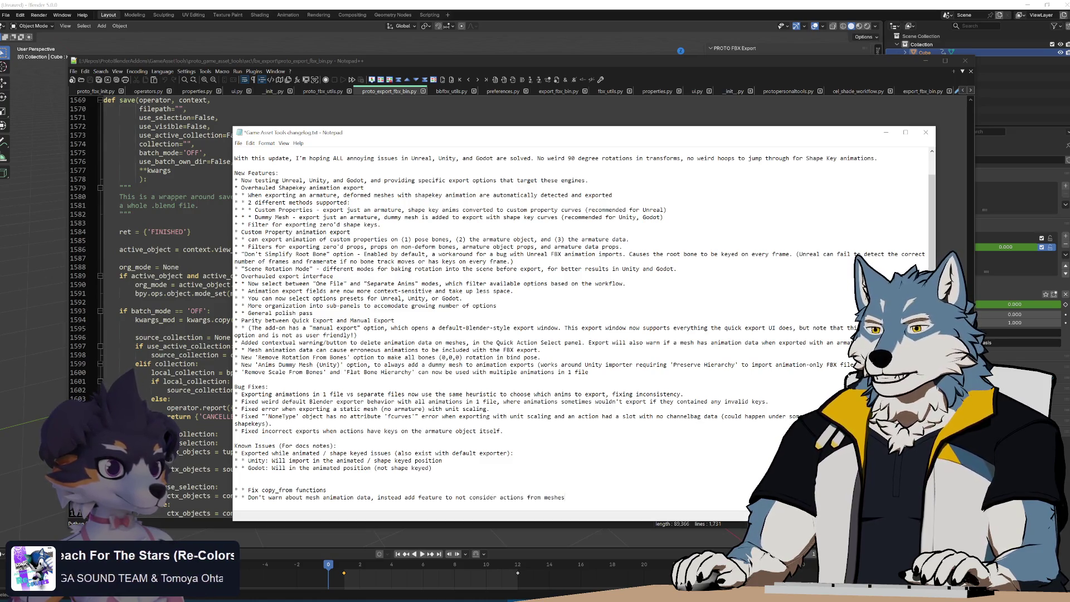
key(Return)
Add a new to-do bullet about the model's tail, save the changelog, and return to Blender.
text(* * Tes)
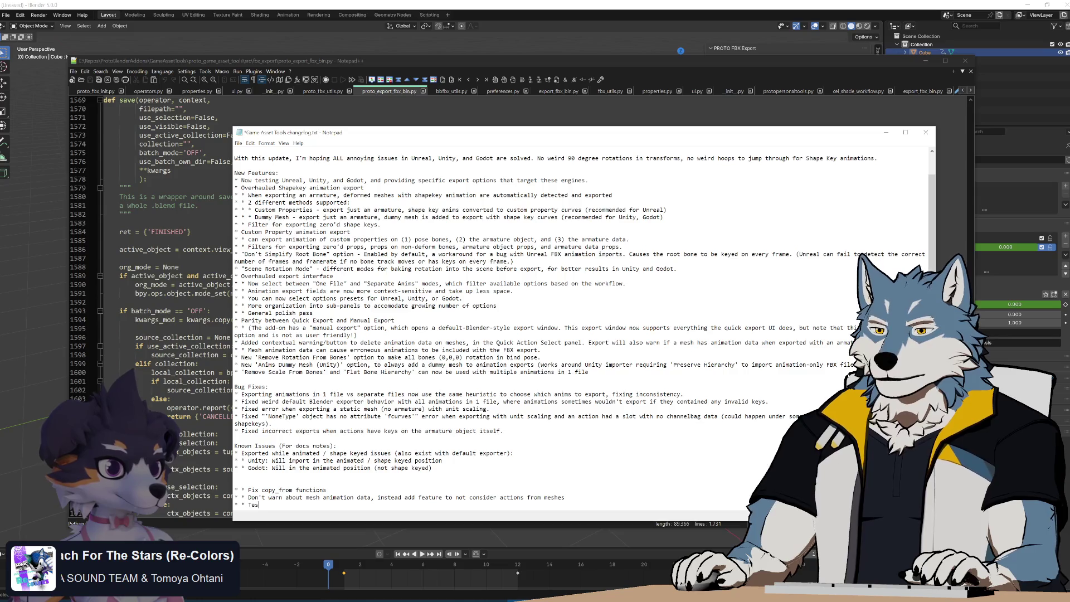
text(t DEKE's mo)
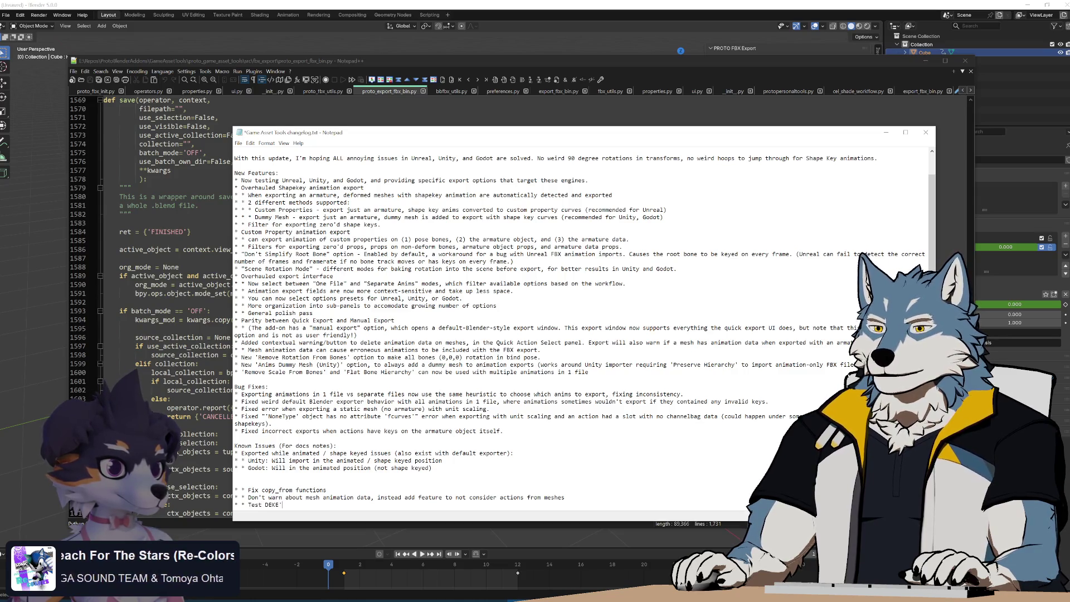
text(del)
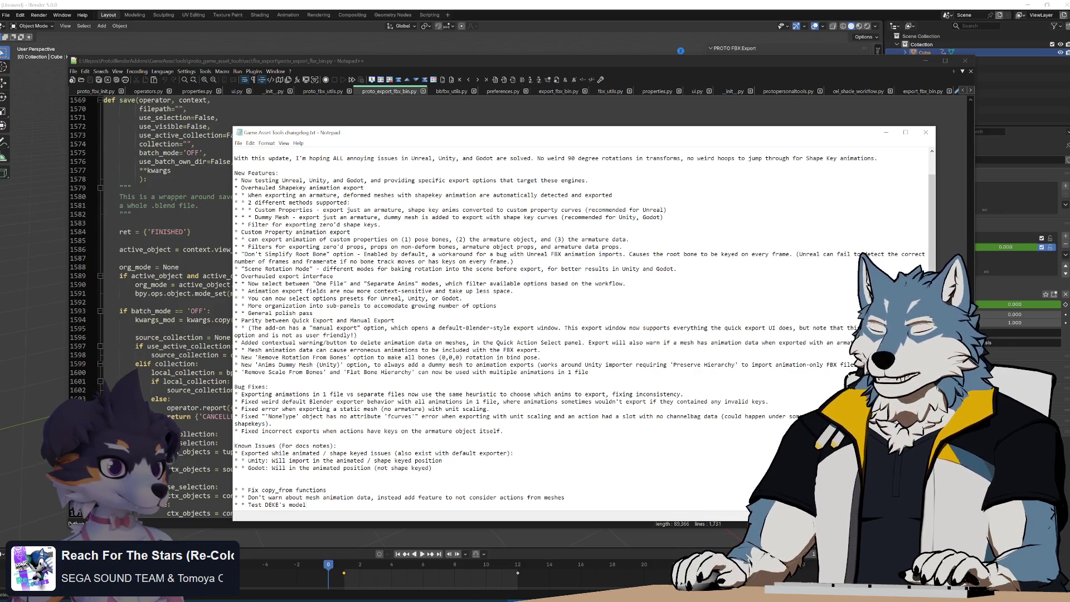
text( (tail,)
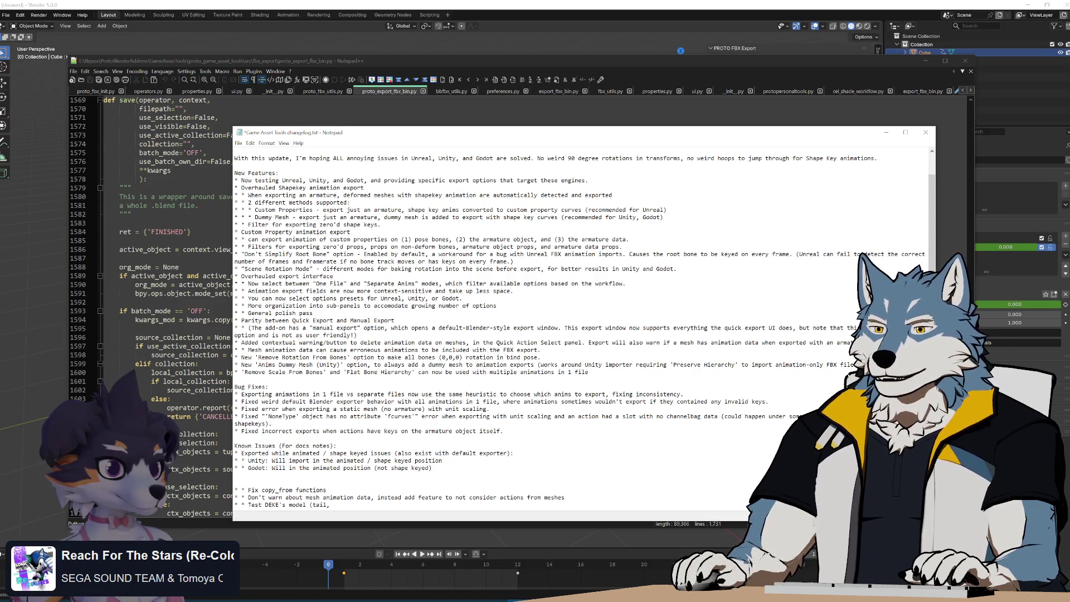
text( scarf, an)
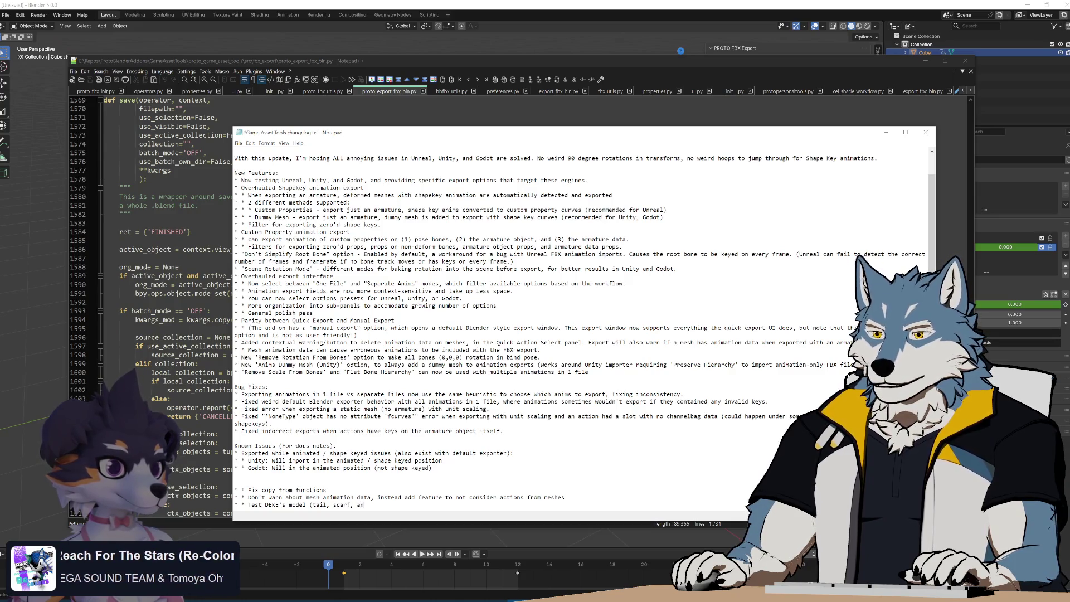
text())
key(ctrl+s)
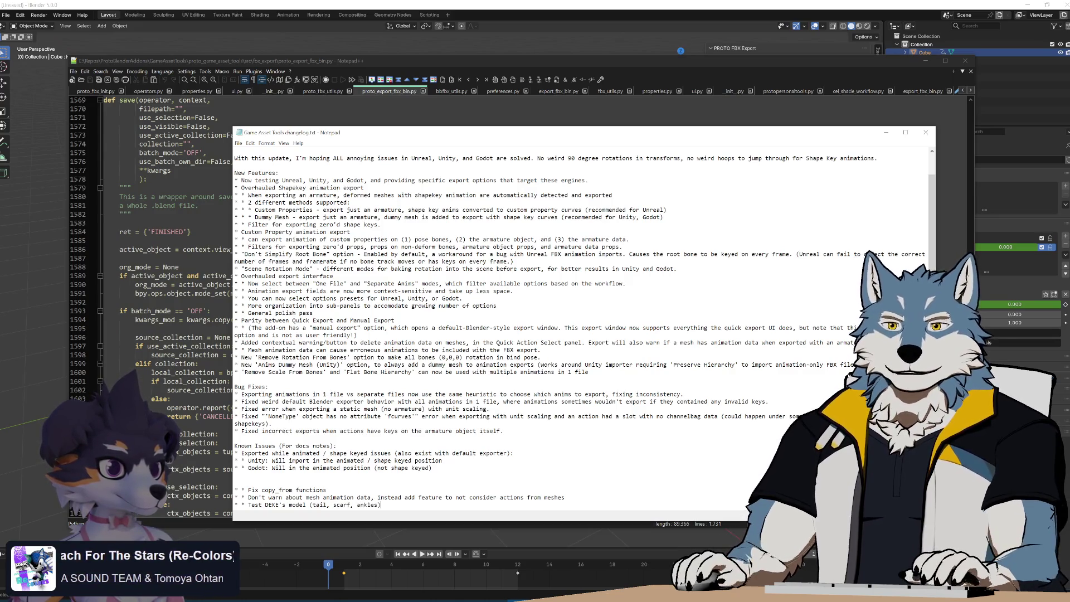
click(687, 66)
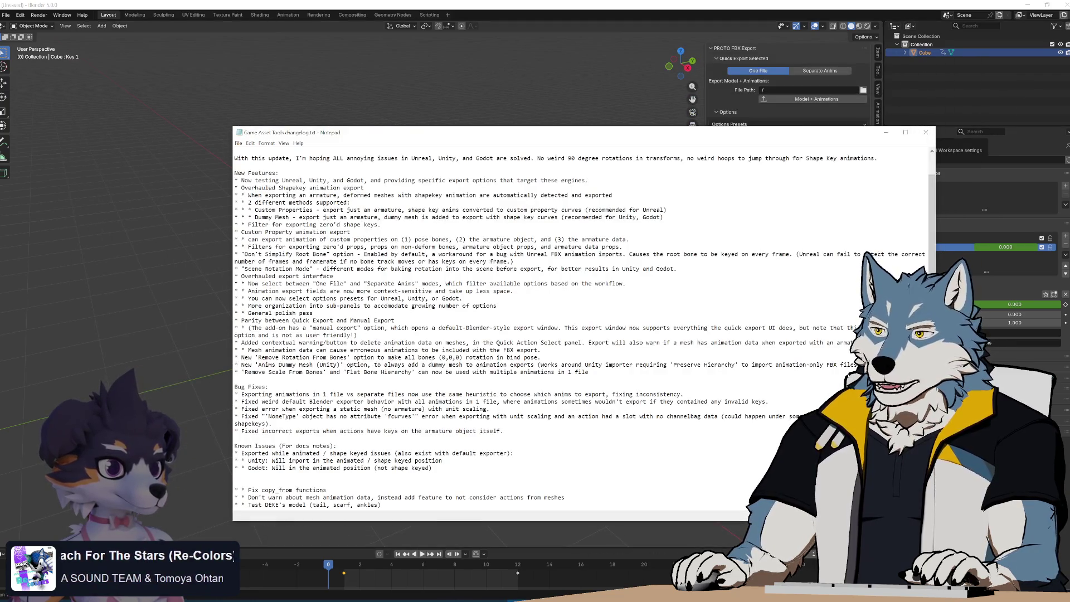
key(alt+Tab)
Expand Manual Export in the PROTO FBX Export sidebar and open the PROTO FBX Export file browser.
mouse_move(502, 306)
middle_down()
mouse_move(503, 328)
mouse_move(495, 316)
middle_up()
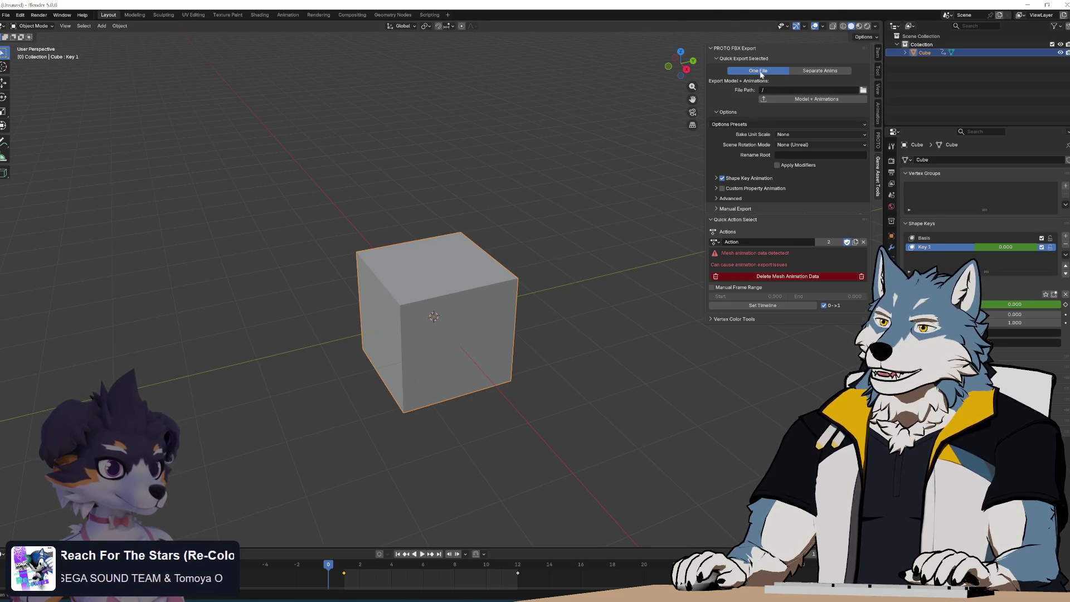
click(740, 209)
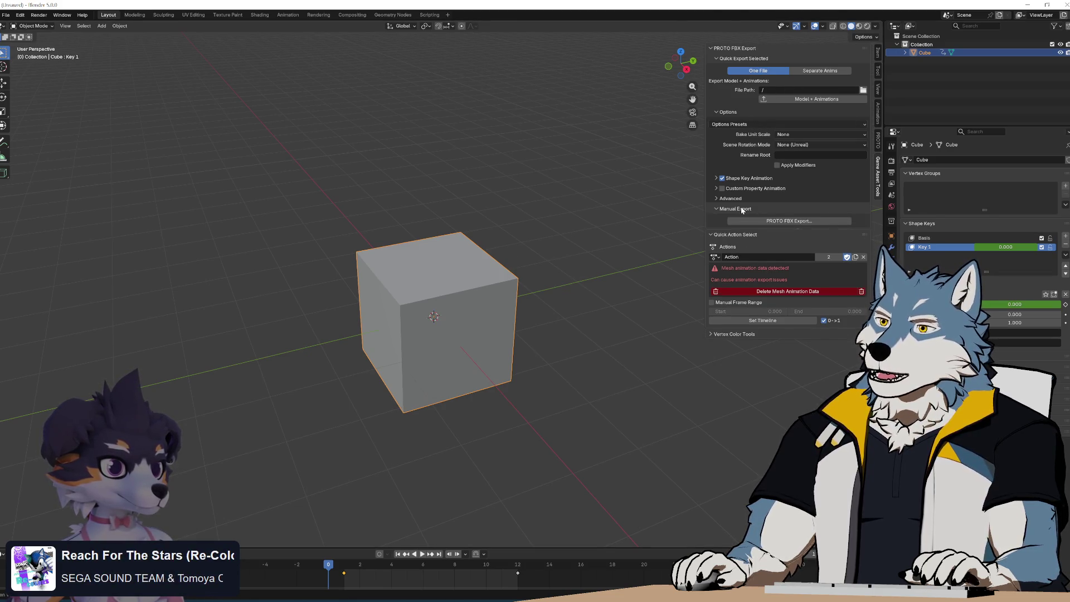
click(804, 221)
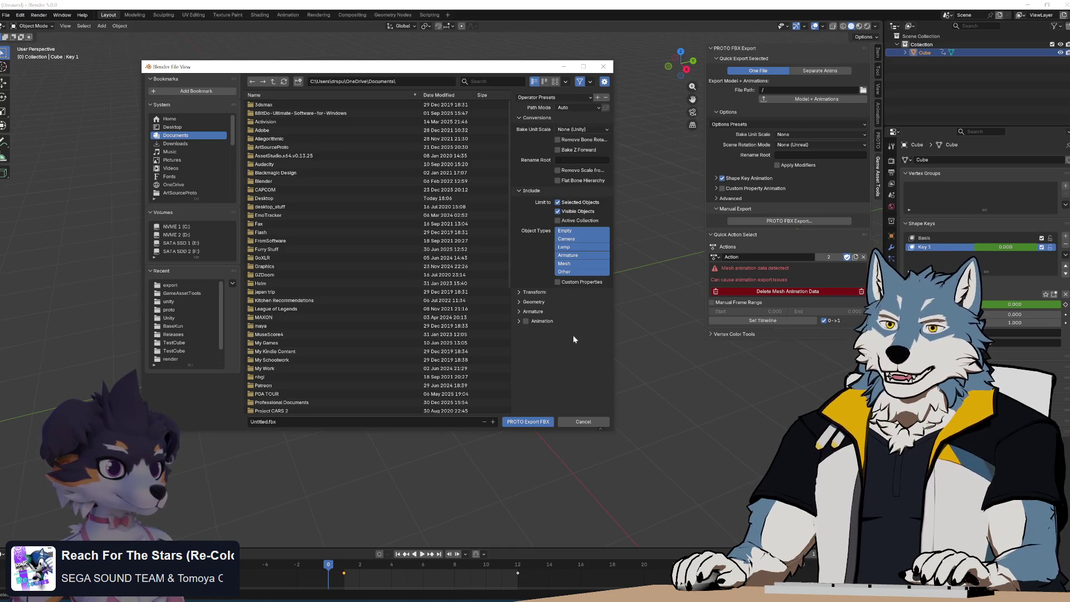
Widen the export options beside the file list and toggle the Manual Export and quick export subpanels.
mouse_move(511, 146)
mouse_down()
mouse_move(432, 163)
mouse_move(487, 164)
mouse_up()
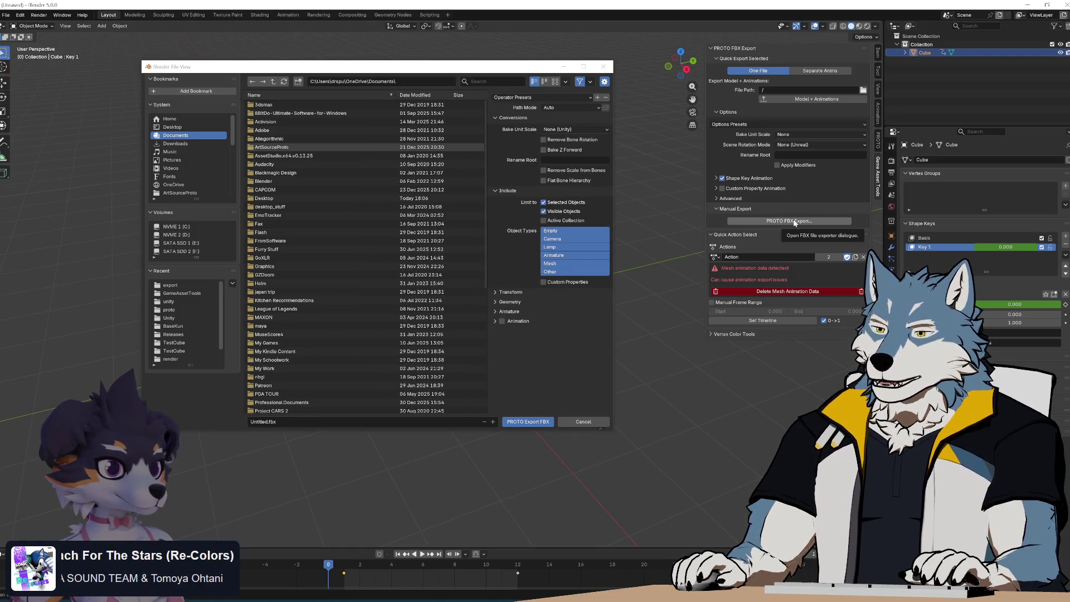
click(728, 209)
click(730, 209)
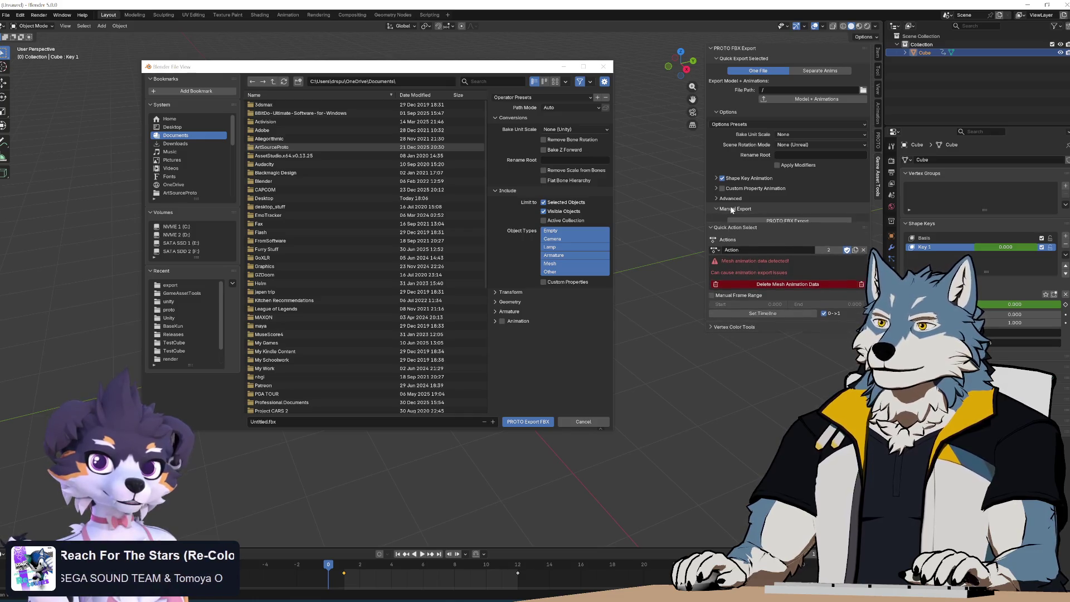
click(736, 209)
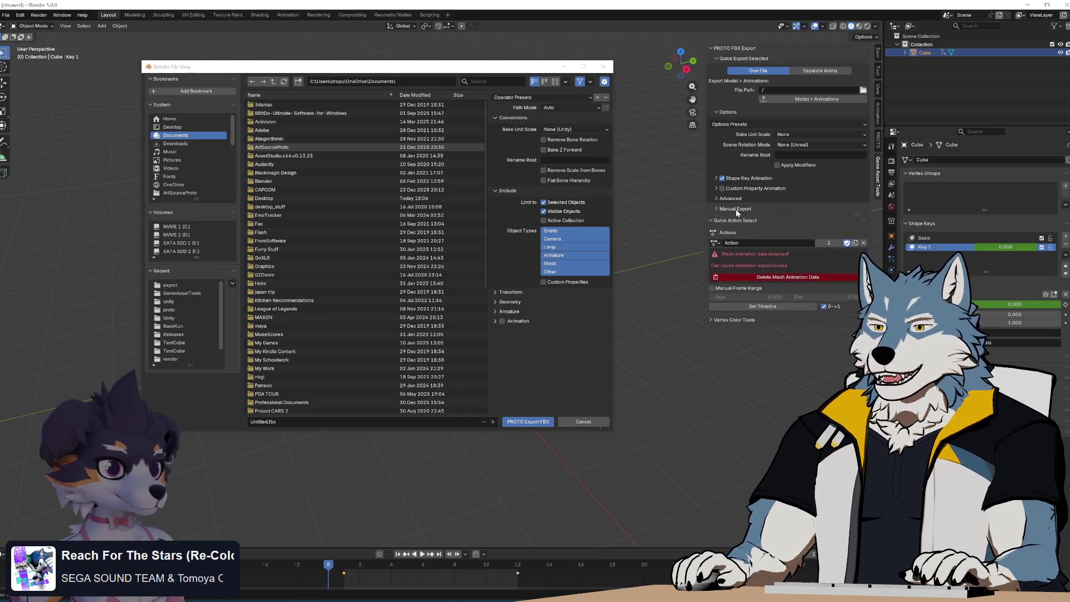
click(728, 112)
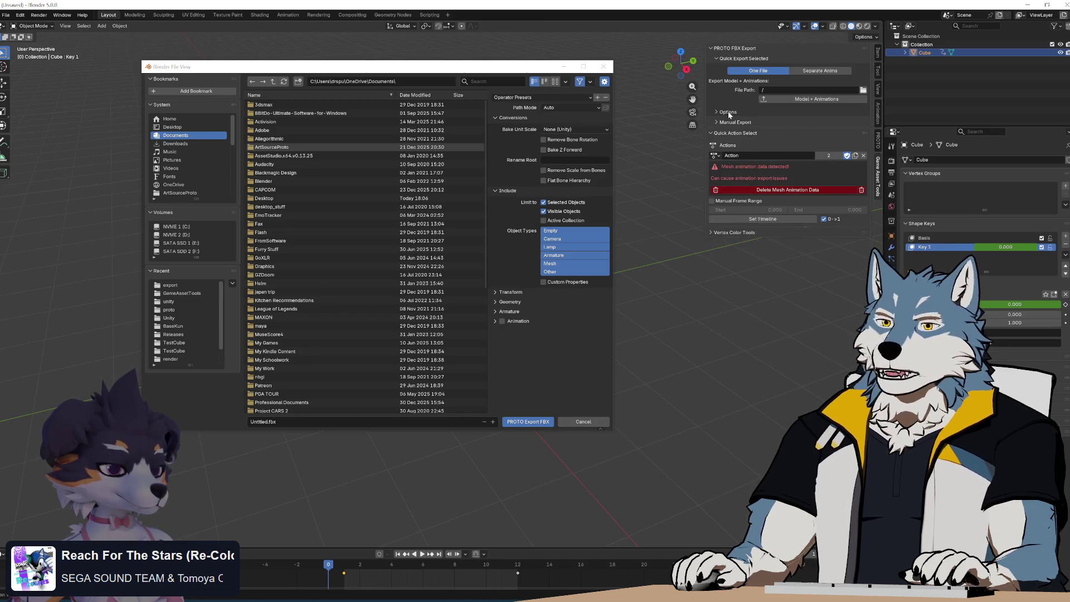
click(730, 112)
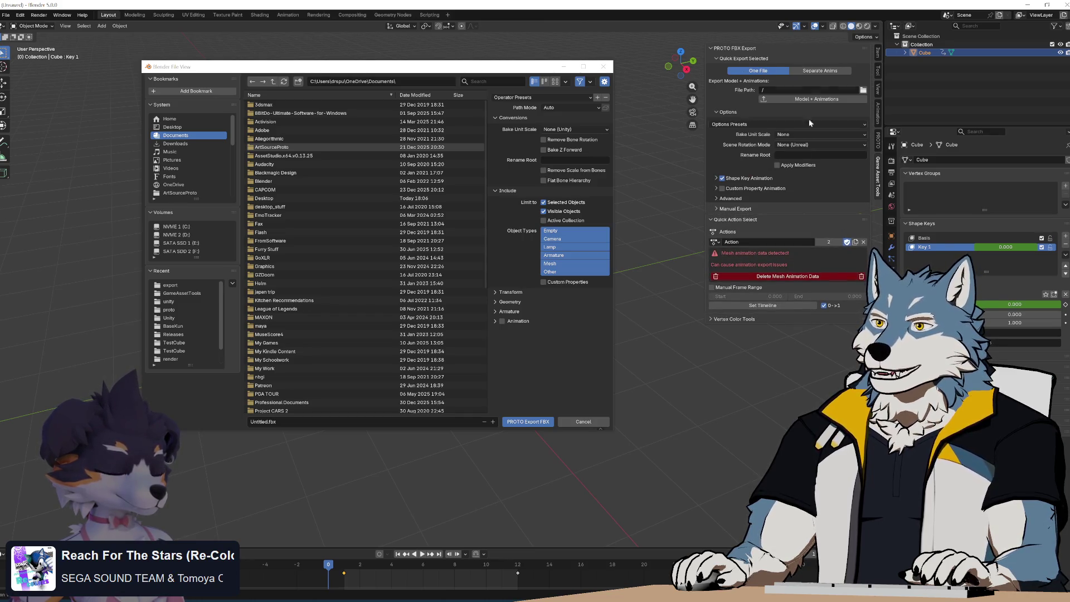
Try Separate Anims for quick export, then switch back to One File.
click(804, 72)
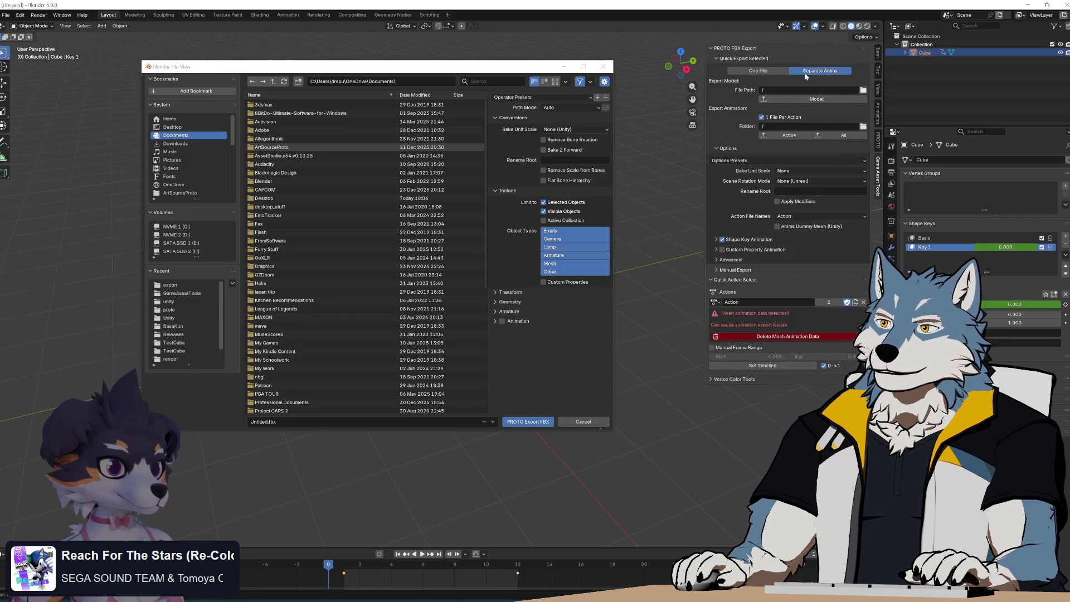
click(772, 71)
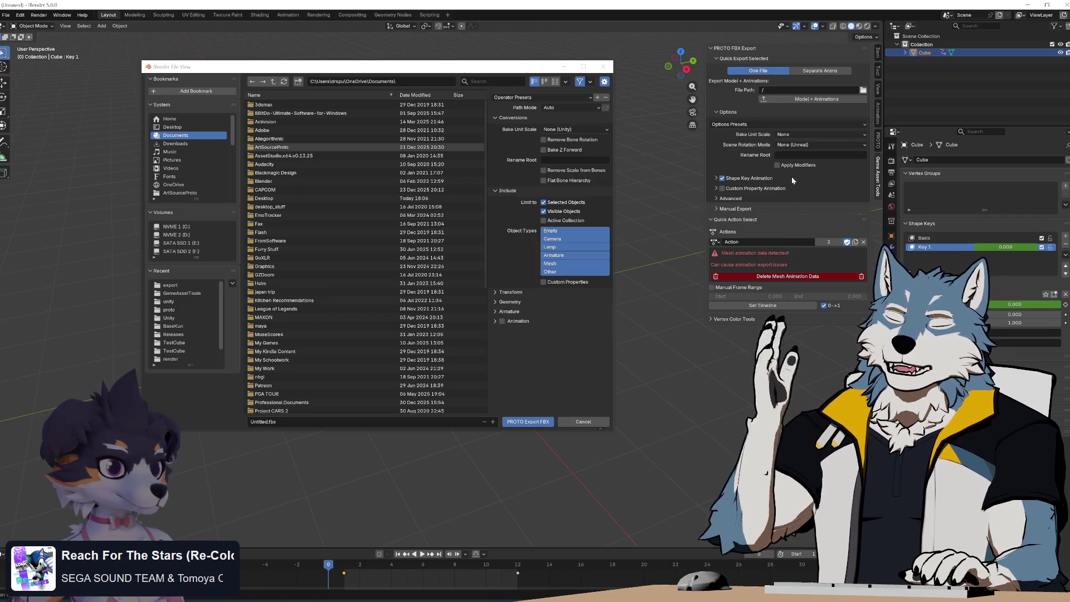
click(791, 209)
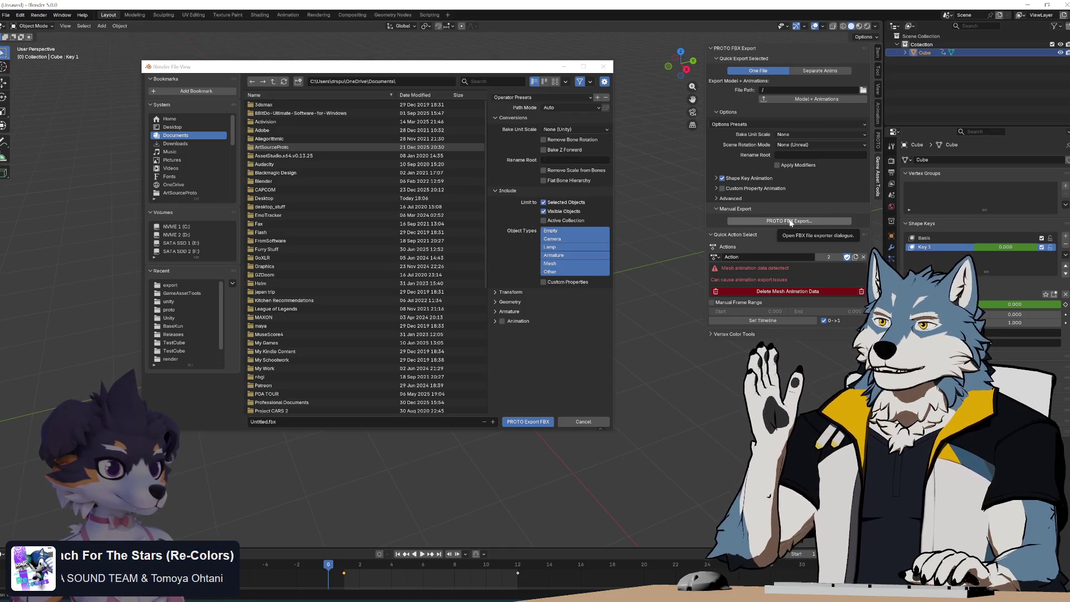
click(773, 70)
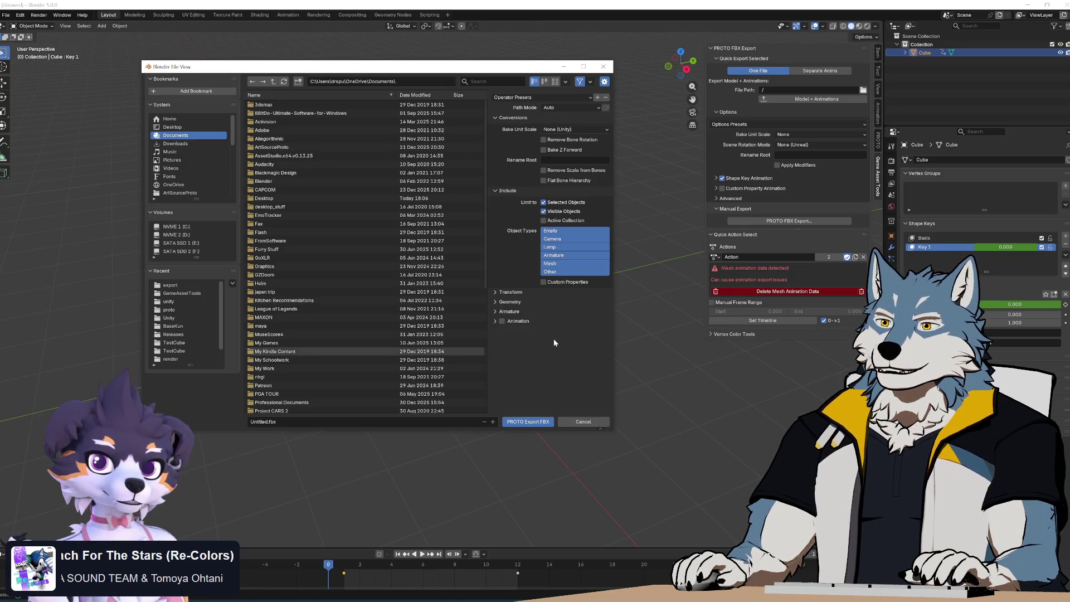
Open the File > Export menu to see PROTO FBX (.fbx) listed beside standard FBX (.fbx).
click(752, 208)
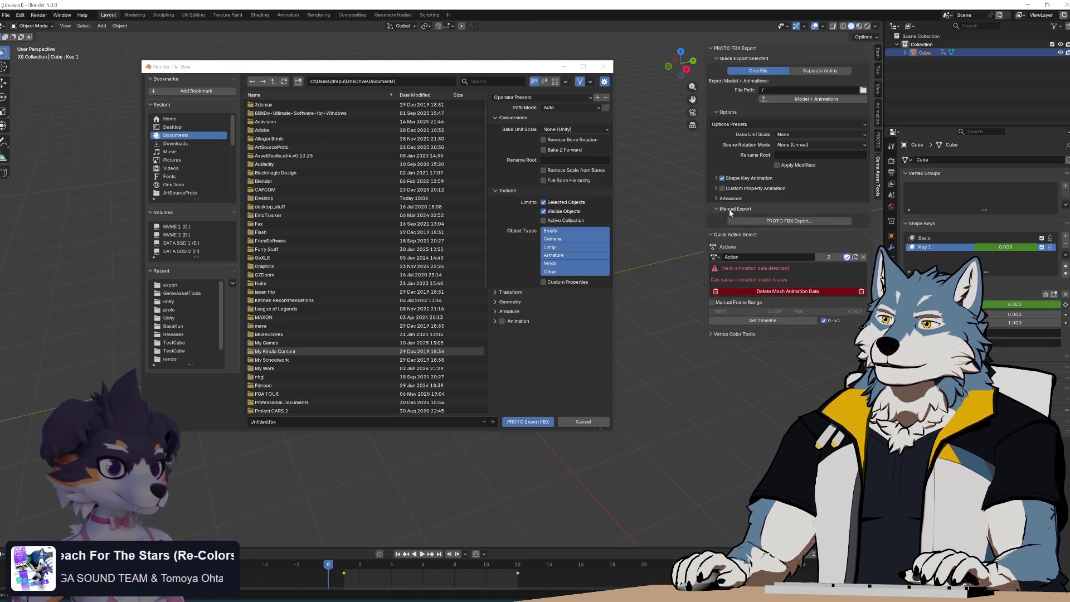
click(735, 209)
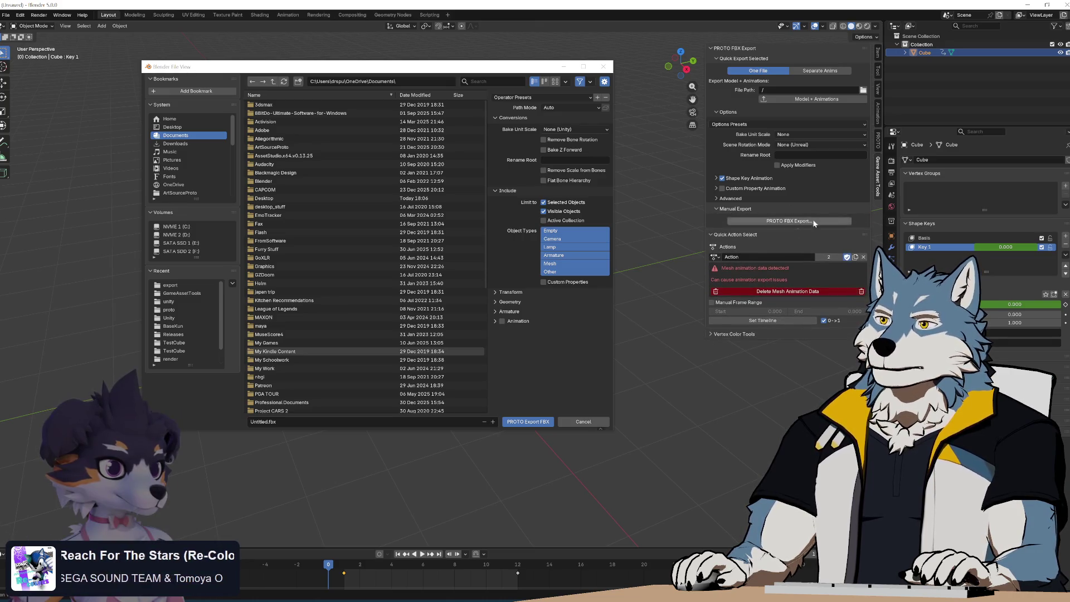
click(735, 208)
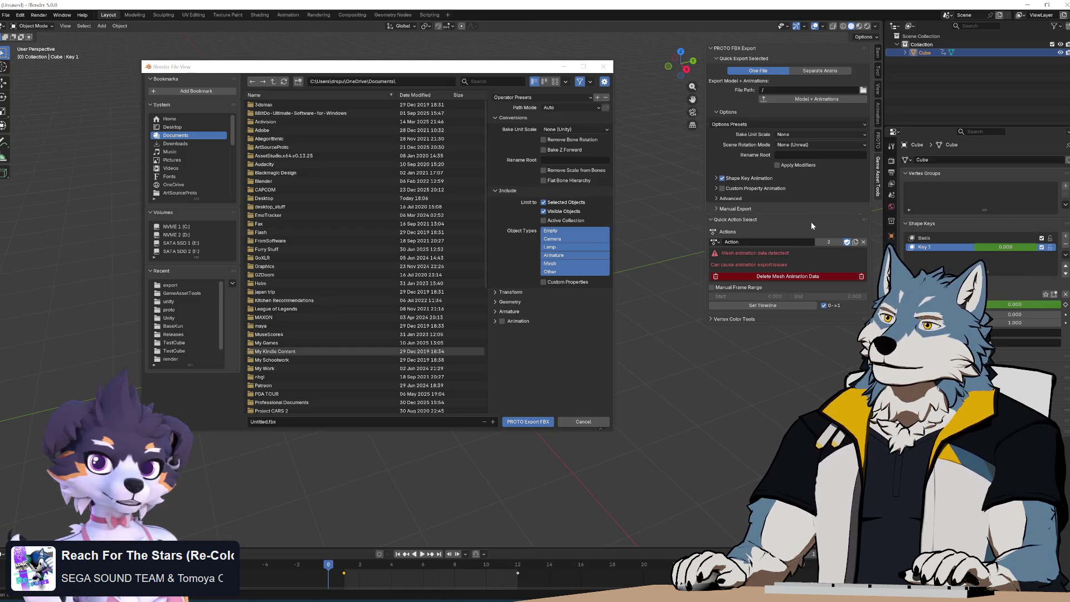
click(743, 210)
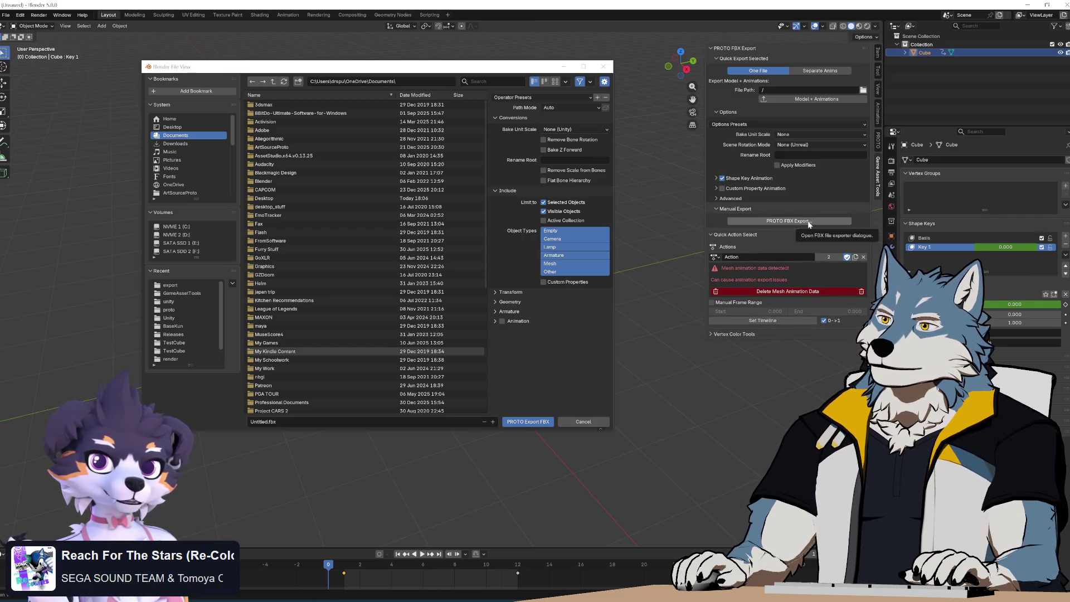
click(743, 209)
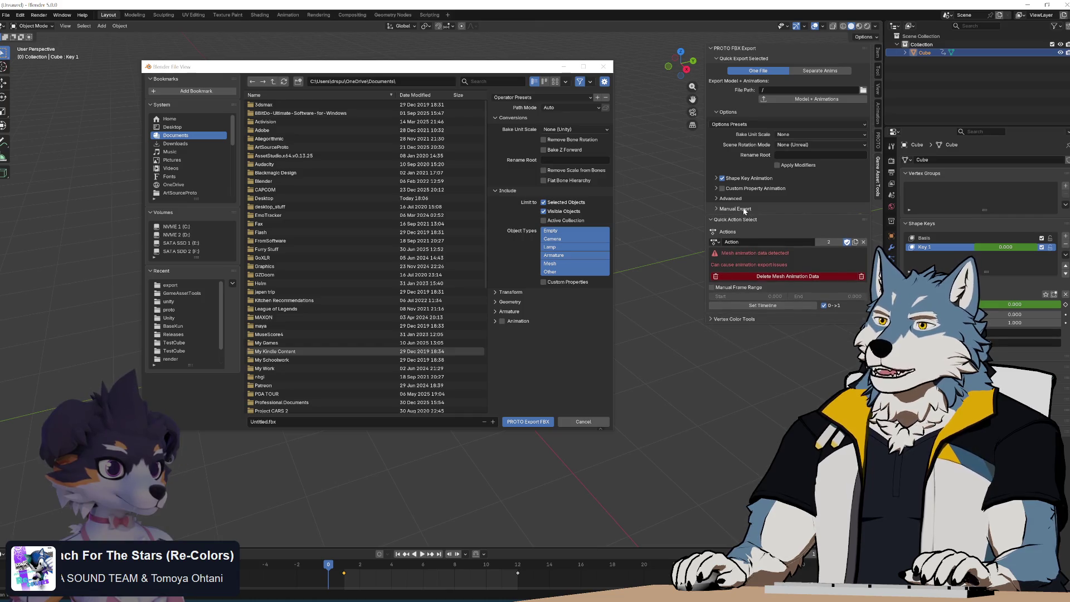
click(7, 15)
mouse_move(39, 142)
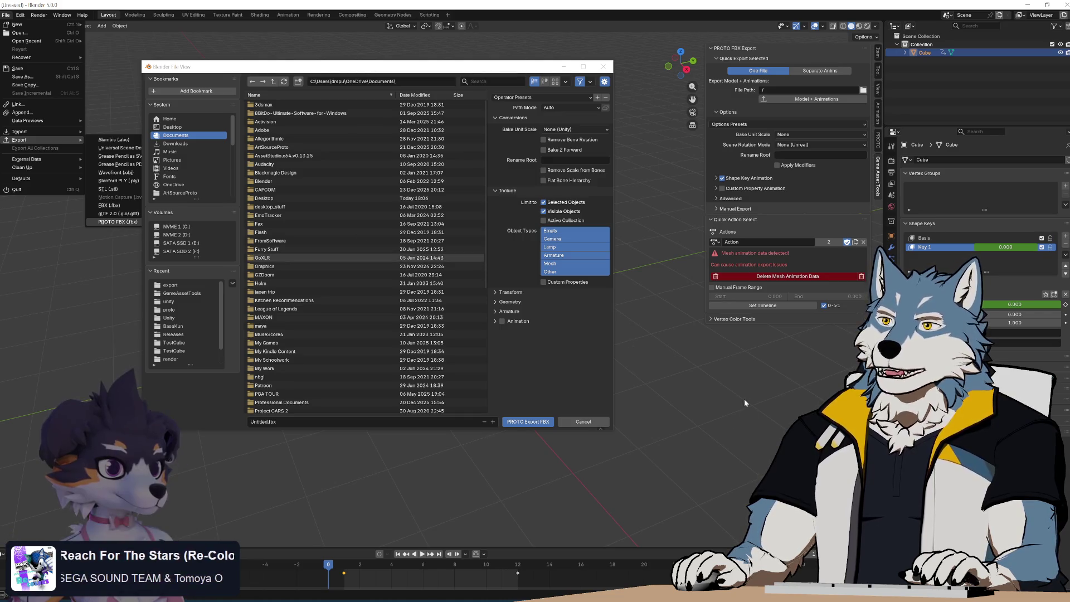
Toggle Manual Export and check the File > Export menu again.
click(736, 209)
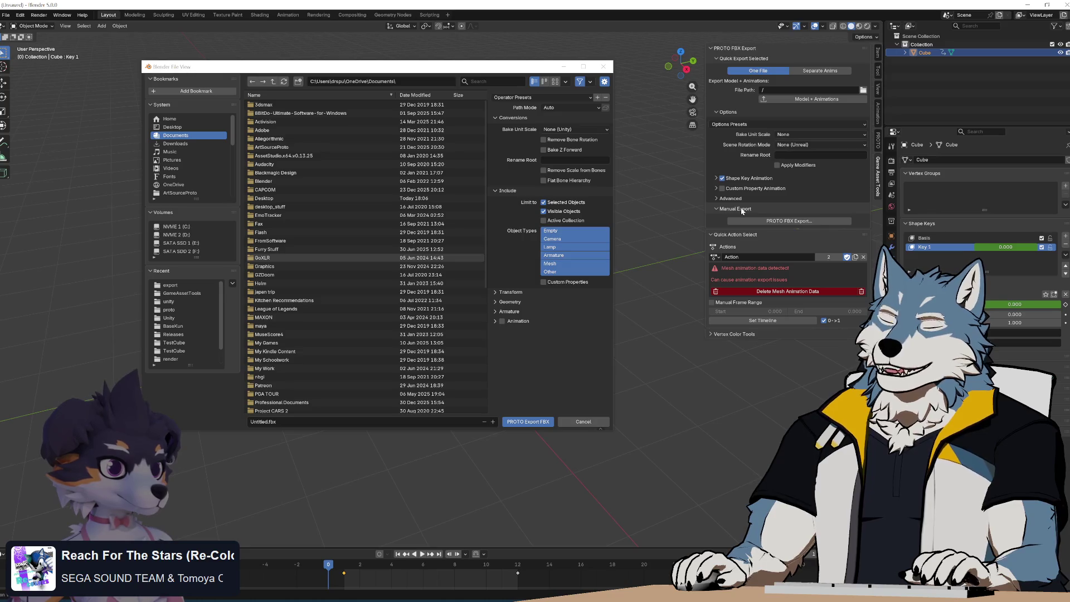
click(742, 210)
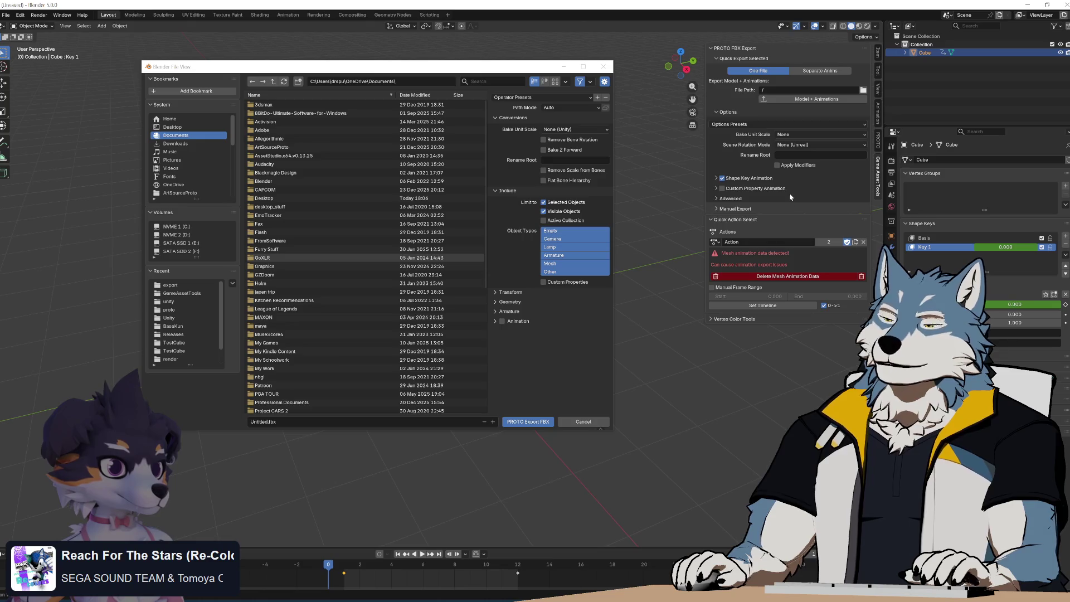
click(6, 16)
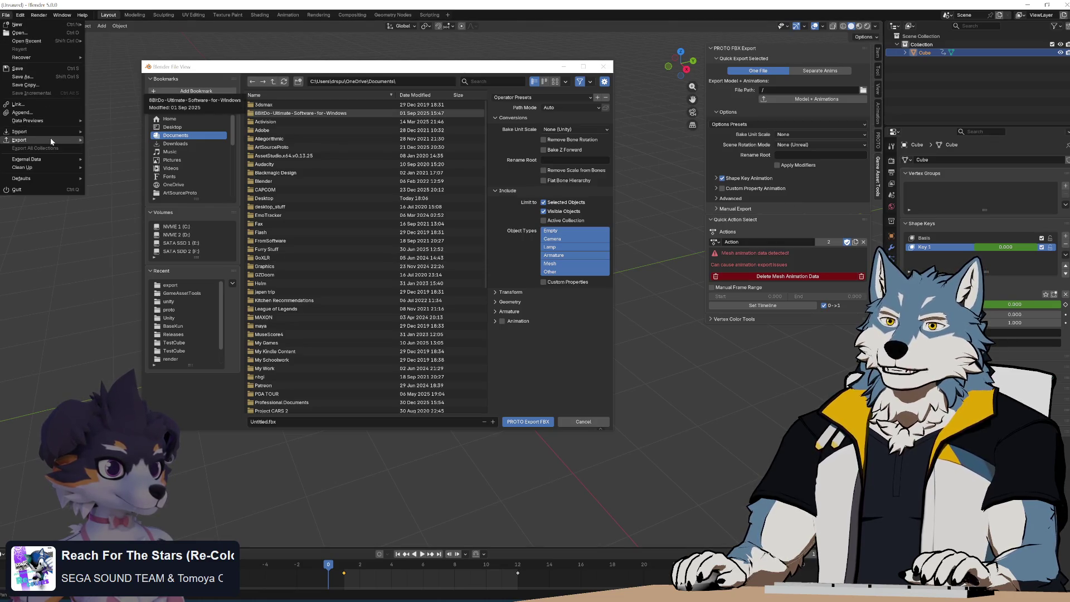
mouse_move(50, 139)
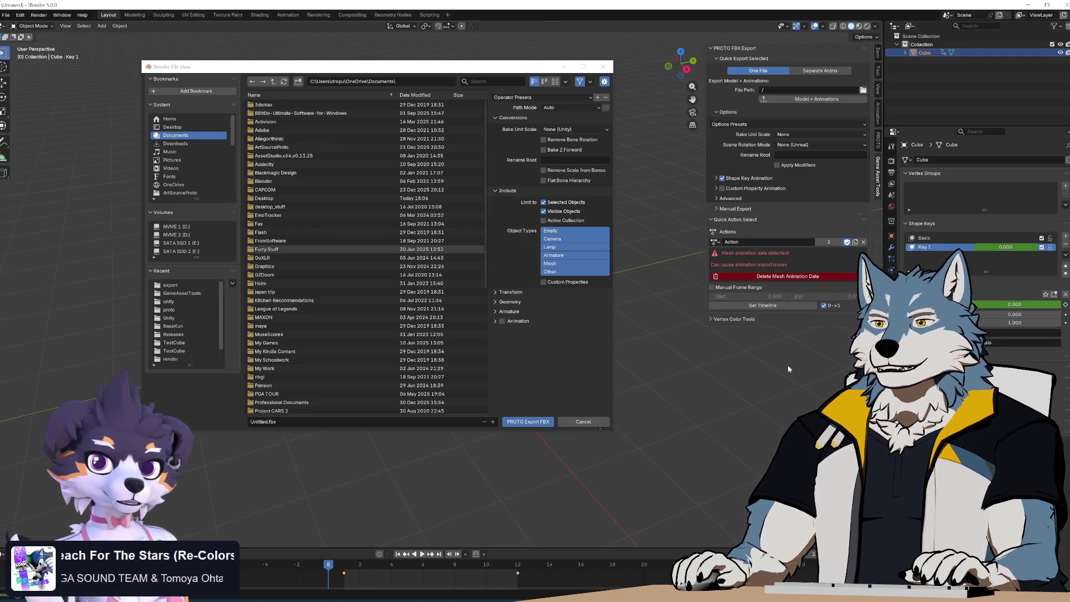
Set quick export to Separate Anims with 1 File Per Action and expand Manual Export.
click(797, 72)
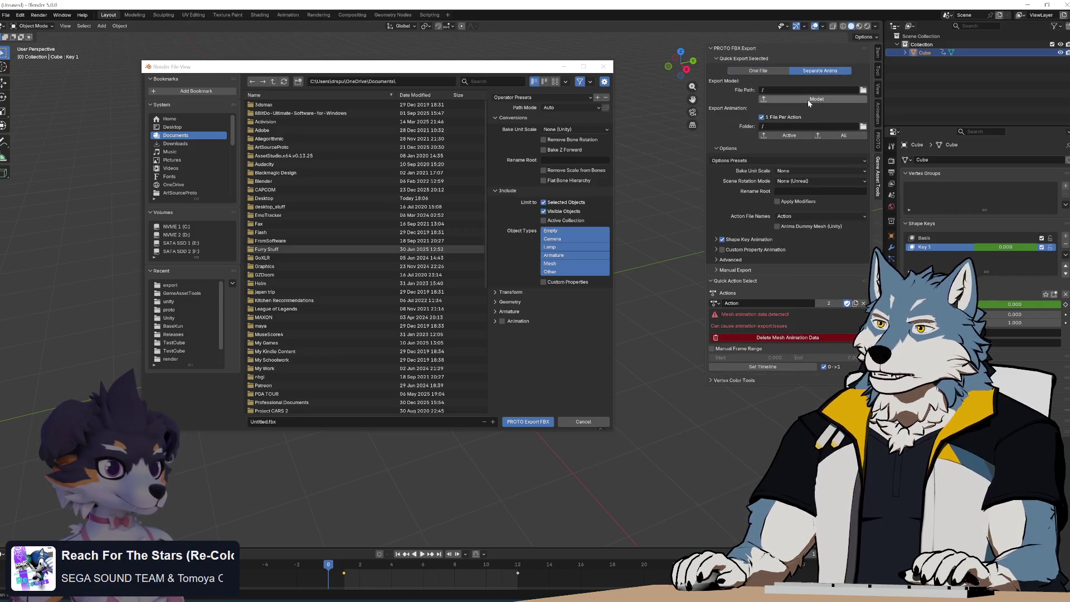
click(773, 269)
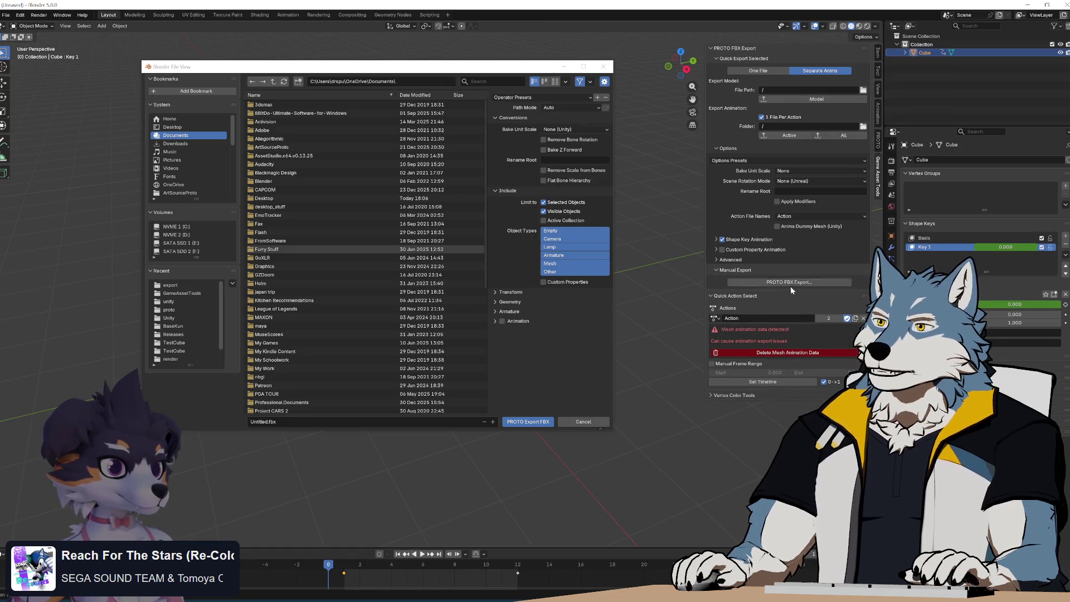
click(733, 271)
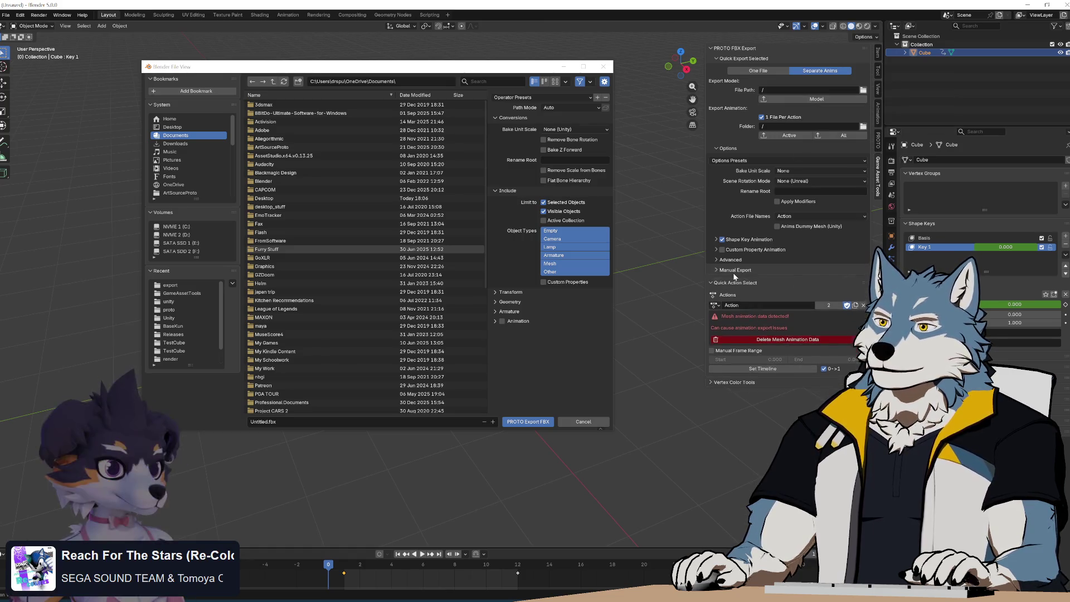
click(743, 270)
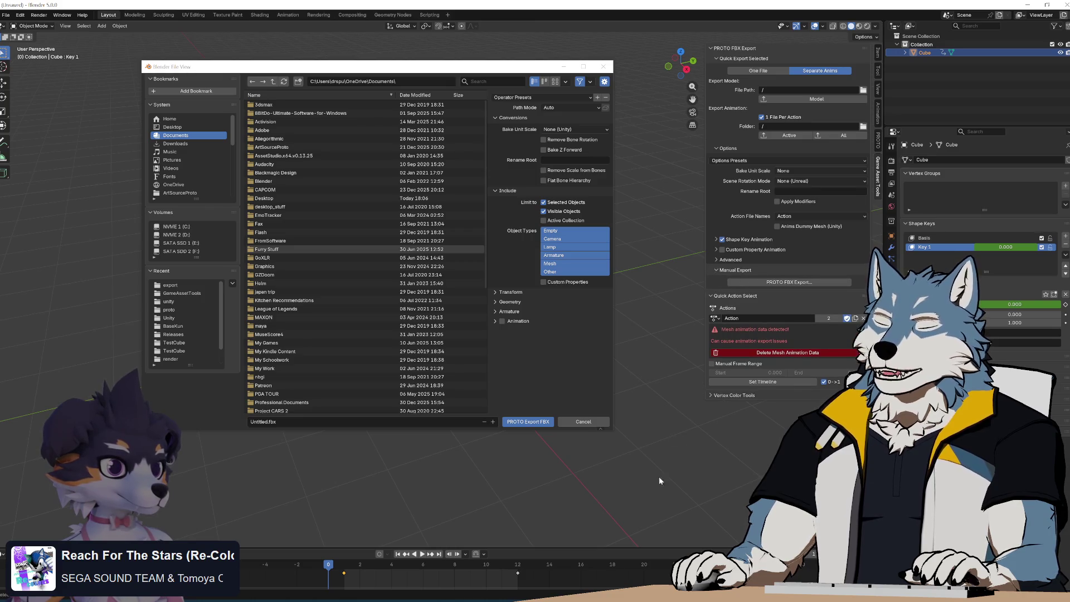
key(alt+Tab)
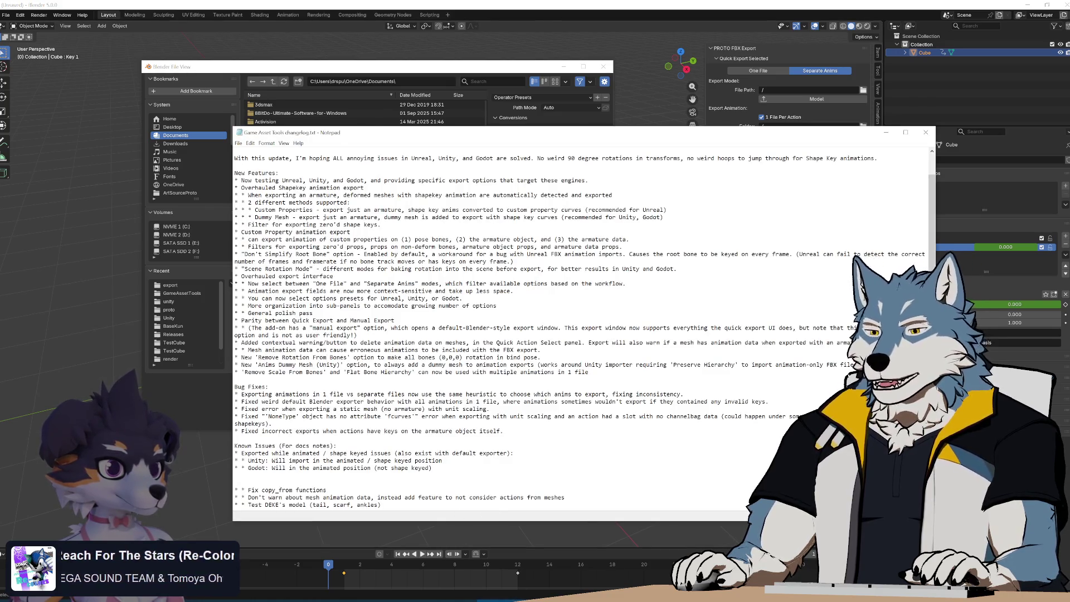
Add a '* * get rid of Manual Export' line to the changelog, save it, and close Notepad.
key(Return)
text(* *)
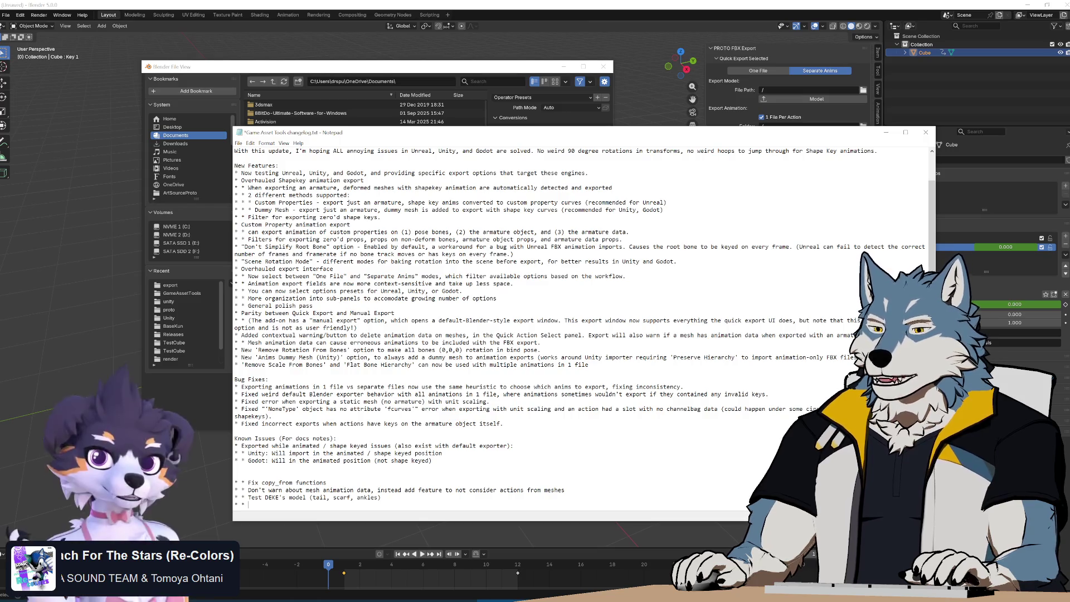
text(get rid of Manual Ex)
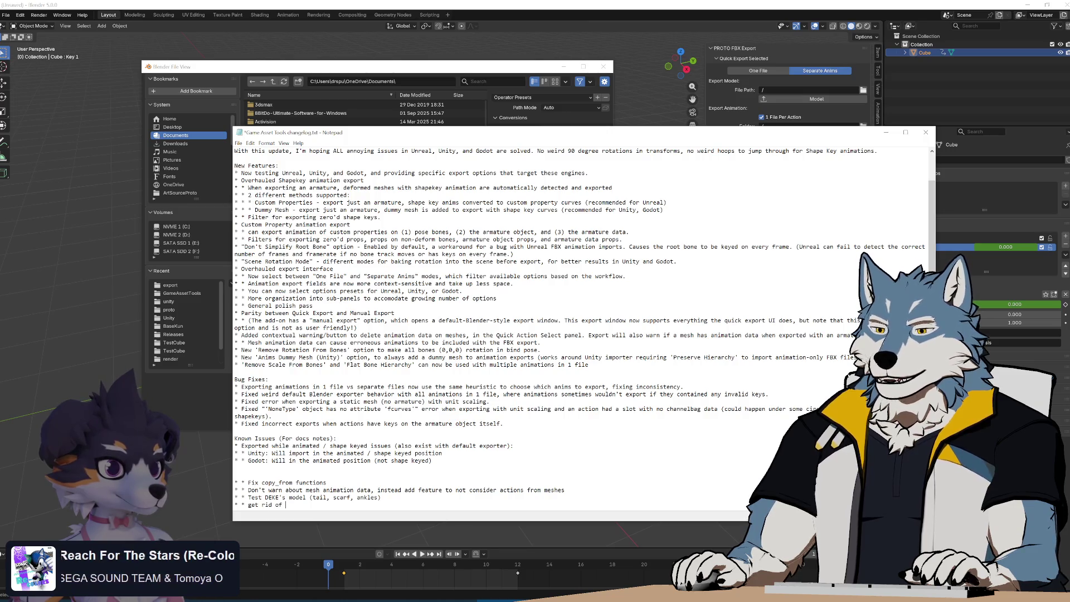
text(port tab)
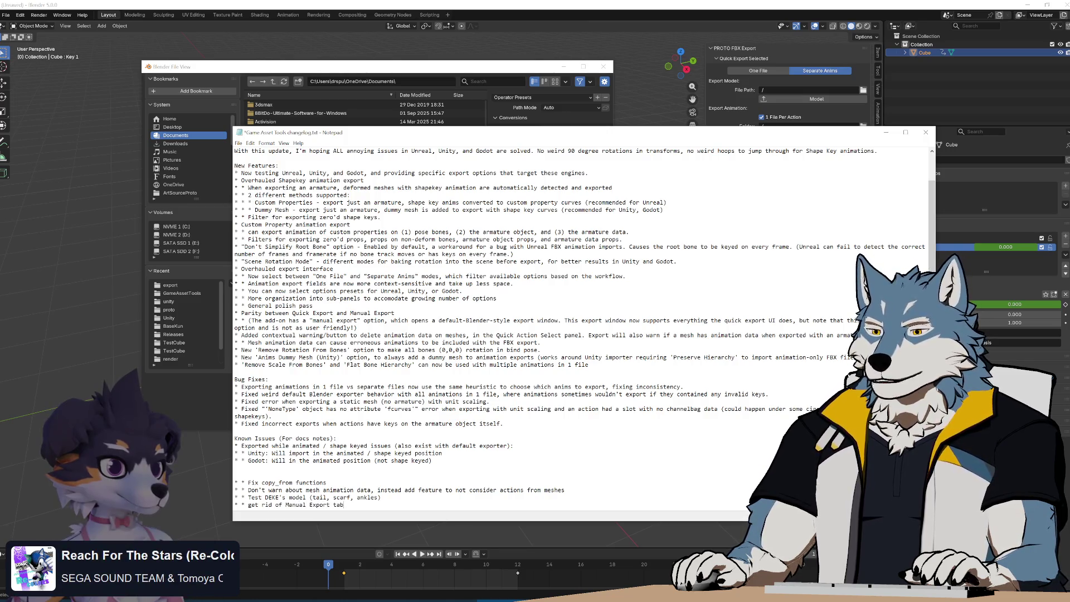
key(ctrl+s)
click(659, 4)
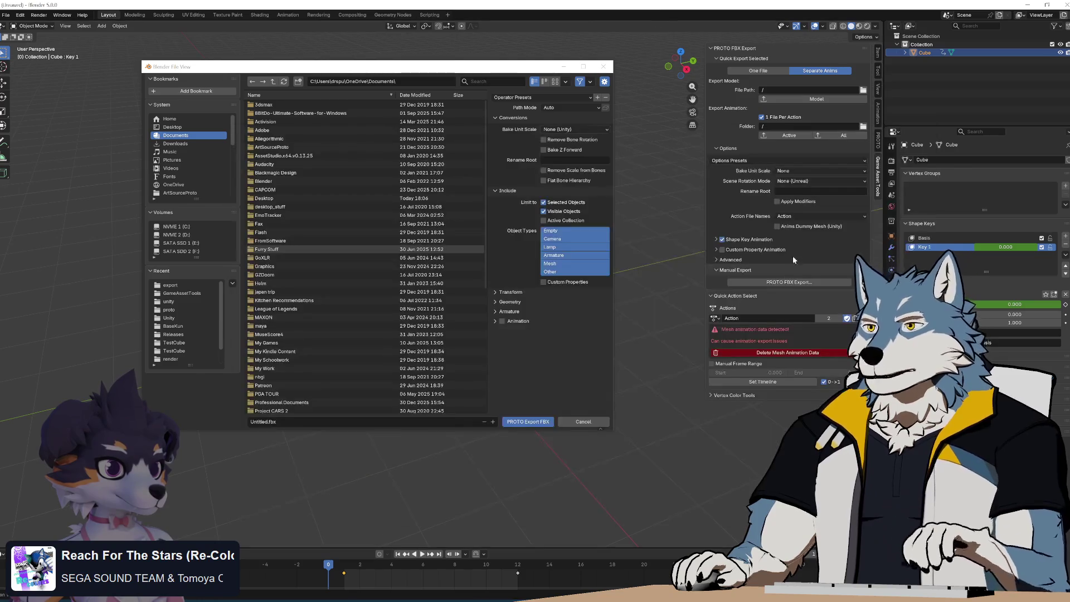
Expand the Advanced export options and set quick export to One File with Model + Animations.
scroll(792, 255, down, 3)
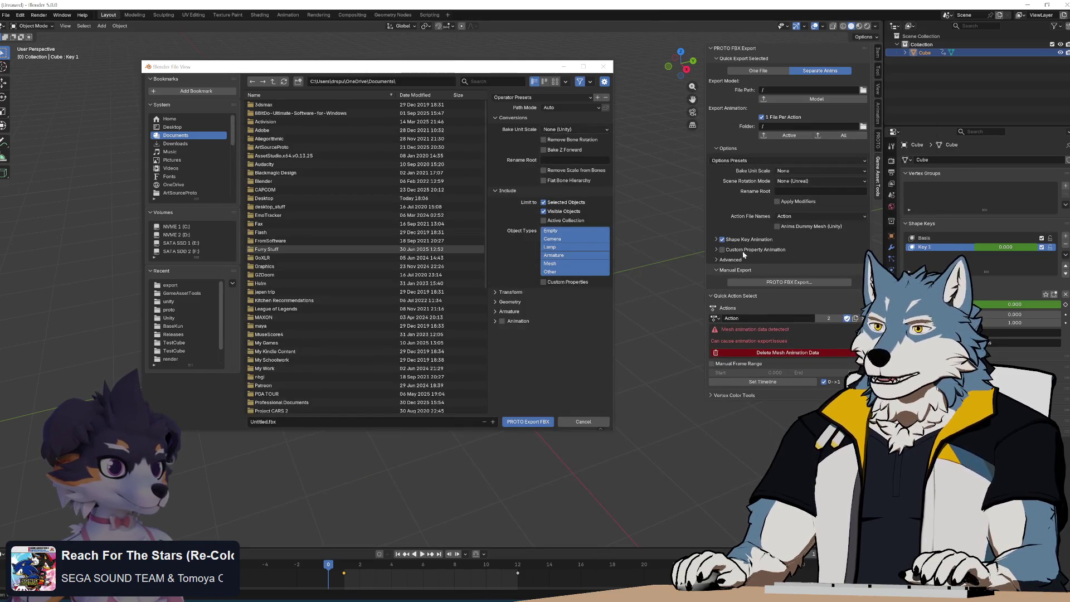
click(742, 261)
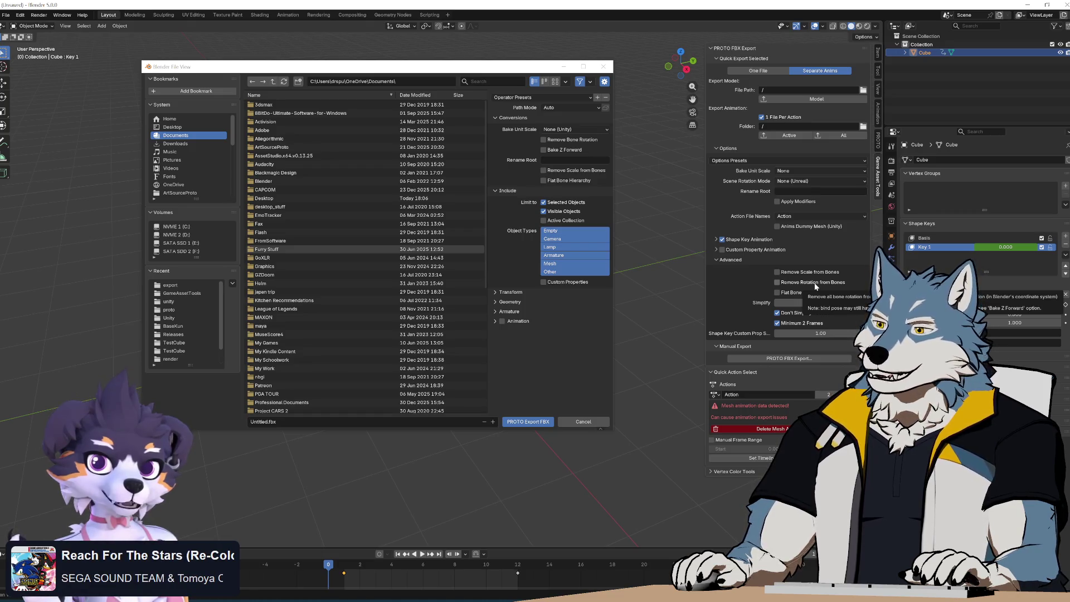
click(736, 260)
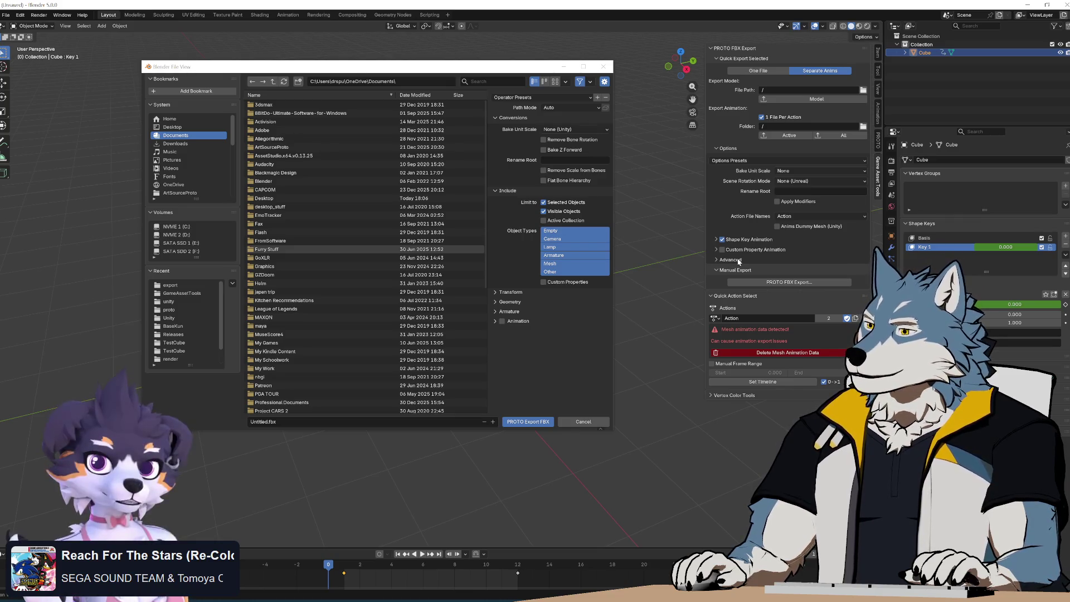
click(737, 260)
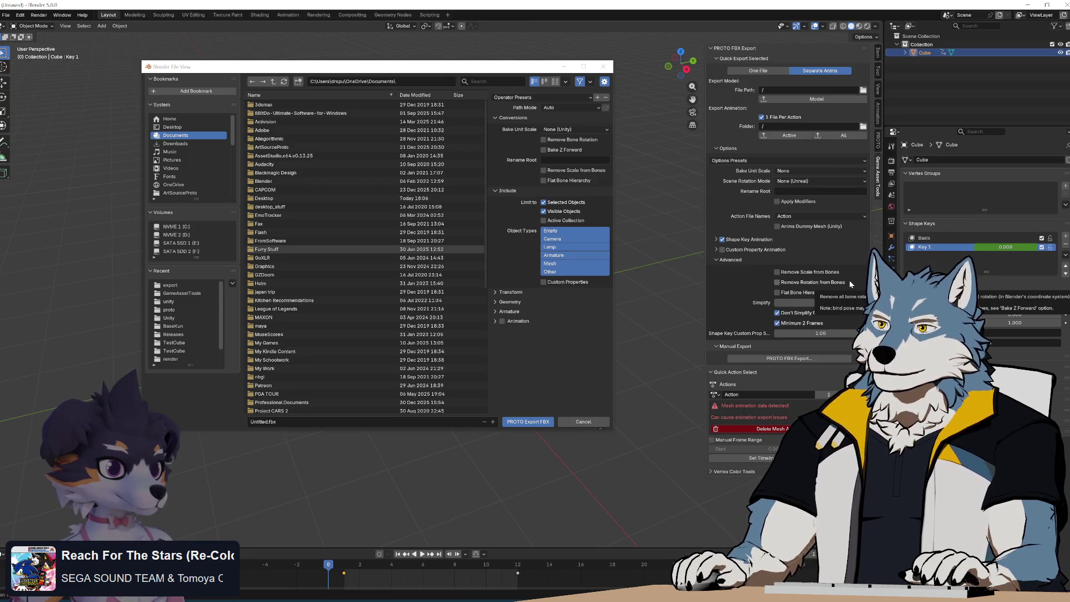
click(775, 69)
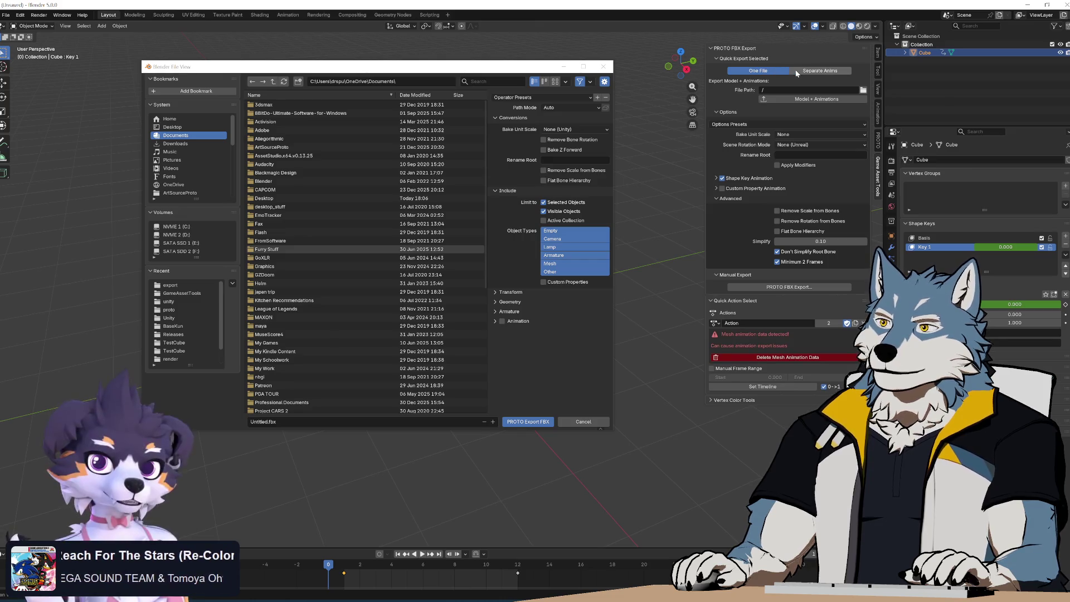
Keep One File export and set the transform's Forward axis to Y Forward, giving Z Up.
click(796, 72)
click(779, 71)
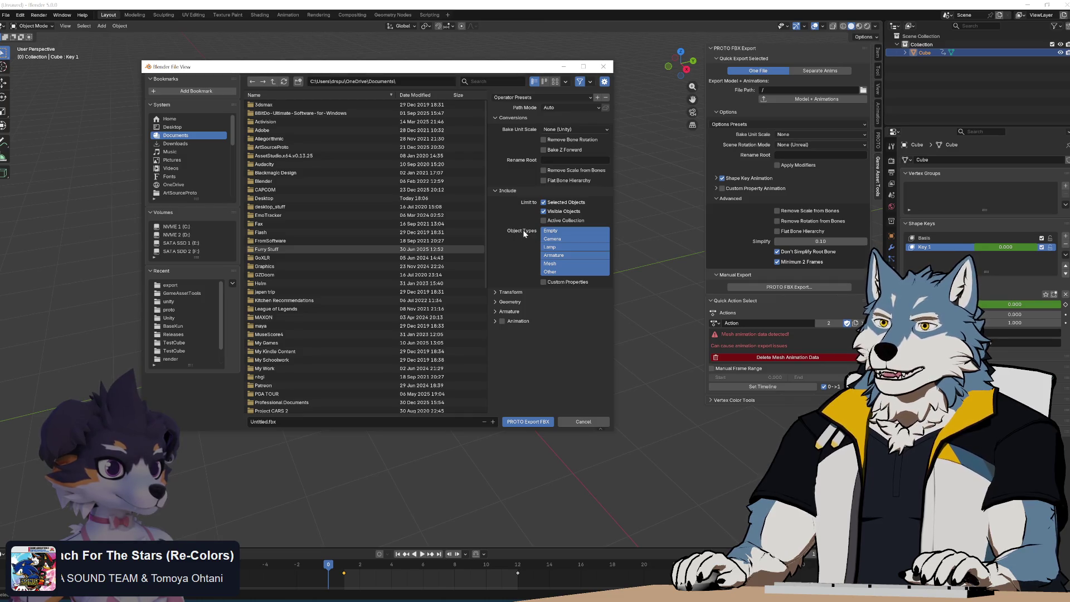
click(506, 292)
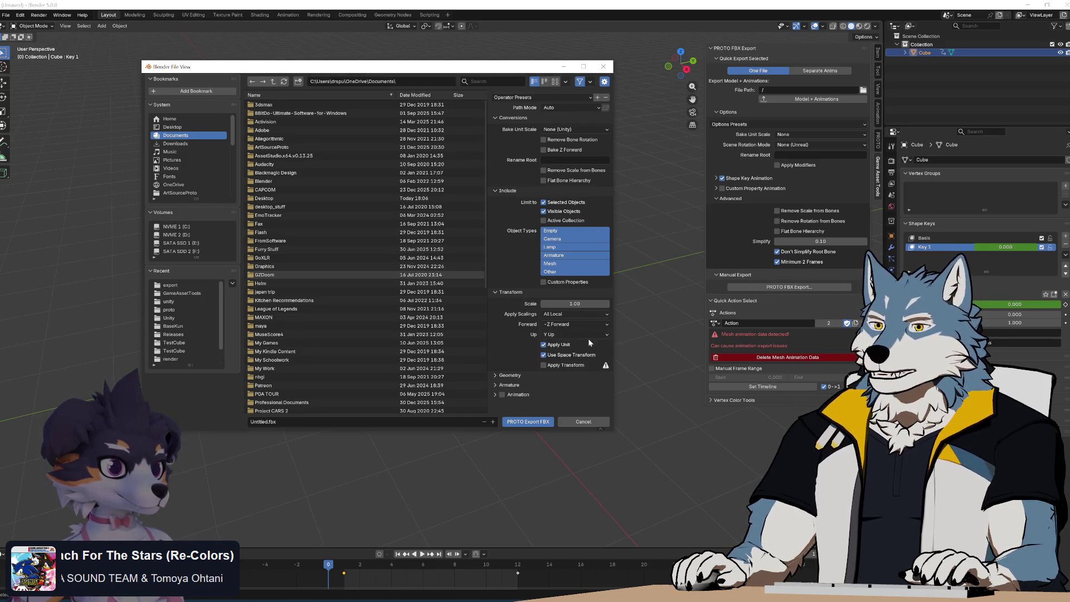
click(583, 323)
click(584, 341)
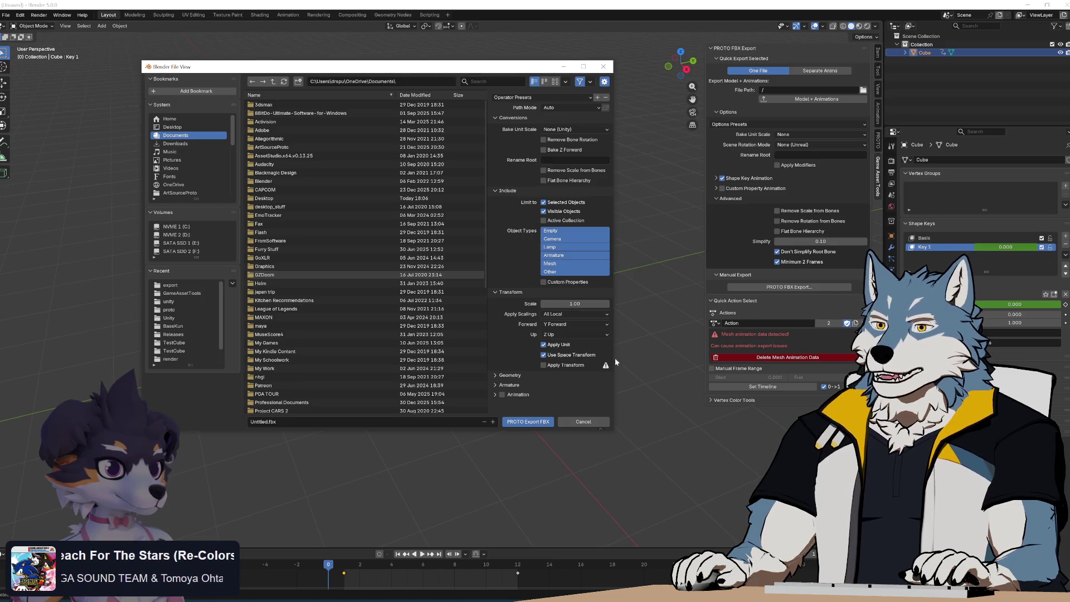
Test and revert the apply-transform option, then close the export dialog without exporting.
click(568, 366)
click(561, 356)
scroll(507, 382, down, 3)
scroll(509, 299, up, 3)
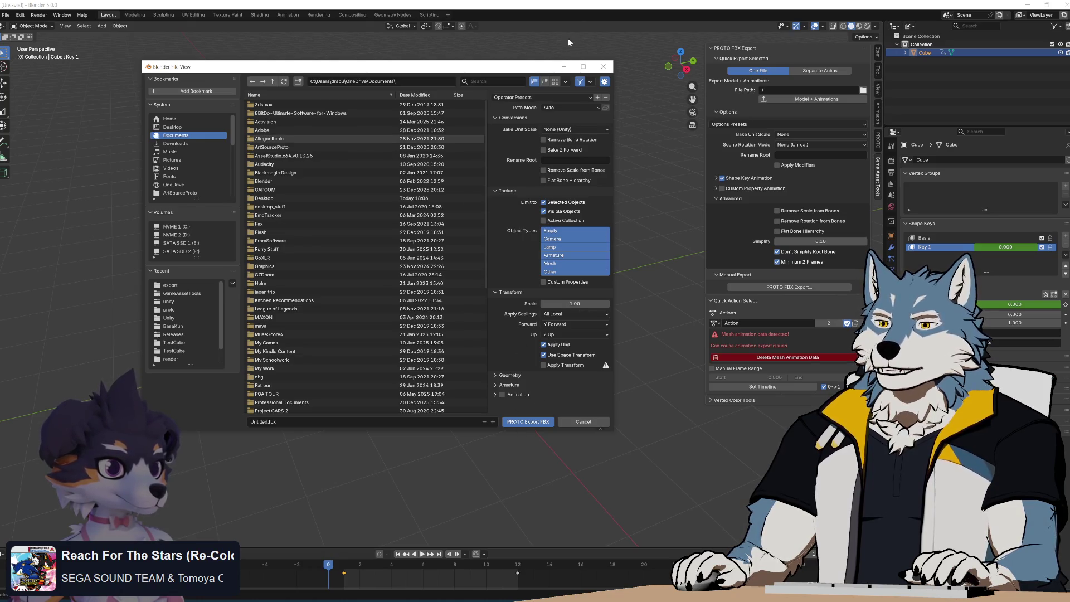
click(603, 67)
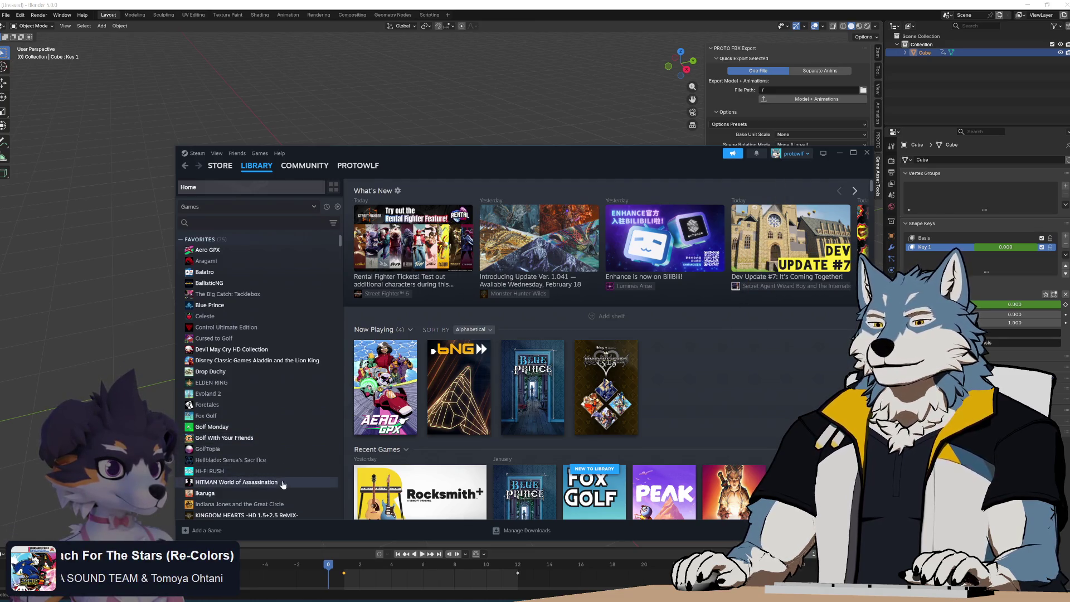
Scroll through the owned games sidebar and the Now Playing, Recent Games and Play Next shelves.
scroll(283, 484, down, 3)
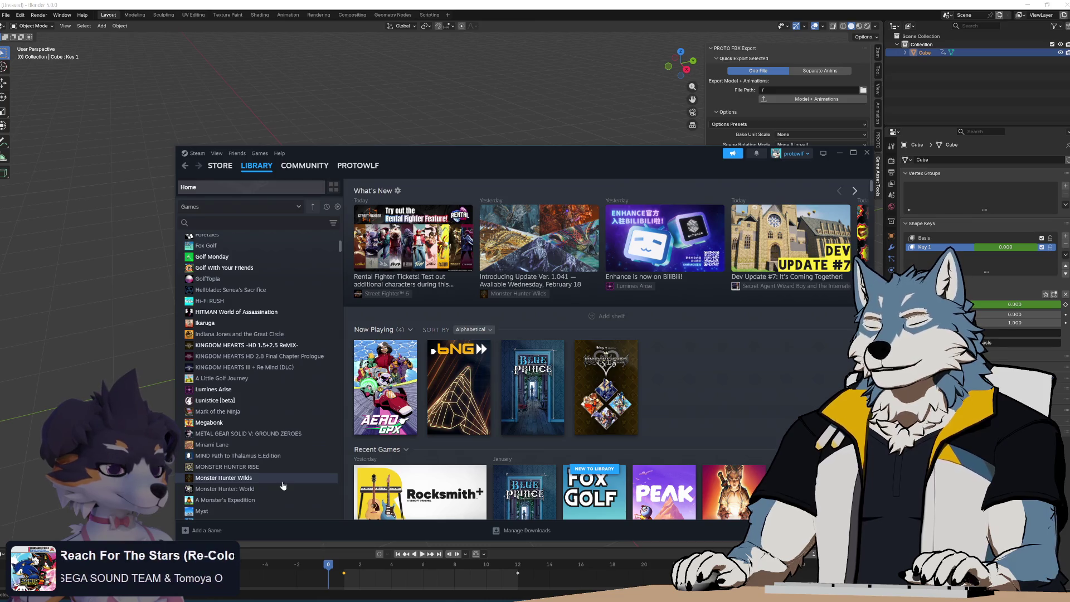
scroll(283, 485, up, 3)
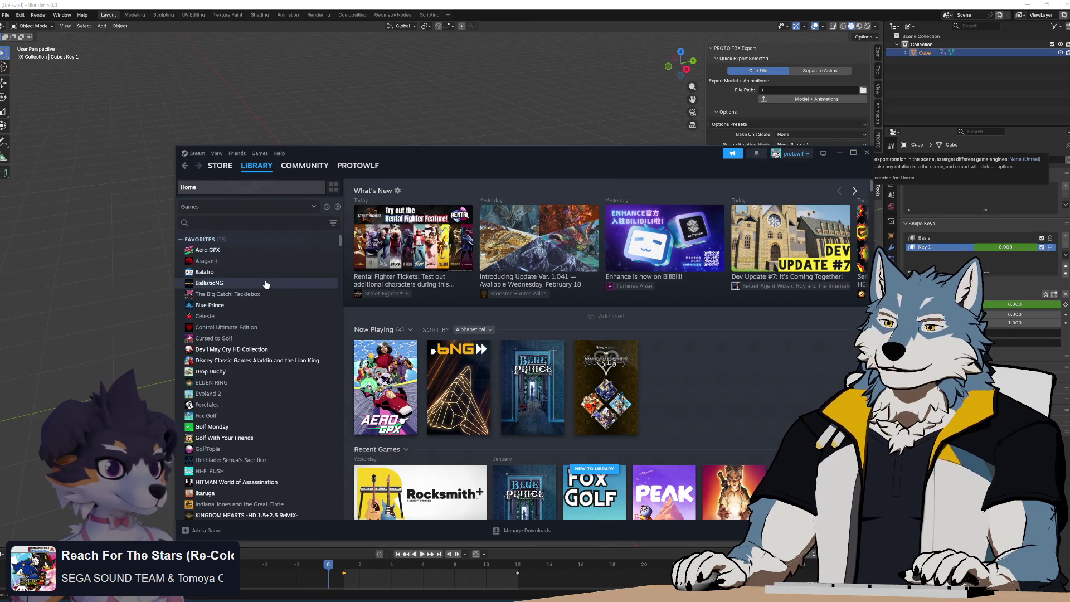
scroll(264, 287, down, 15)
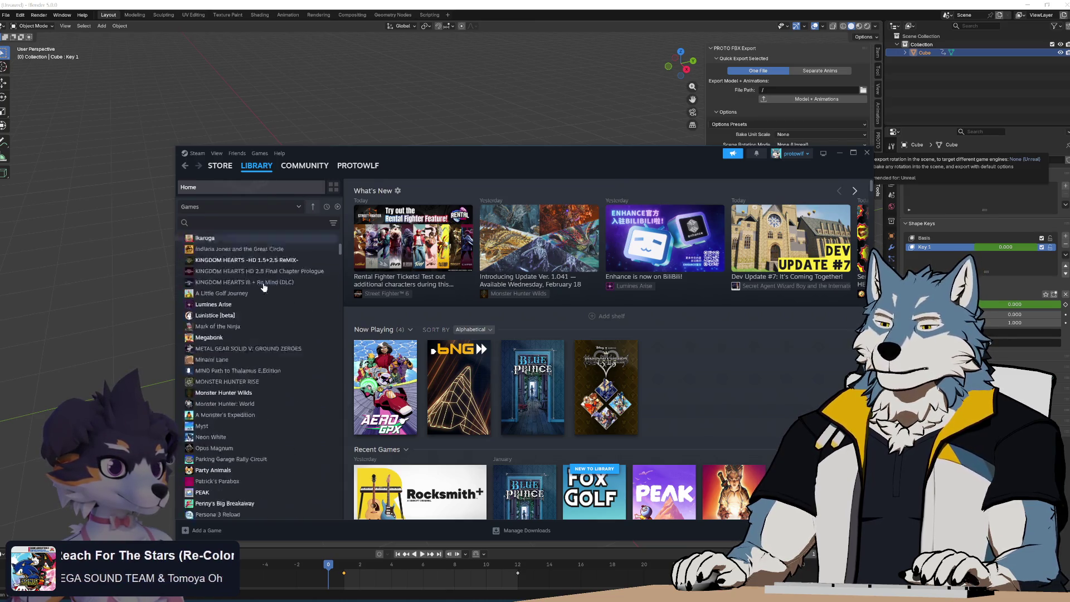
scroll(265, 312, up, 5)
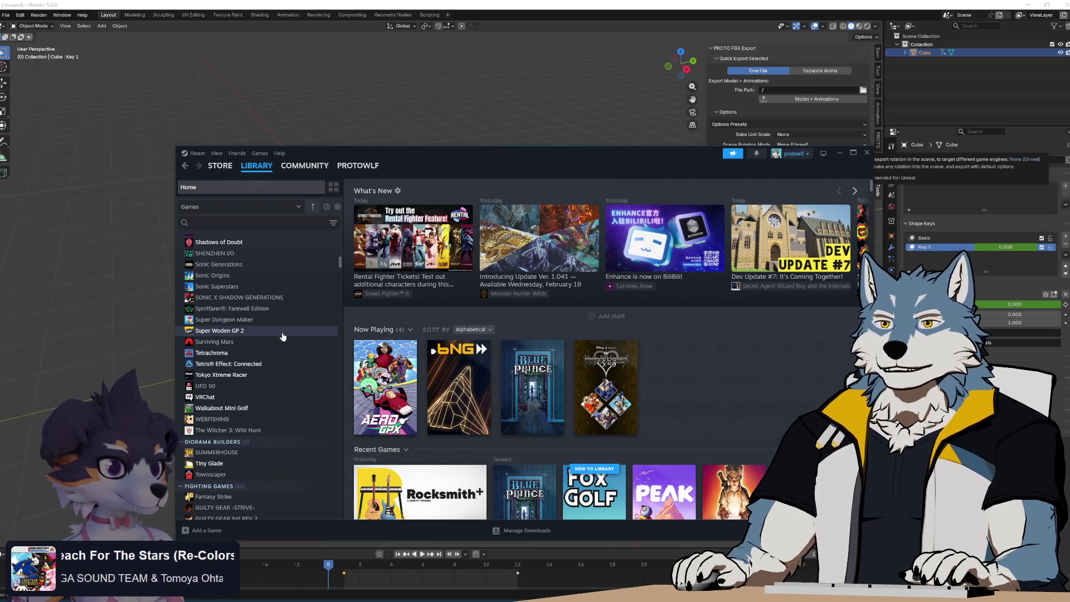
scroll(282, 337, down, 5)
scroll(283, 334, down, 5)
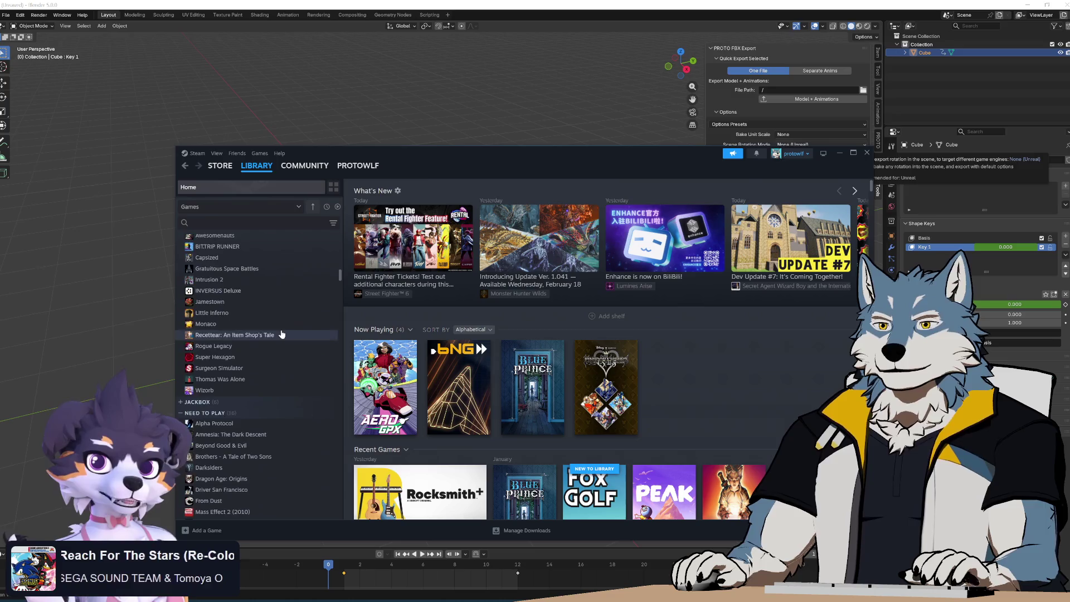
scroll(283, 334, down, 5)
scroll(282, 334, down, 8)
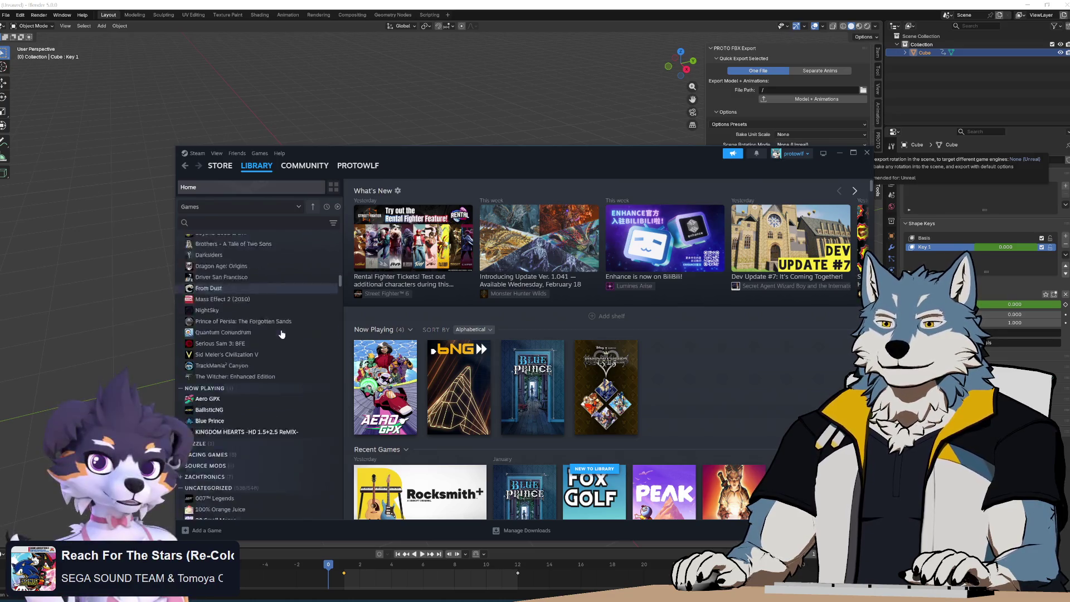
scroll(281, 334, up, 5)
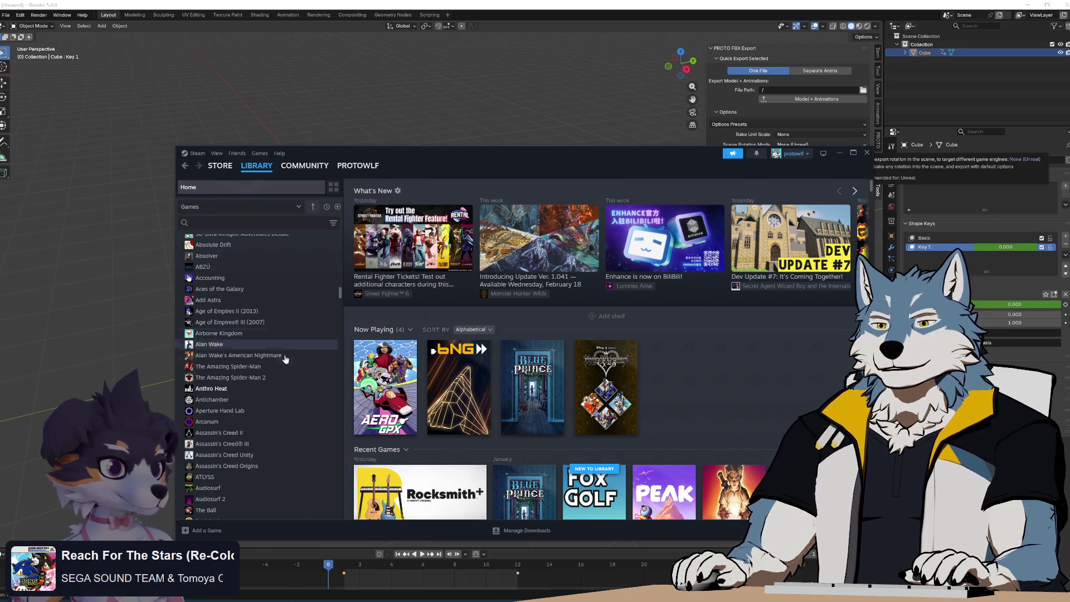
scroll(296, 390, up, 15)
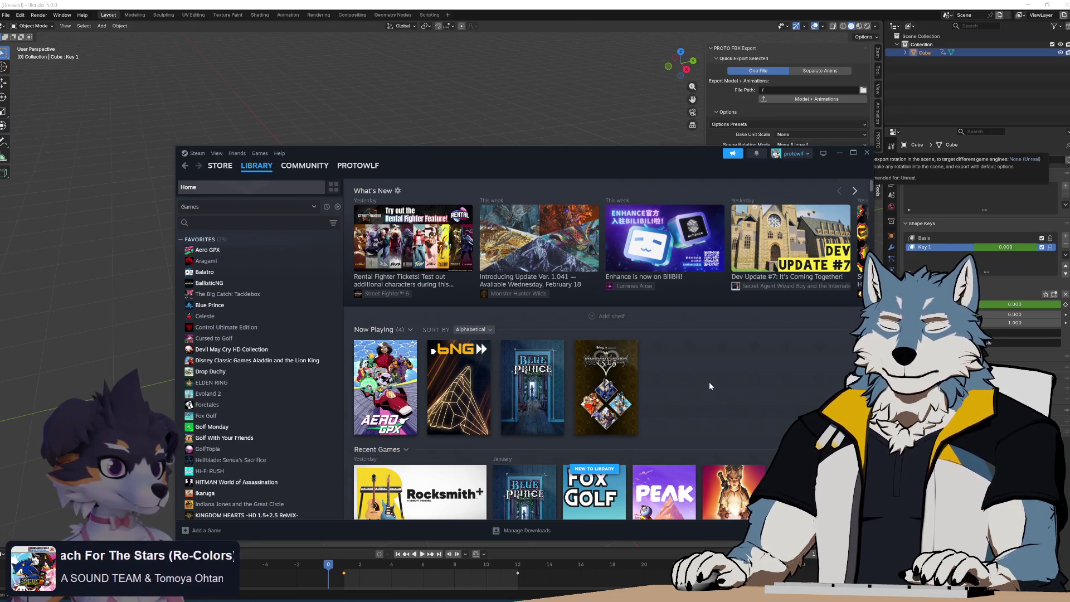
mouse_move(613, 375)
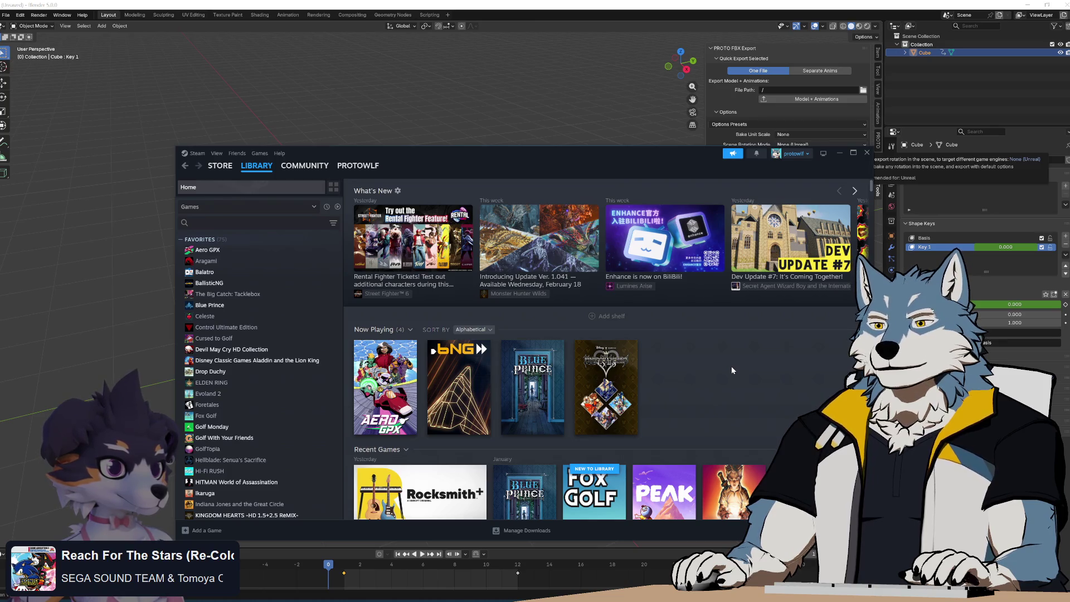
scroll(731, 366, down, 2)
scroll(730, 365, down, 2)
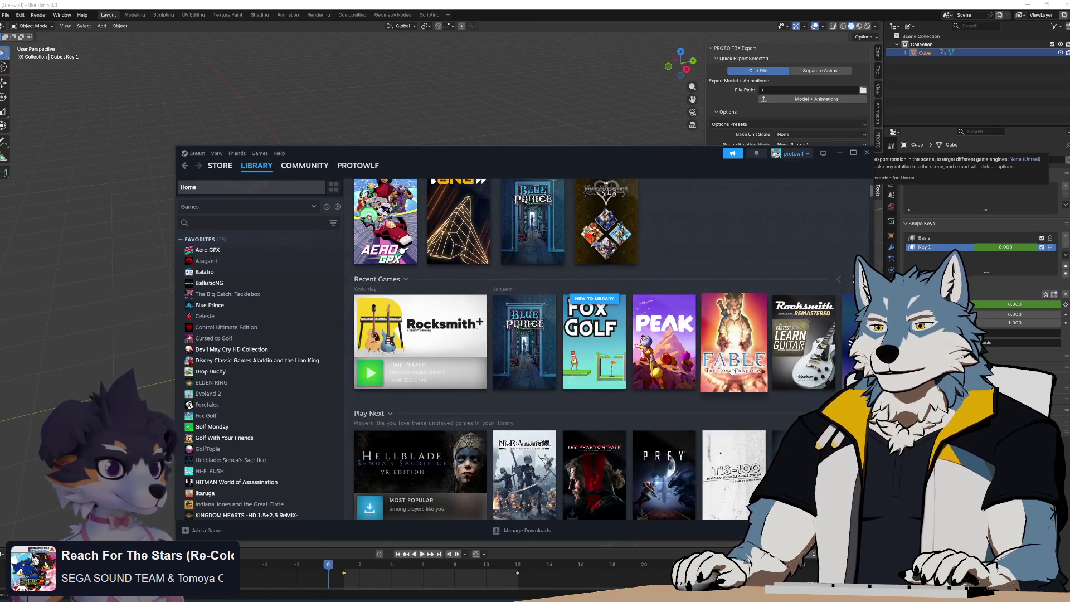
scroll(731, 366, down, 2)
scroll(697, 451, up, 1)
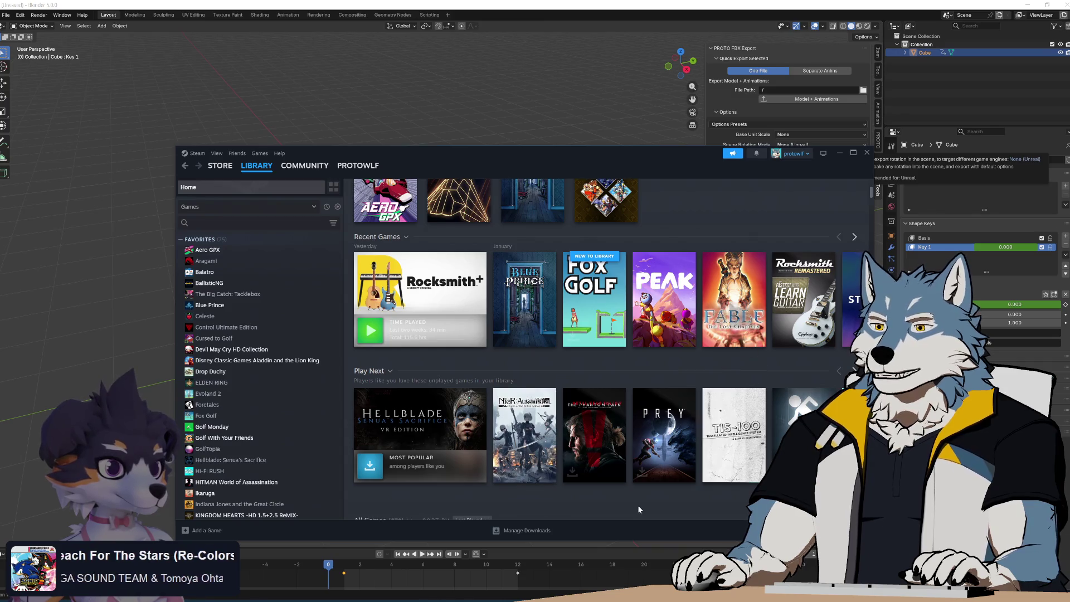
mouse_move(618, 434)
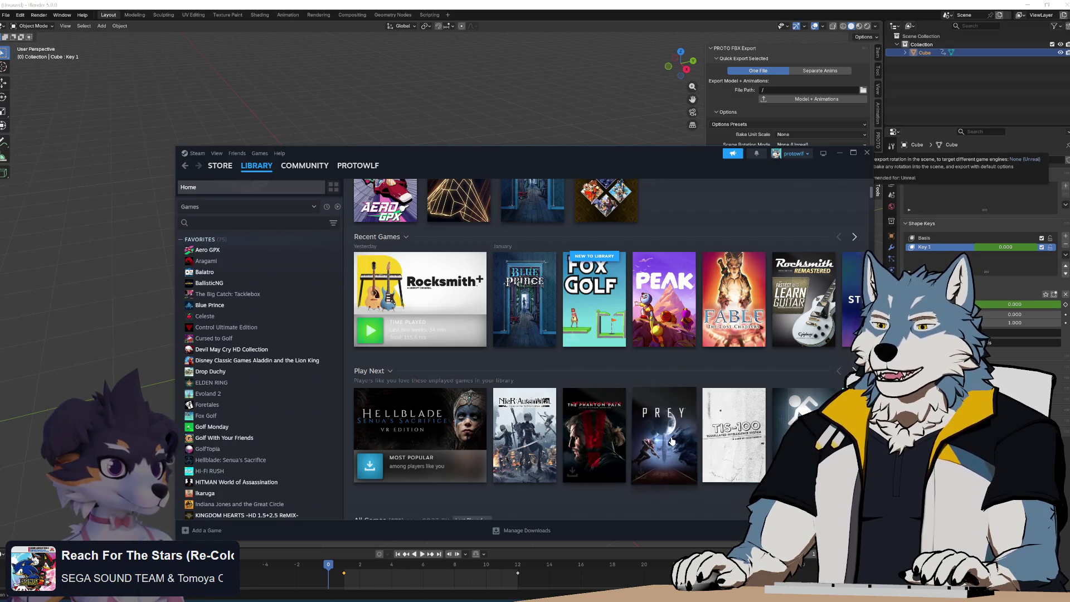
mouse_move(671, 442)
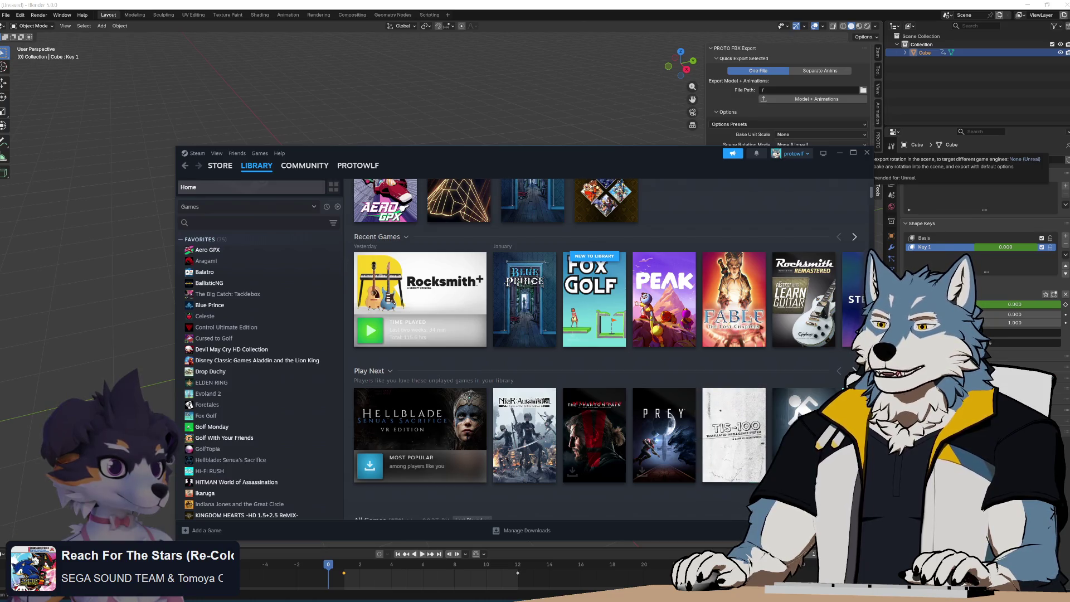
mouse_move(791, 440)
mouse_move(852, 434)
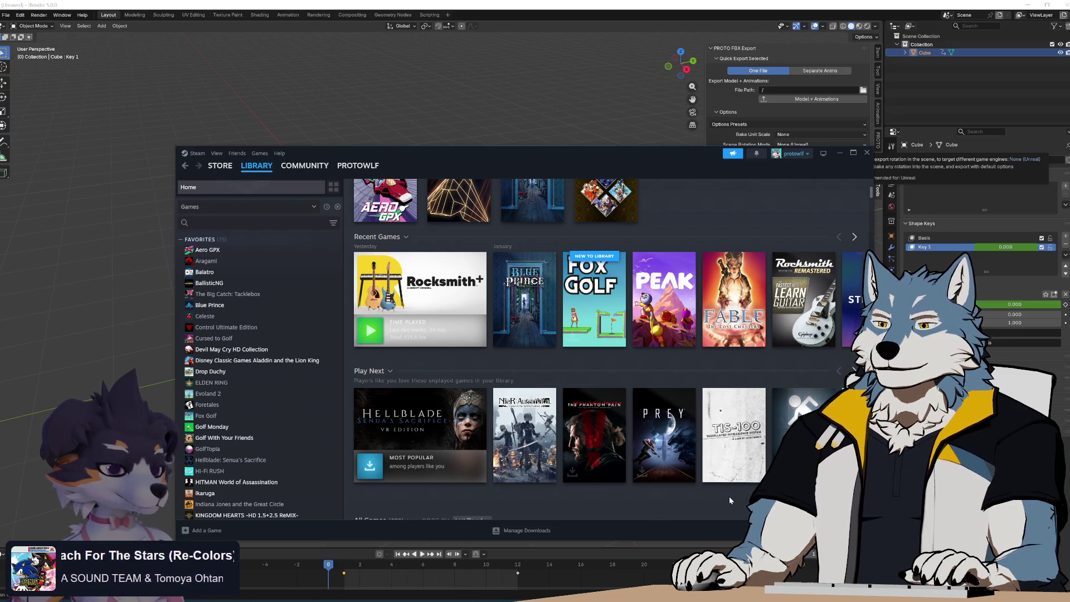
mouse_move(739, 418)
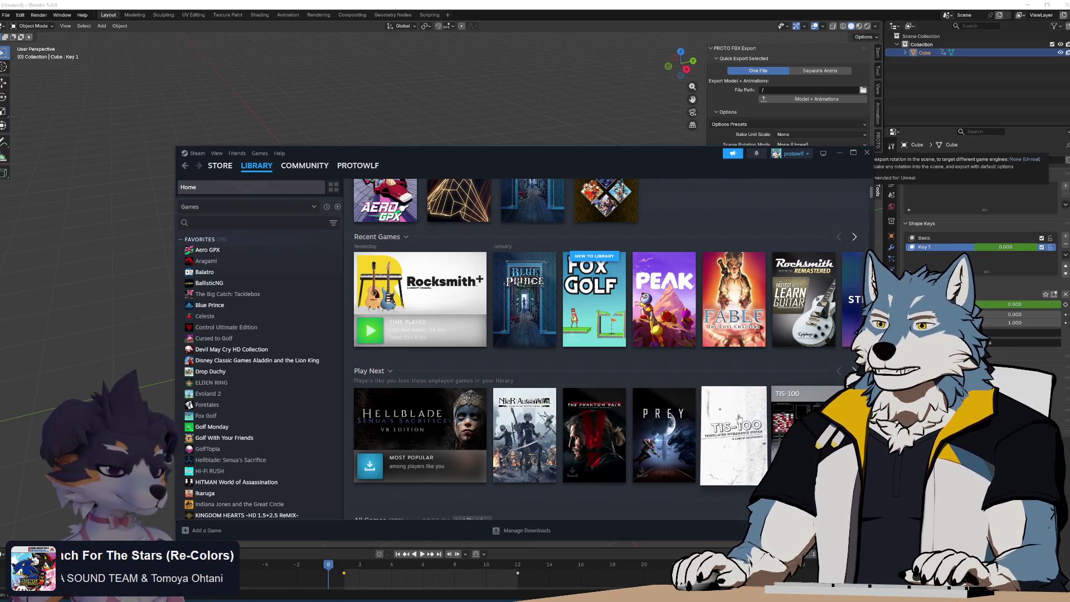
click(733, 418)
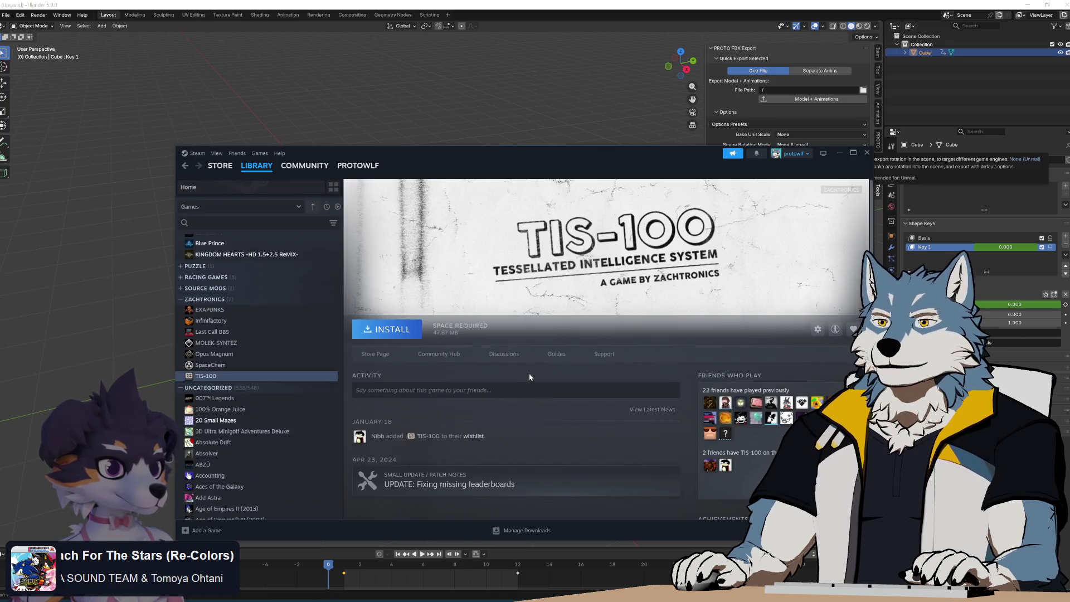
Scroll the TIS-100 page, then switch to Blender and back to Steam.
scroll(529, 378, down, 5)
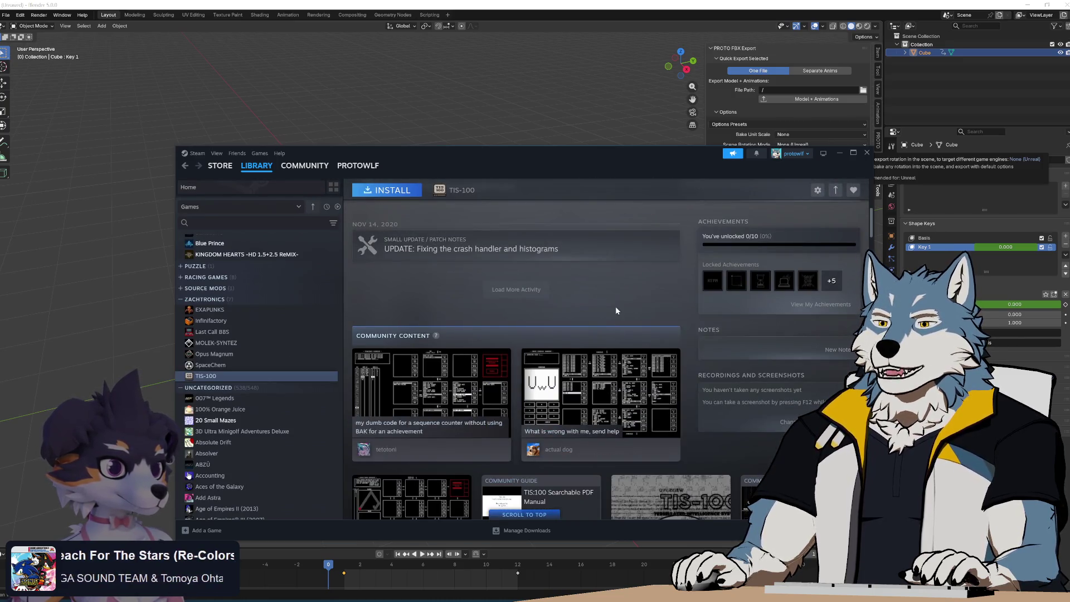
scroll(615, 310, down, 3)
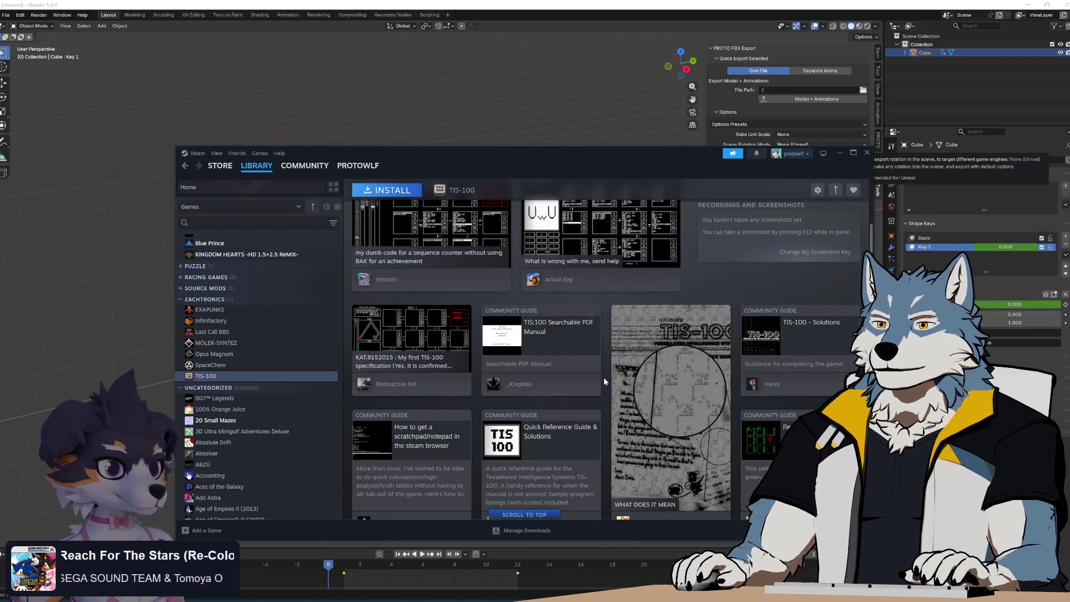
scroll(603, 377, up, 2)
scroll(624, 434, up, 10)
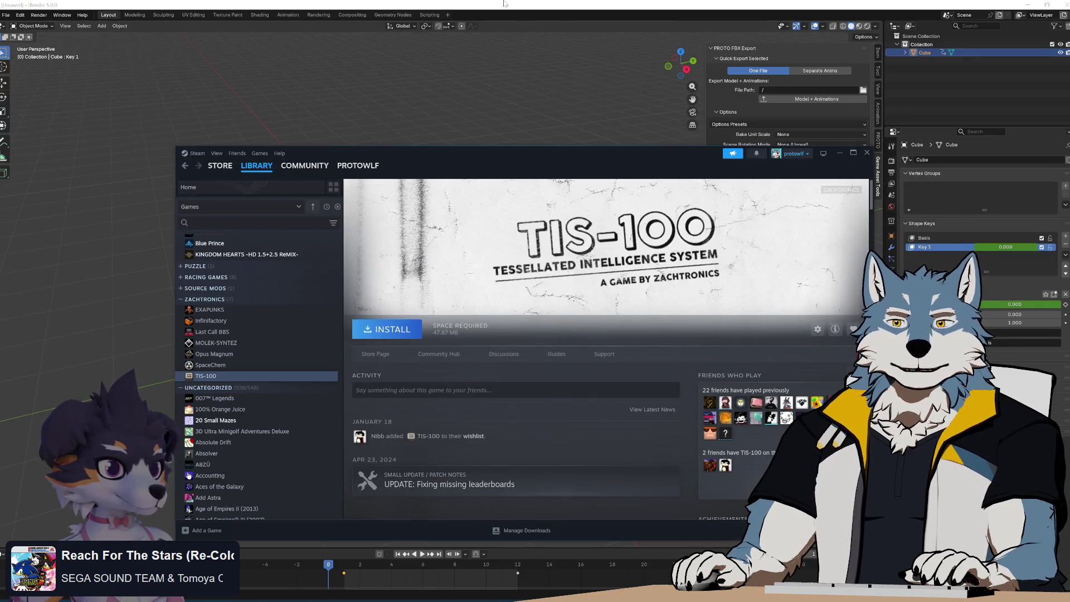
key(alt+Tab)
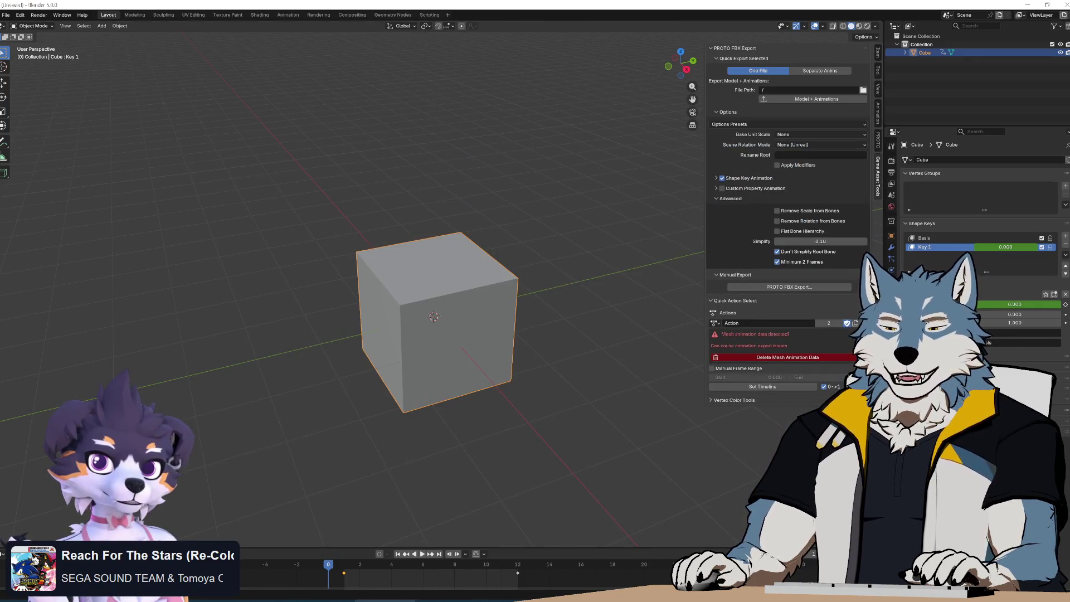
key(alt+Tab)
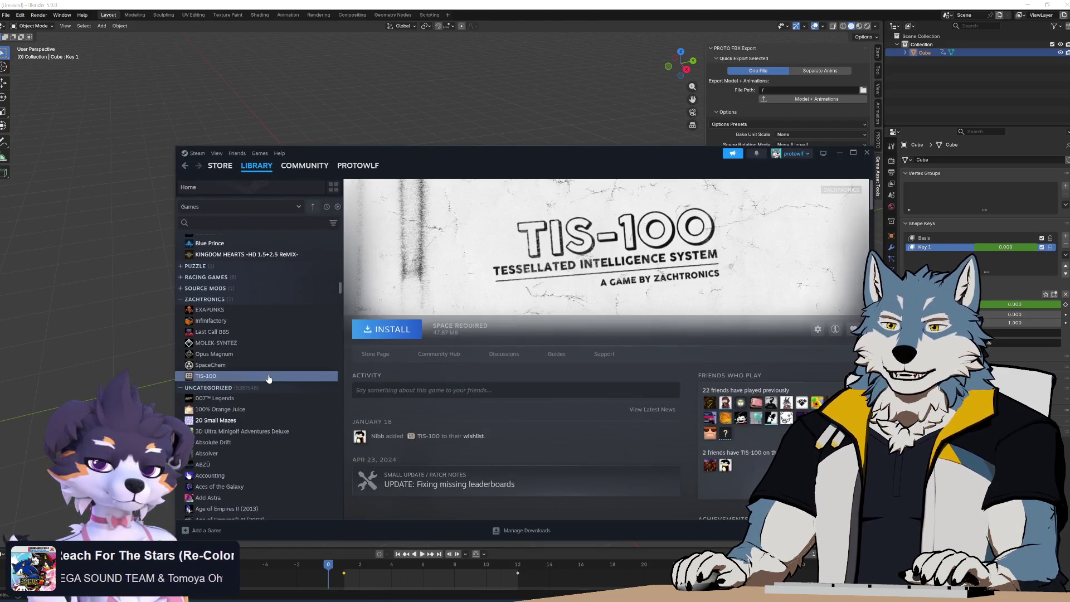
Show the 100% Orange Juice library page and scroll through its news posts.
click(292, 410)
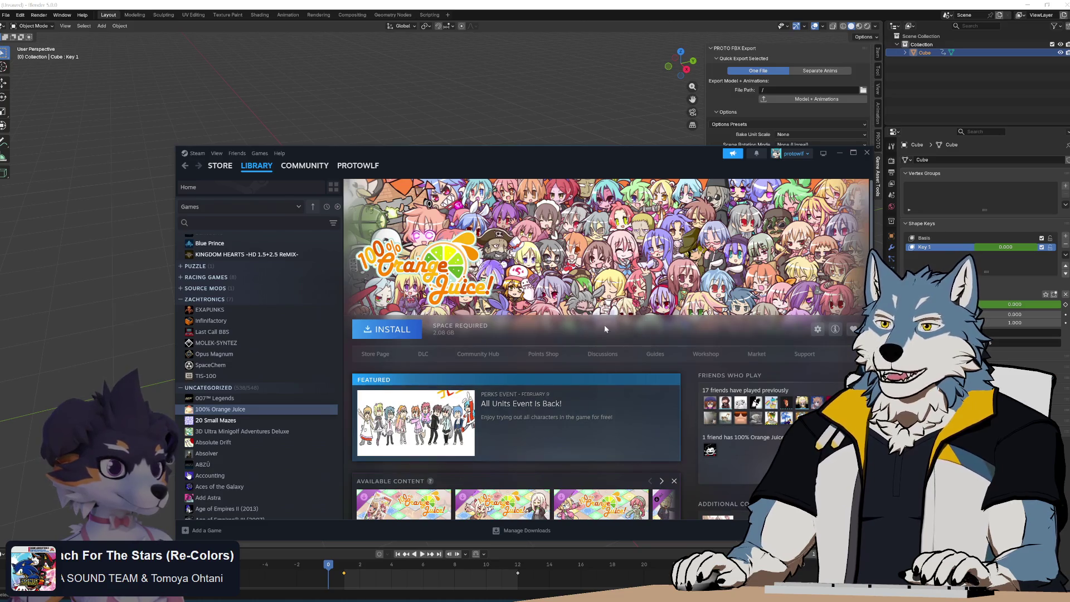
scroll(592, 331, down, 5)
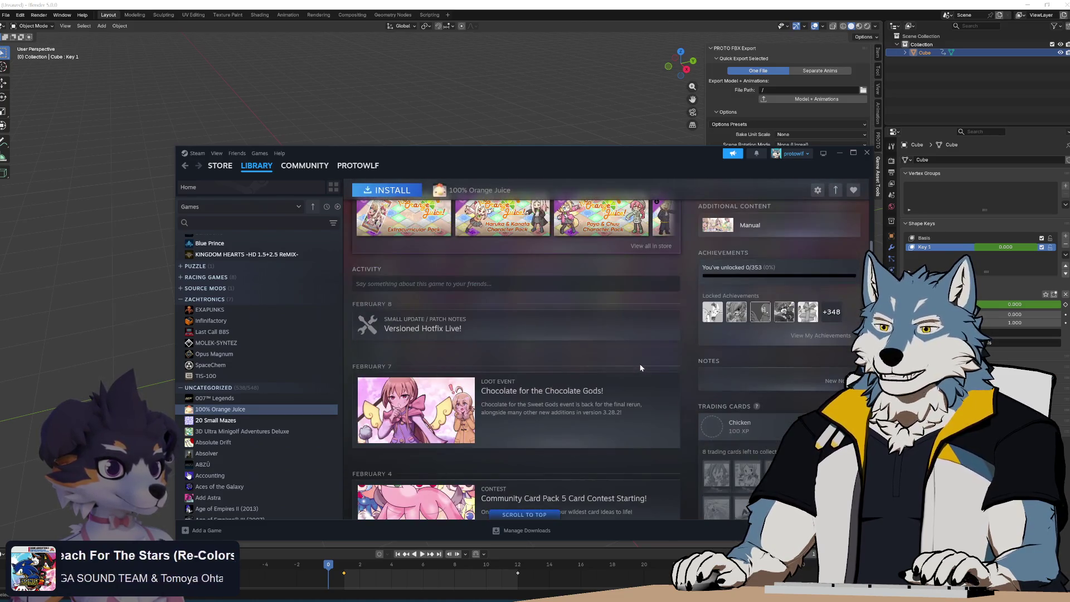
scroll(640, 367, down, 10)
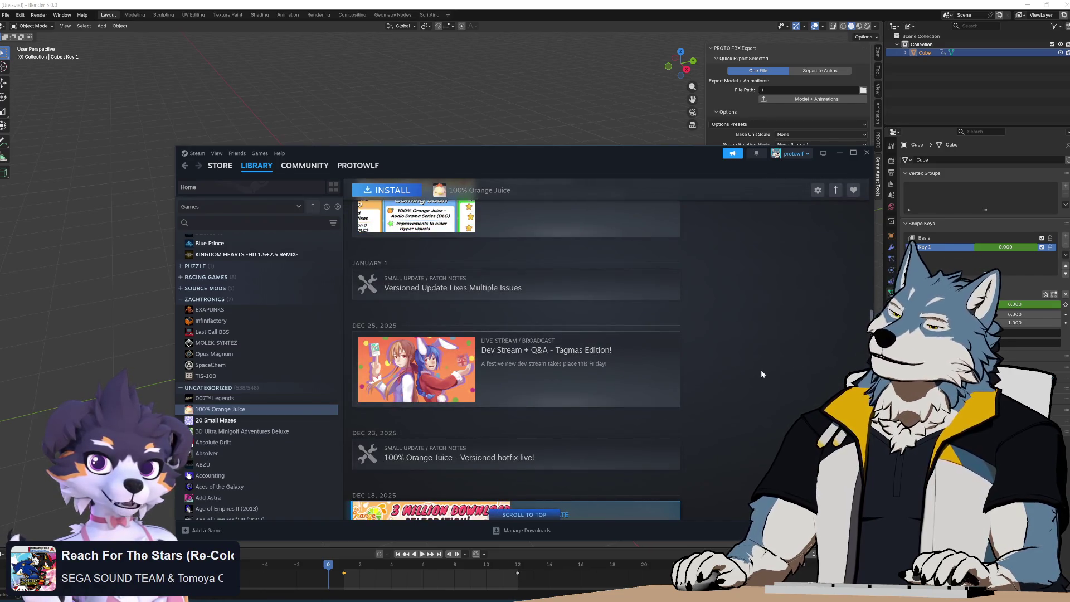
scroll(761, 370, down, 4)
scroll(761, 369, down, 8)
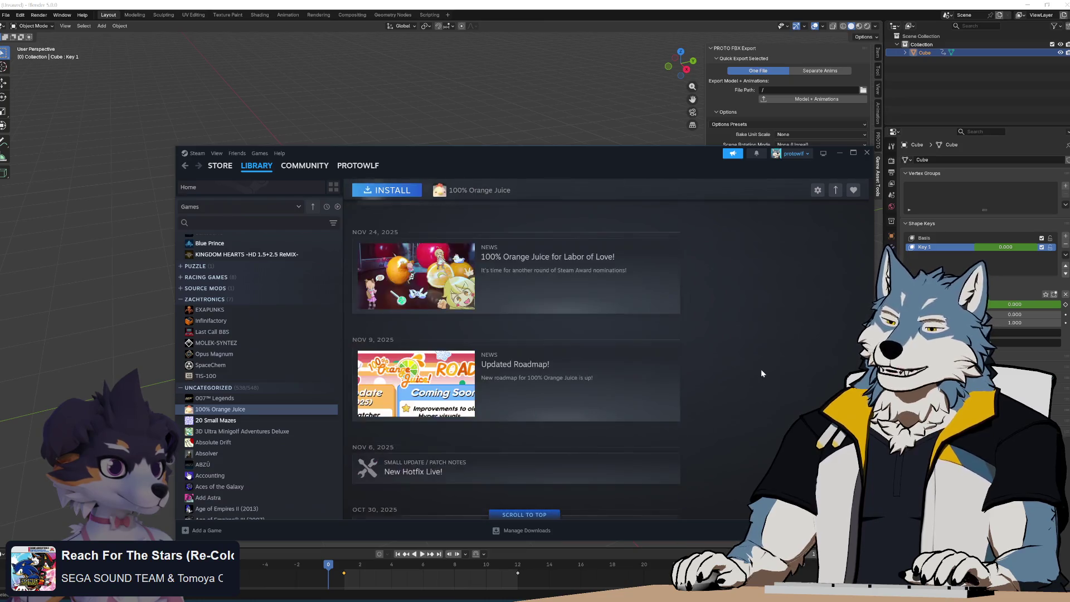
scroll(761, 369, up, 10)
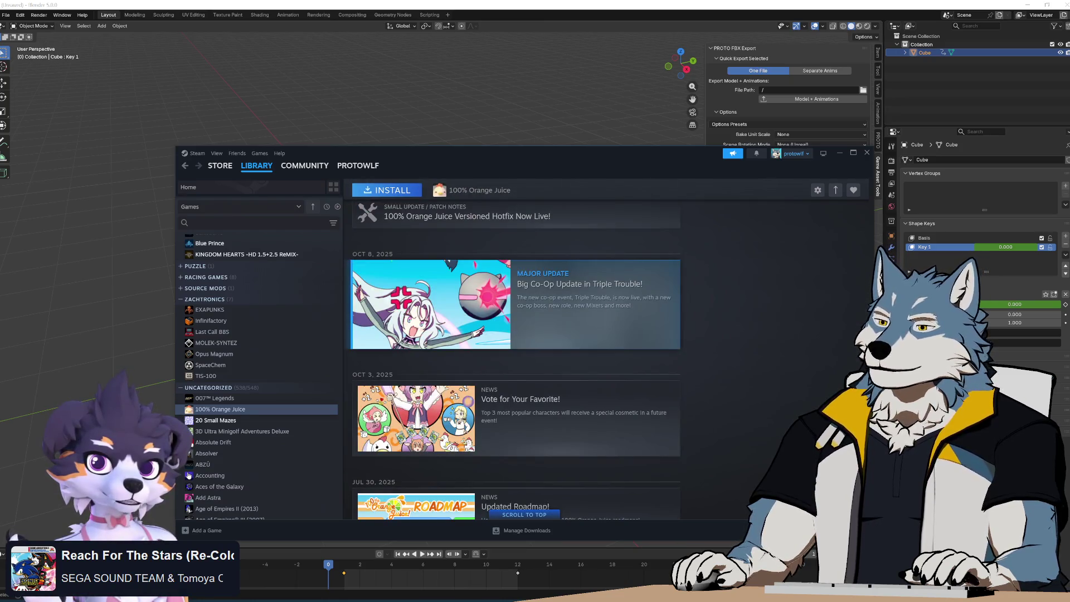
drag(870, 356, 865, 204)
click(375, 354)
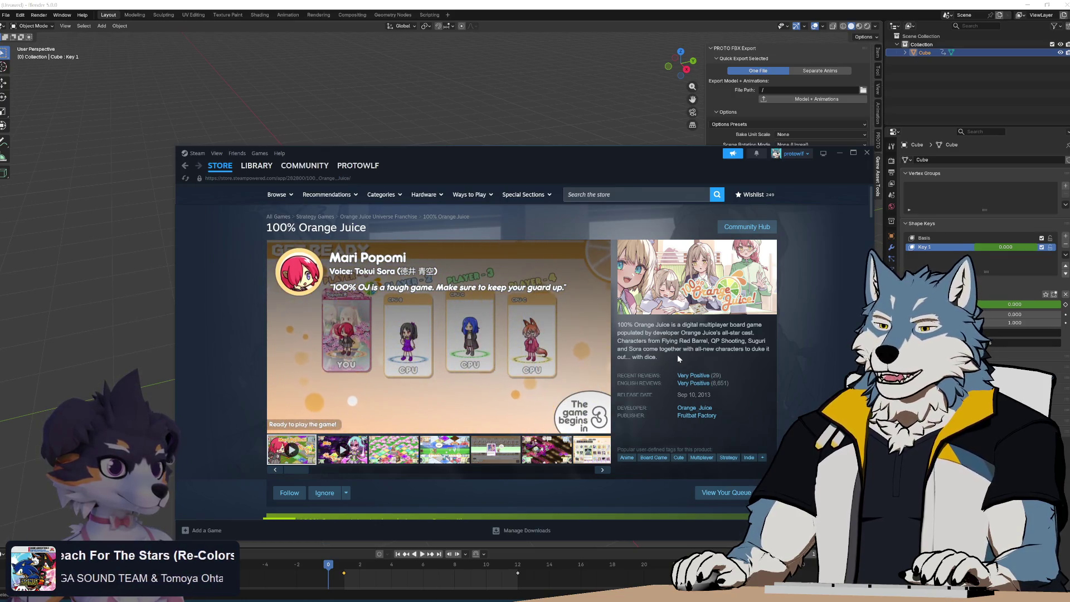
On the 100% Orange Juice store listing, select and then deselect the already-in-library banner text.
scroll(677, 354, down, 5)
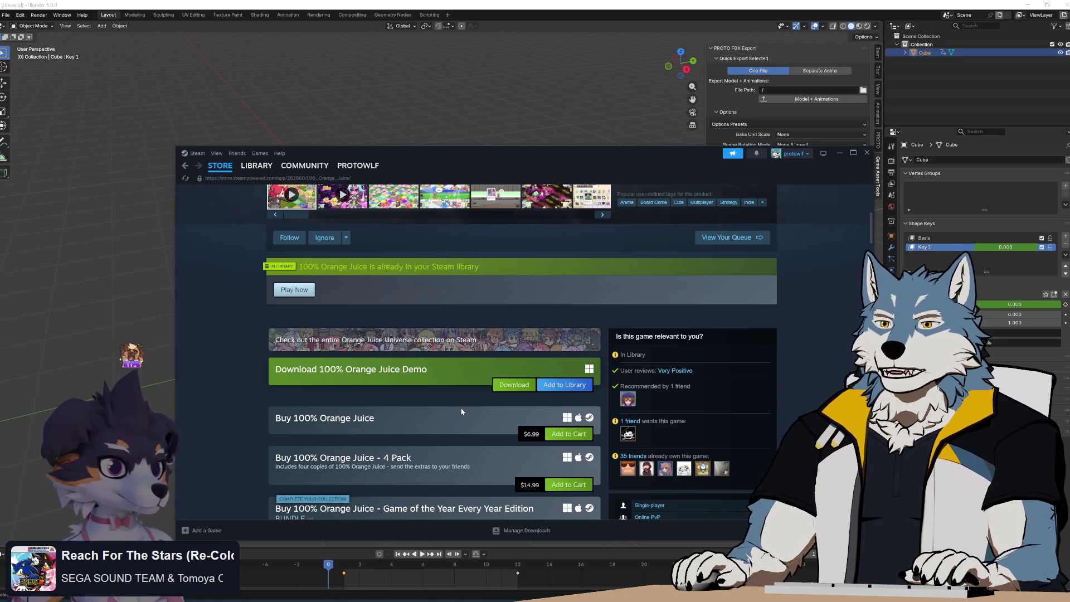
mouse_move(296, 272)
mouse_down()
mouse_move(427, 283)
mouse_move(503, 266)
mouse_up()
click(503, 267)
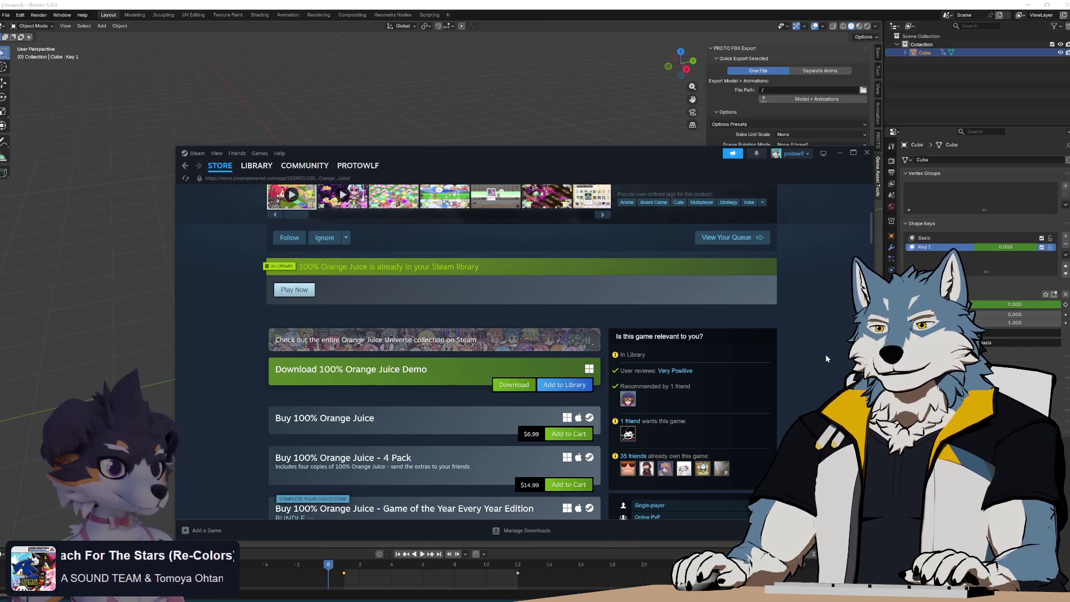
scroll(824, 353, up, 3)
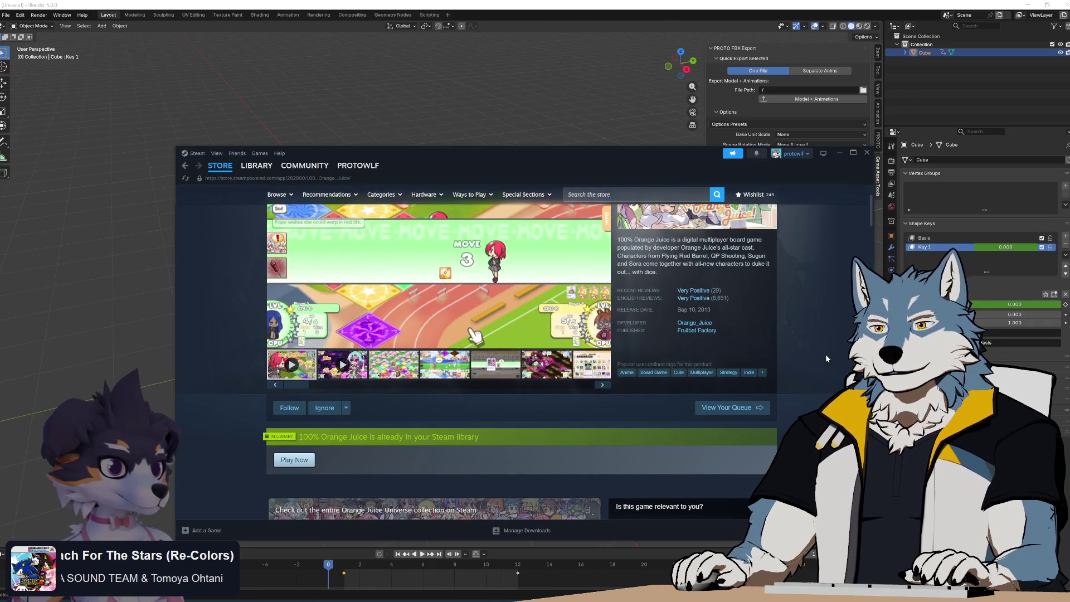
scroll(826, 357, down, 10)
Scroll the store listing down to the reviews, then return to the library page.
scroll(824, 353, down, 10)
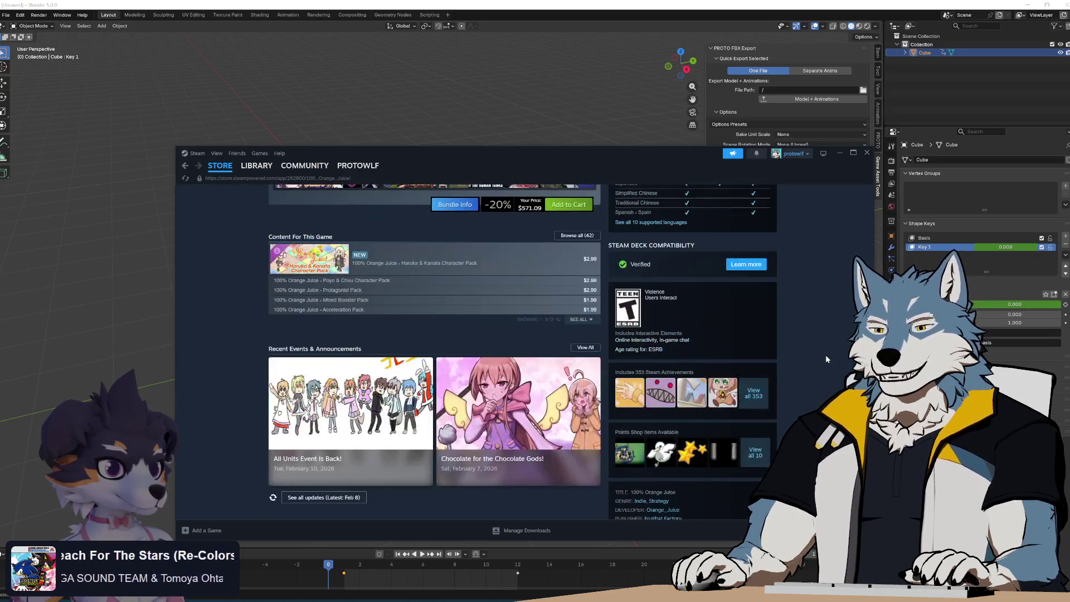
scroll(825, 354, down, 8)
scroll(826, 349, down, 15)
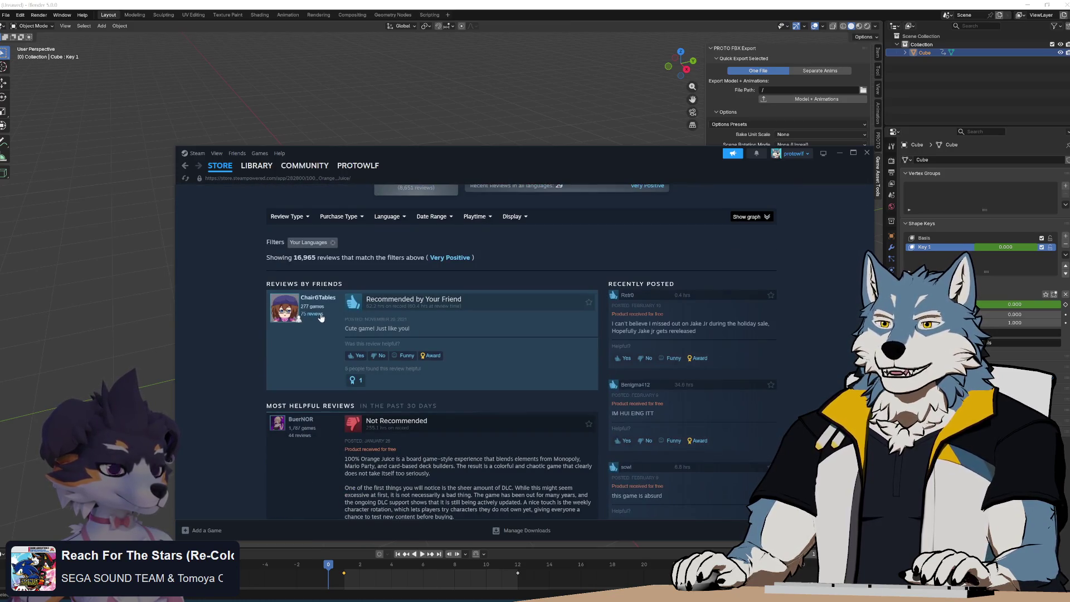
drag(869, 424, 862, 190)
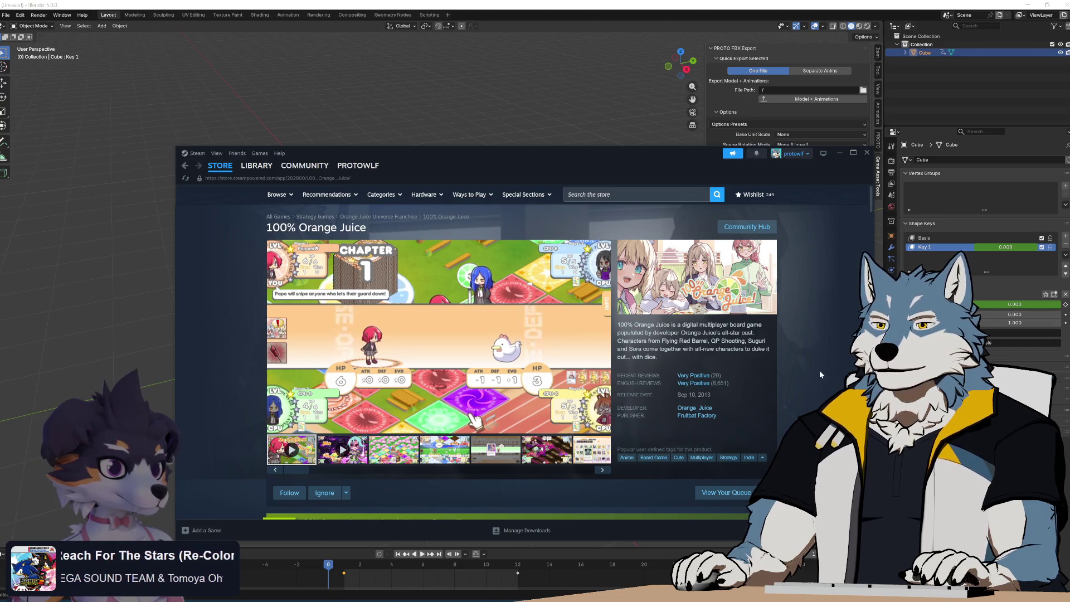
scroll(819, 372, down, 5)
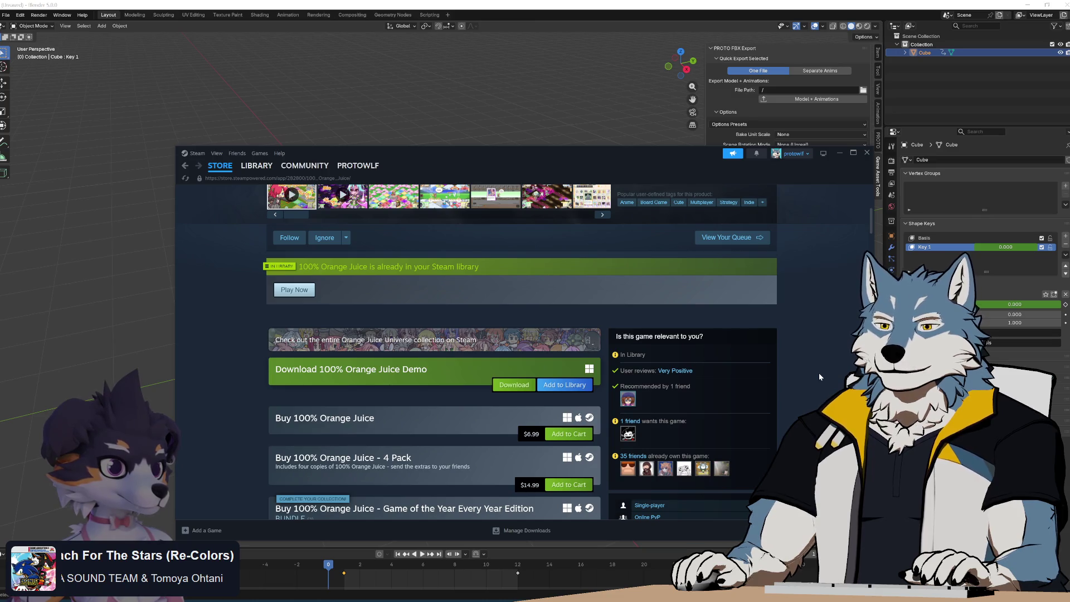
scroll(819, 376, up, 5)
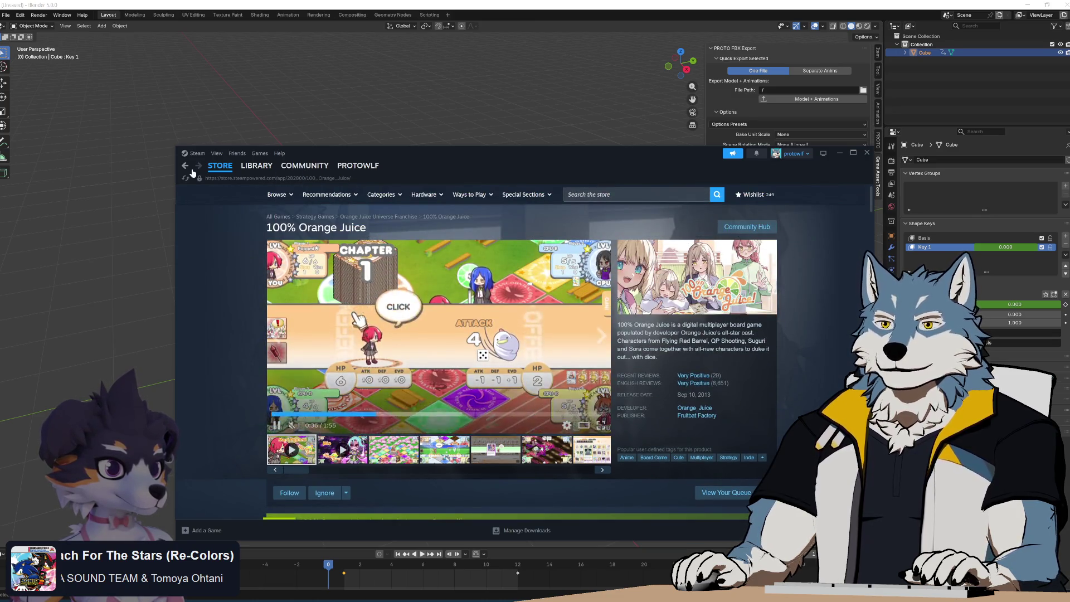
click(256, 166)
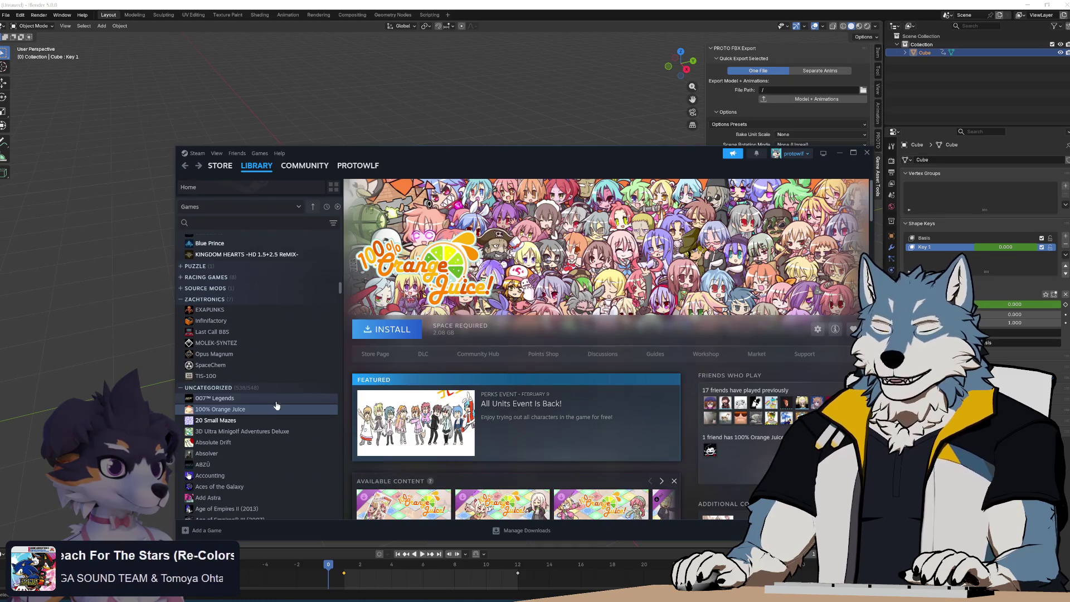
View the Accounting, Bigscreen Beta and three DARK SOULS library pages in turn.
scroll(281, 371, down, 2)
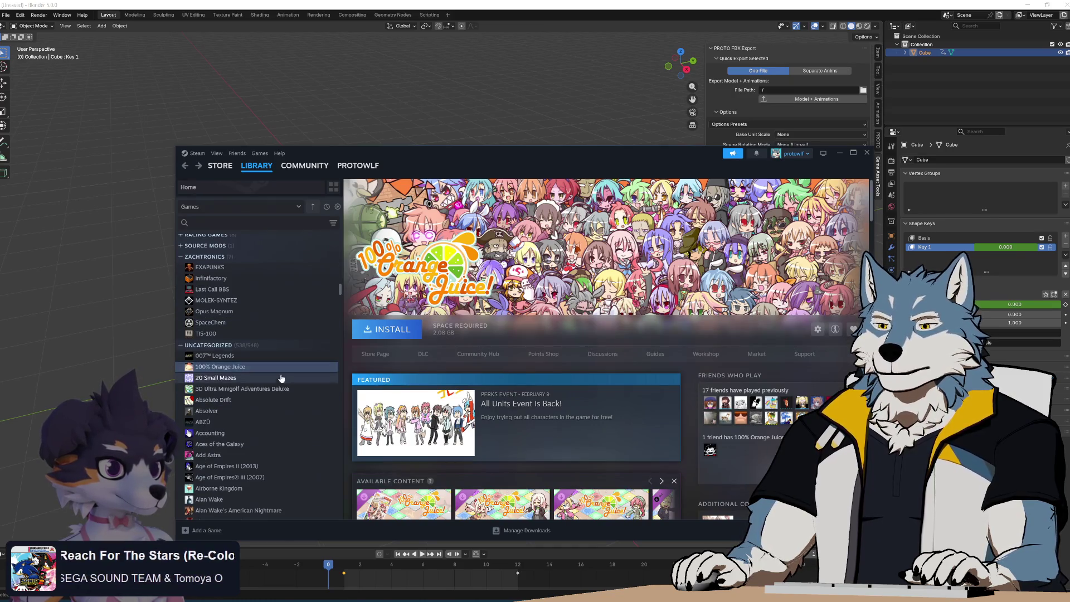
scroll(278, 419, down, 5)
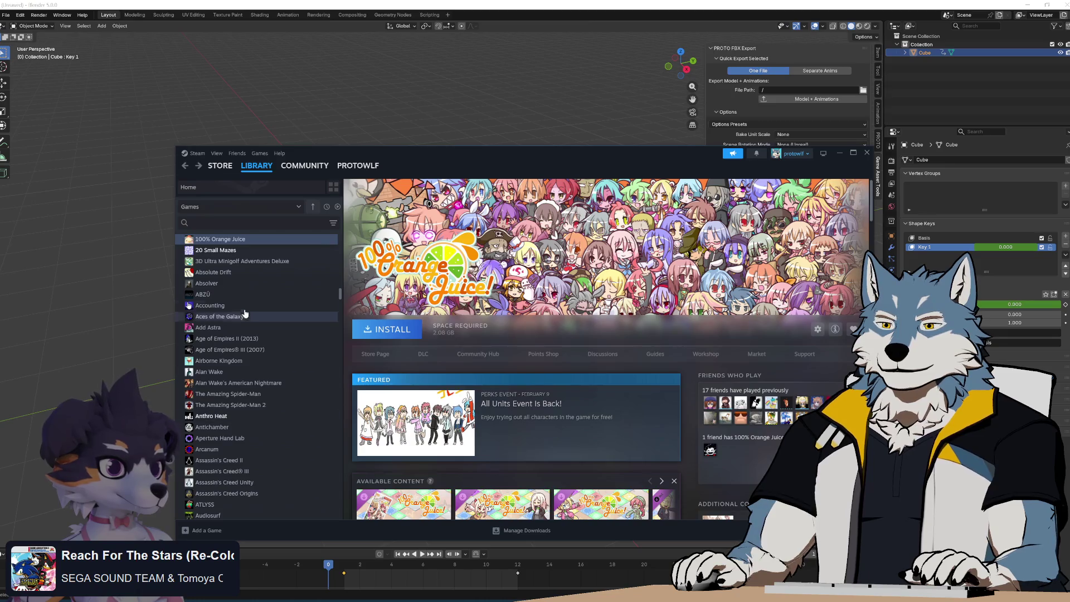
click(241, 307)
scroll(299, 407, down, 5)
scroll(298, 408, down, 2)
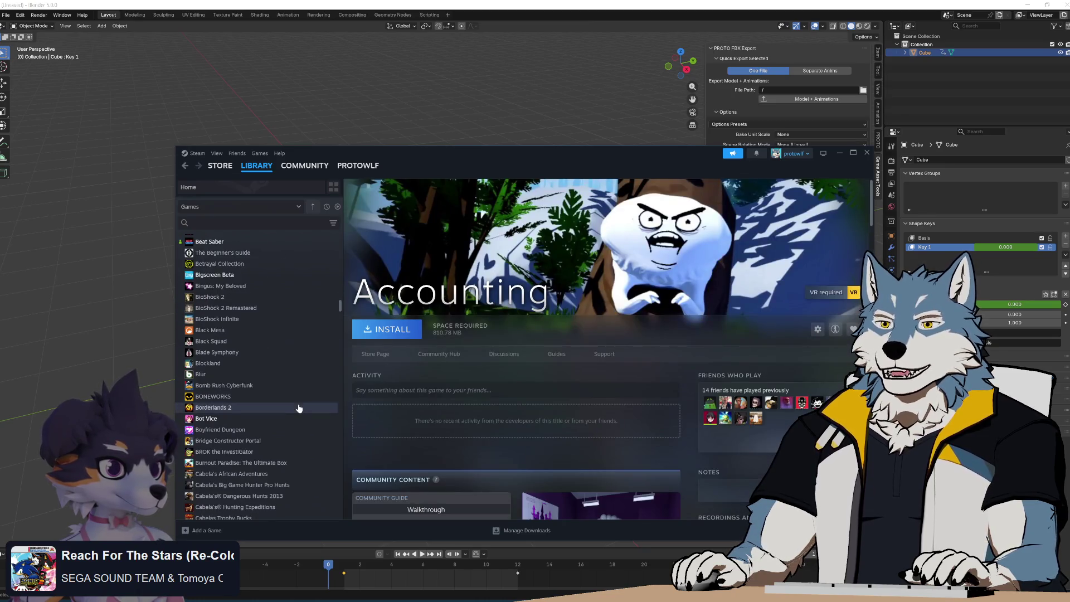
click(251, 275)
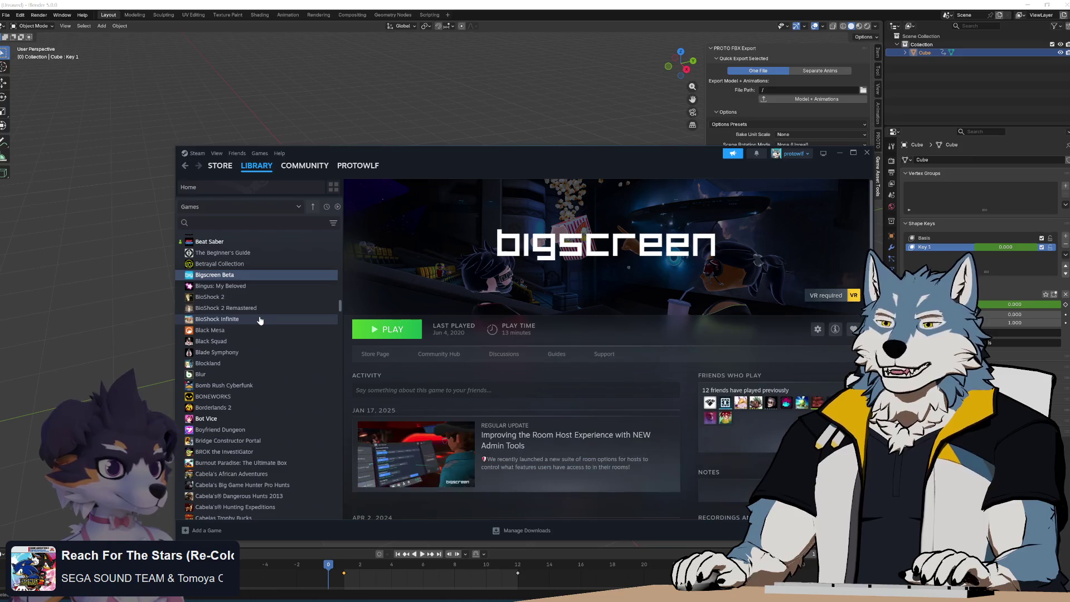
scroll(267, 326, down, 5)
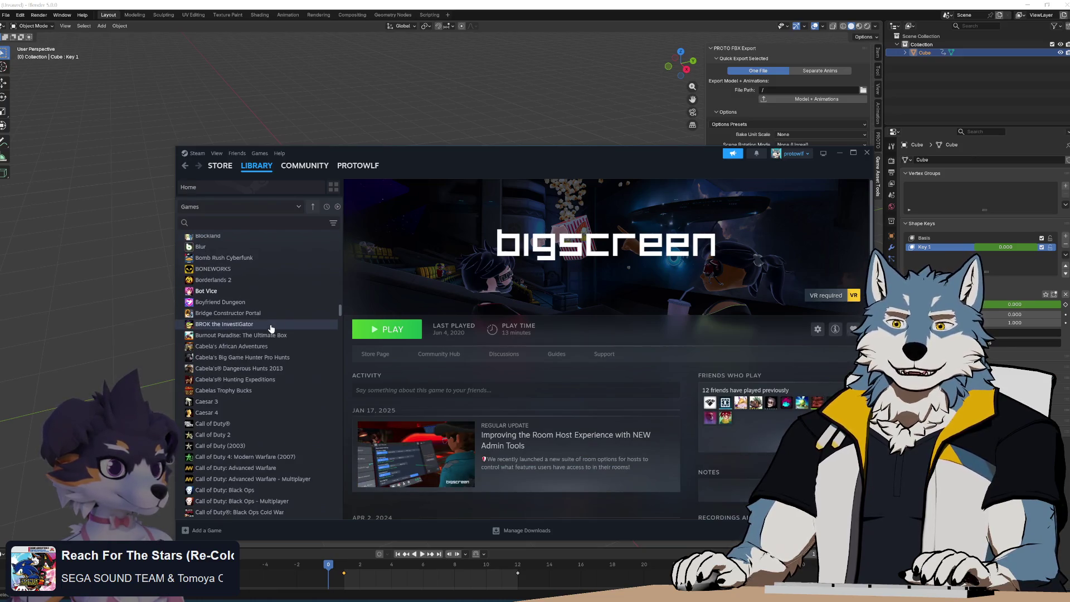
scroll(273, 332, down, 8)
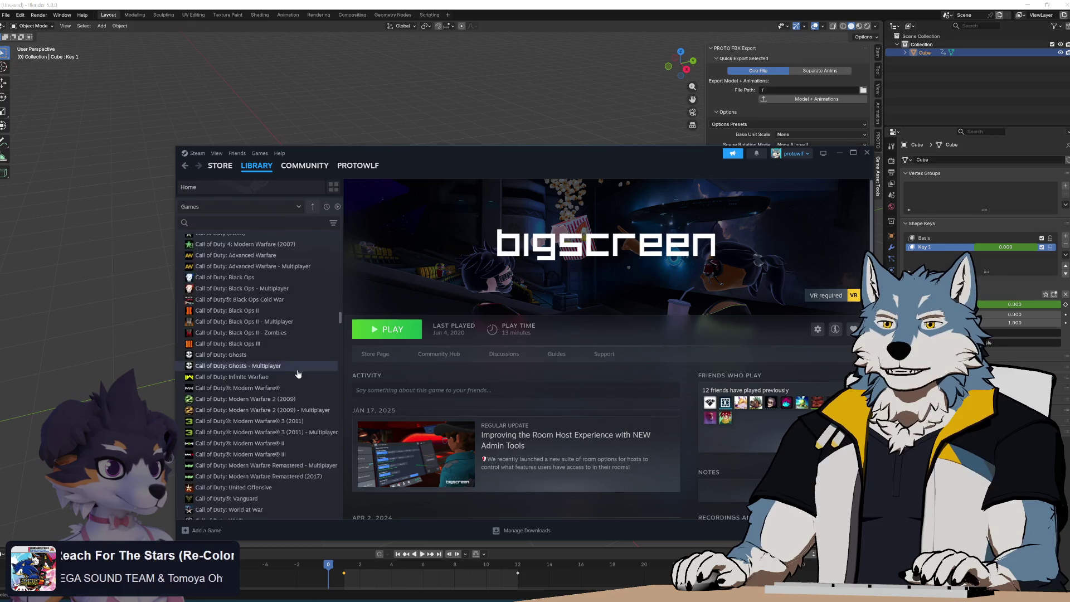
scroll(298, 373, down, 12)
scroll(298, 373, up, 10)
click(259, 411)
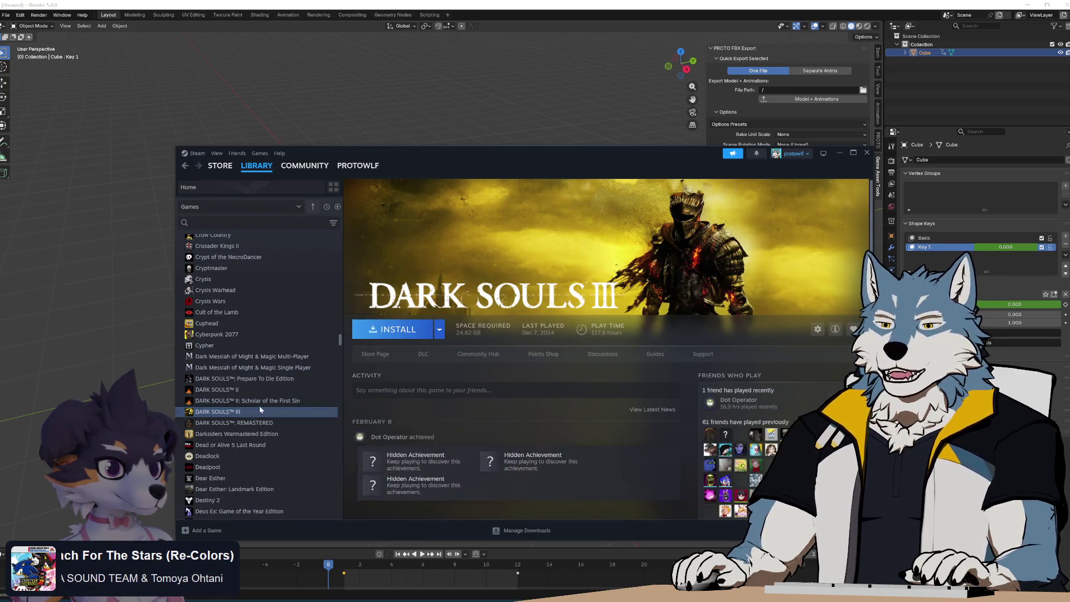
click(262, 389)
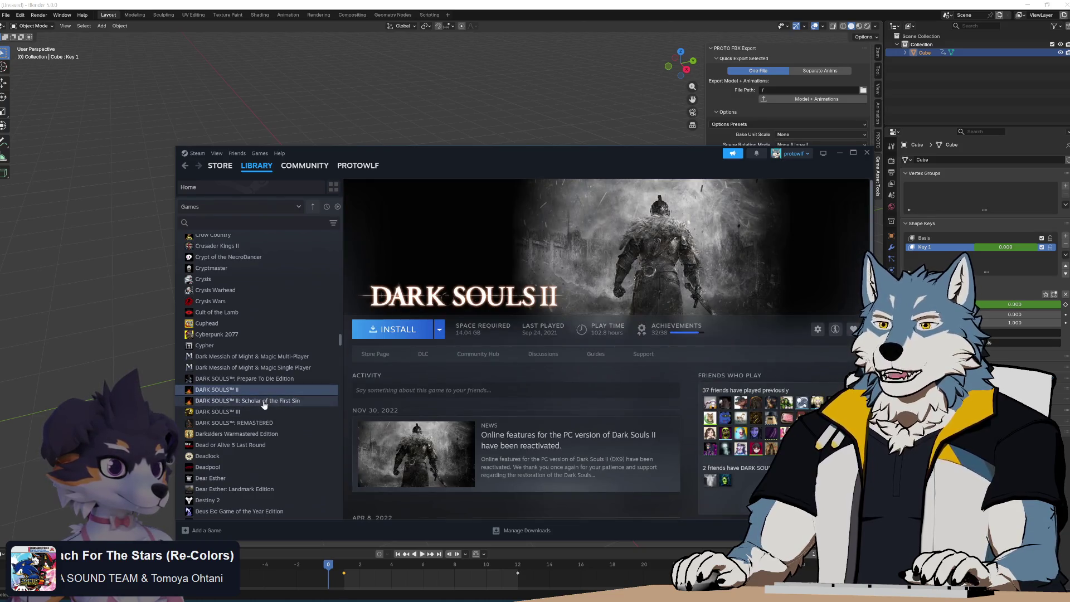
click(262, 378)
View Devil May Cry 4, The Legend of Korra and the four LEGO game pages.
scroll(282, 418, down, 5)
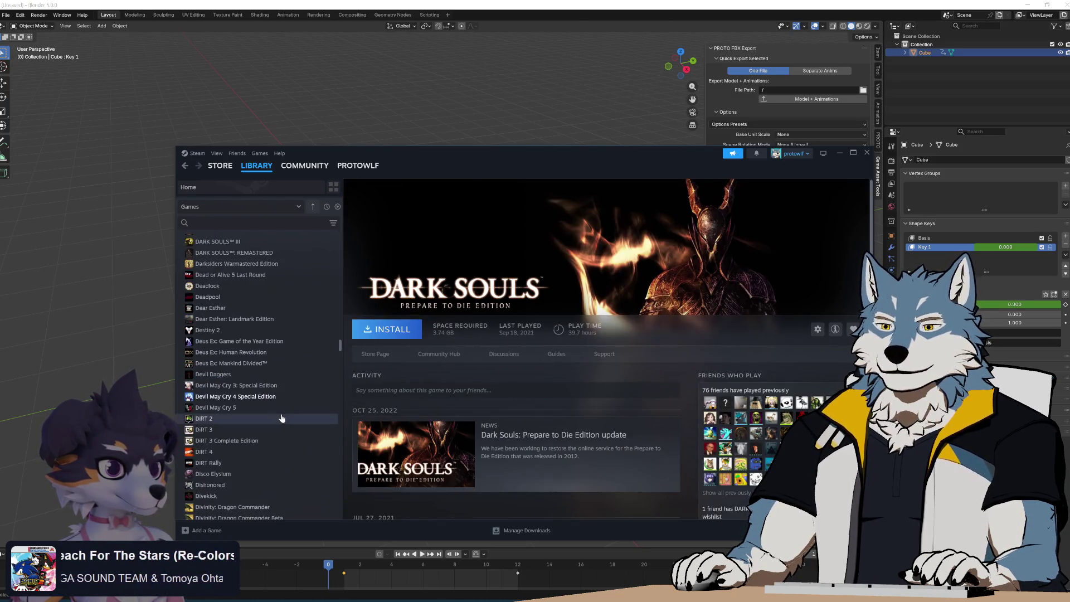
click(281, 396)
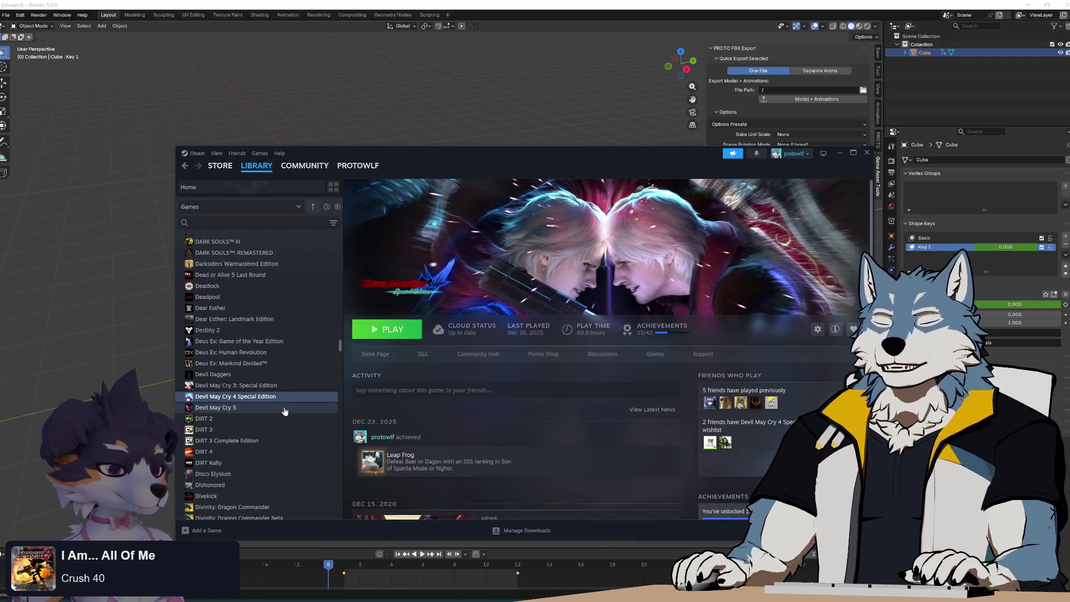
scroll(283, 406, down, 10)
click(261, 359)
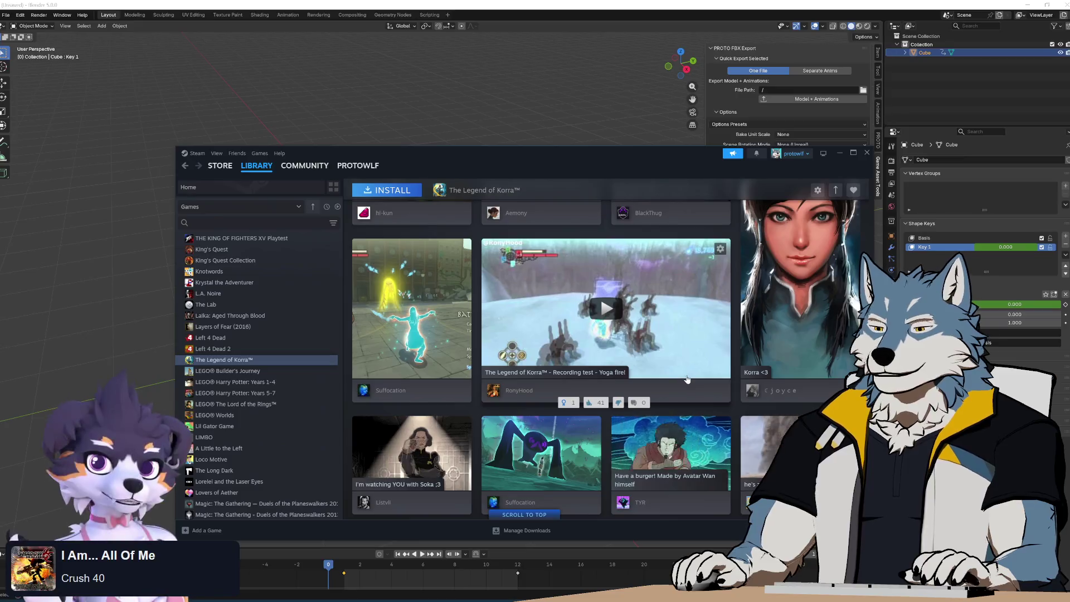
scroll(687, 379, down, 3)
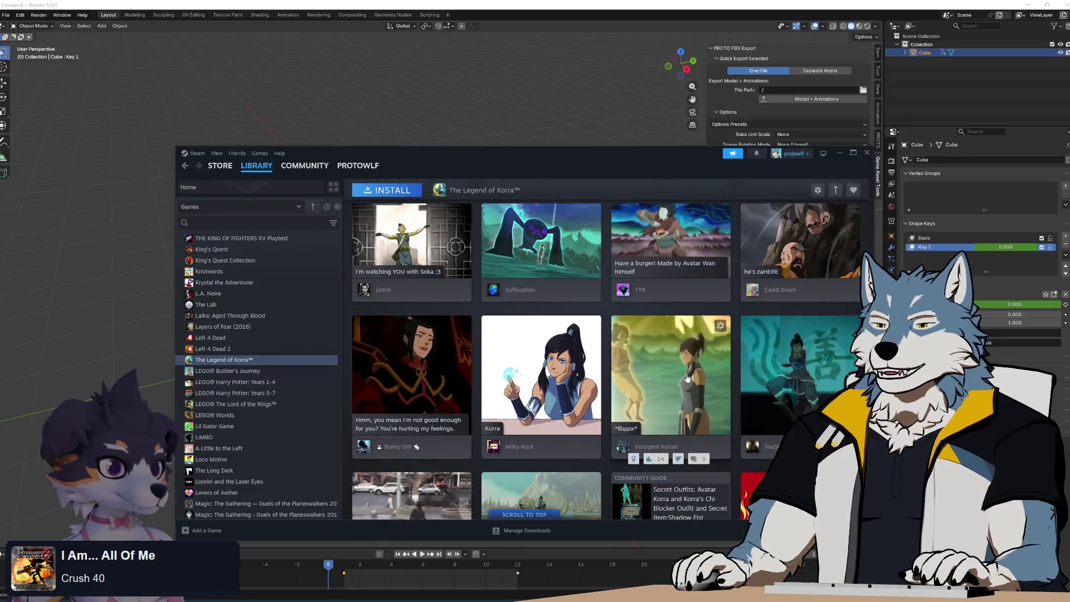
scroll(688, 375, down, 3)
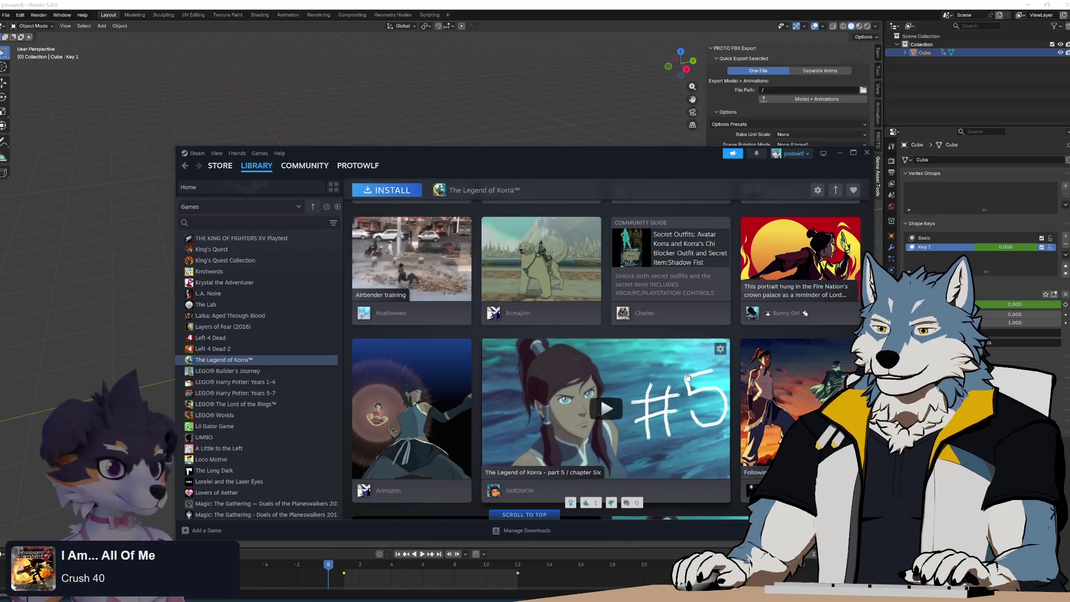
click(259, 371)
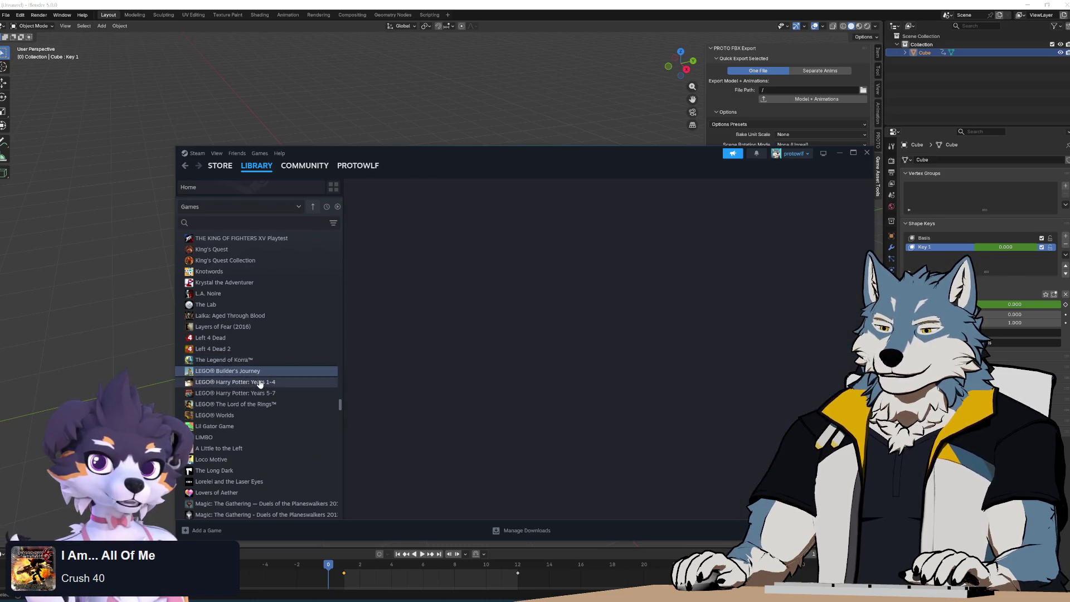
click(260, 382)
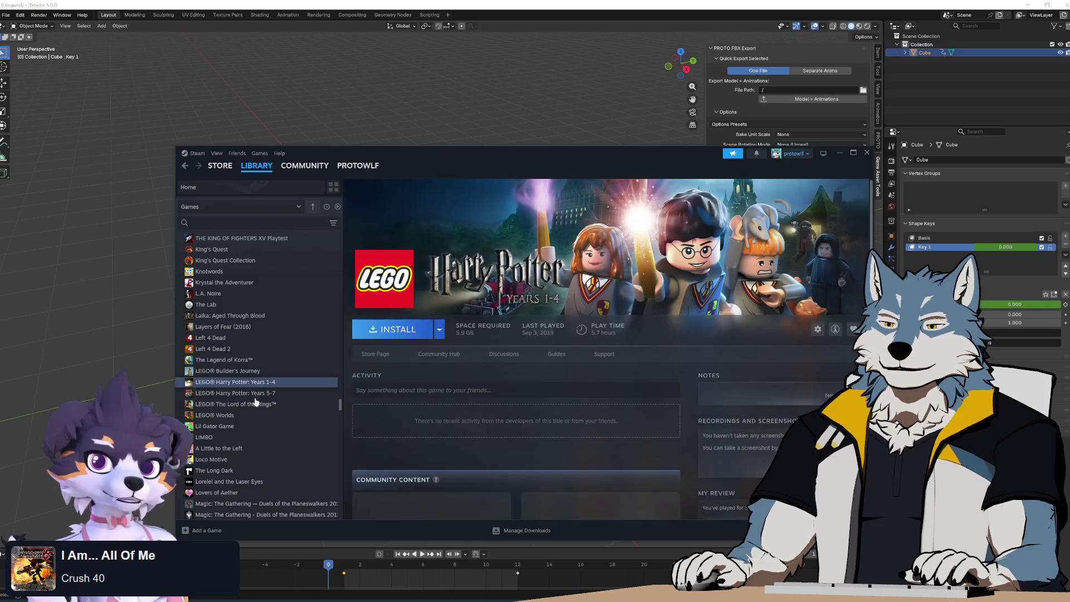
click(255, 393)
click(240, 417)
Step through Lil Gator Game, Loco Motive, The Long Dark and The Movies: Stunts and Effects to The Movies.
click(245, 426)
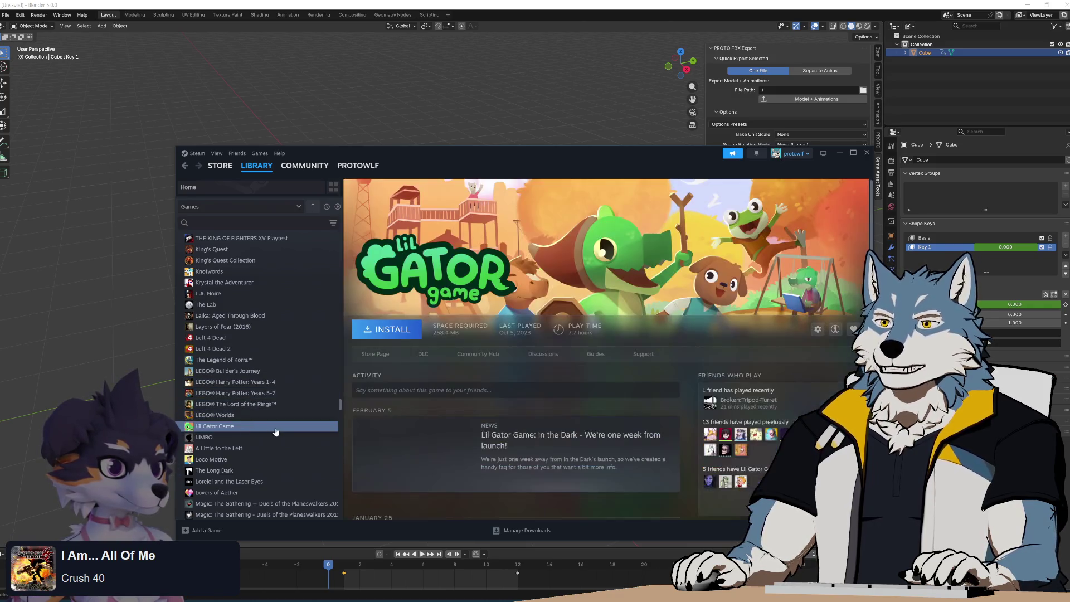
scroll(245, 390, down, 3)
click(256, 333)
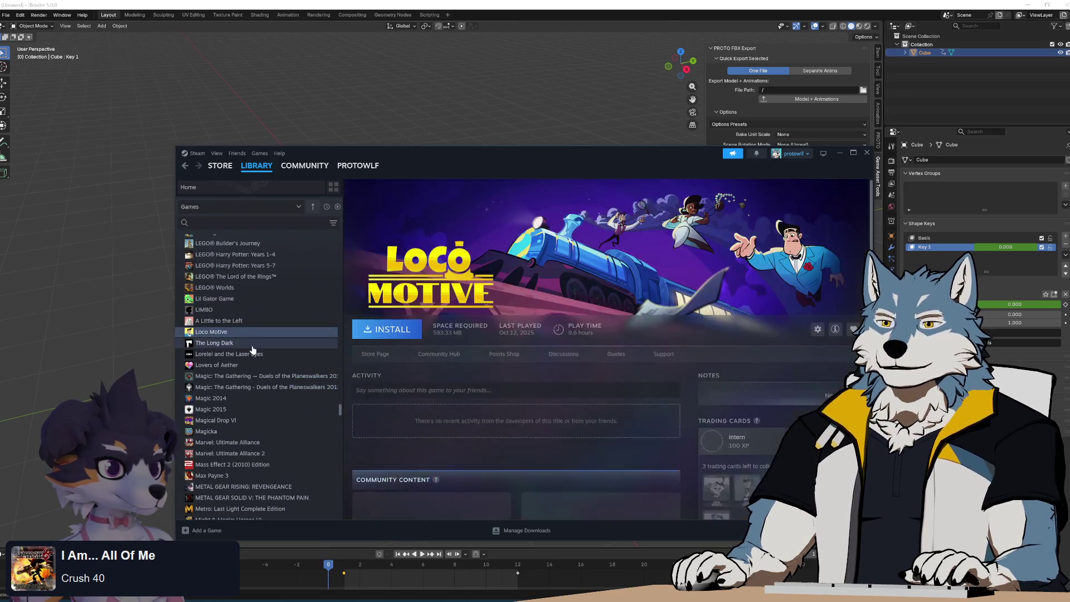
click(252, 344)
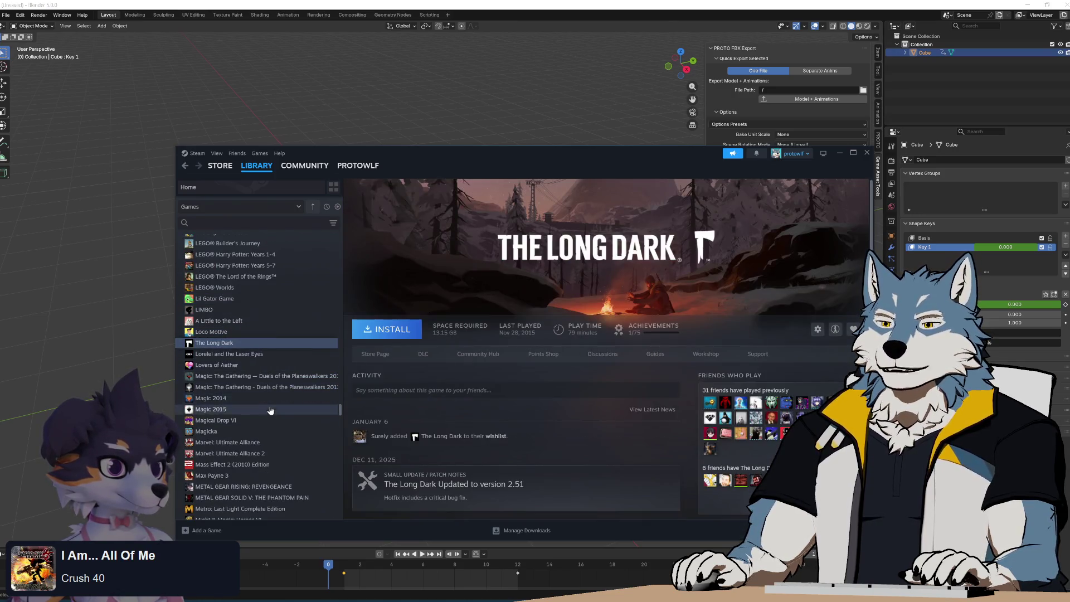
scroll(272, 414, down, 2)
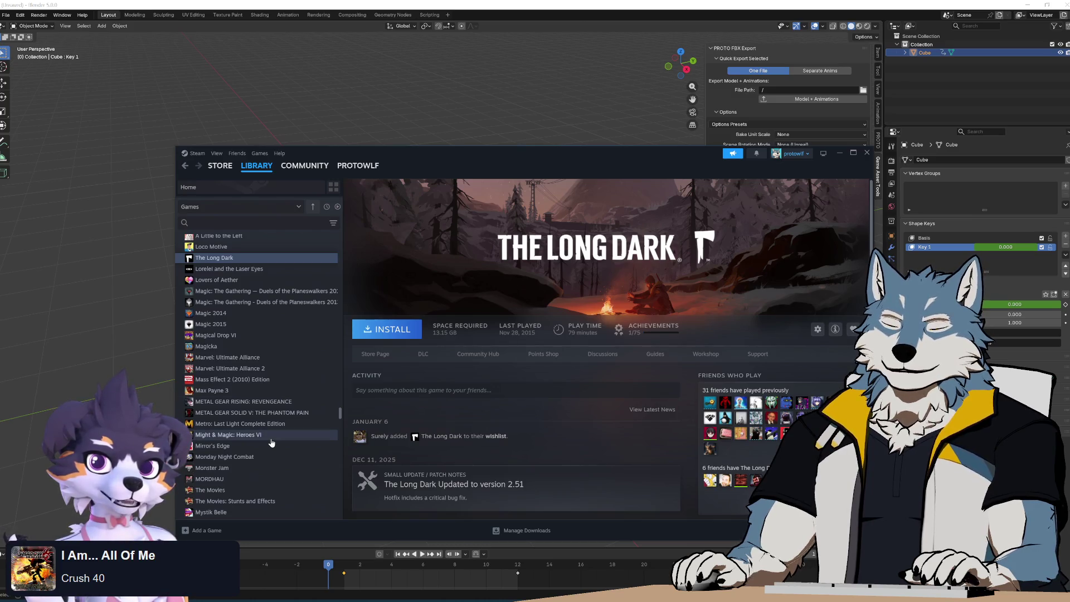
scroll(271, 440, down, 3)
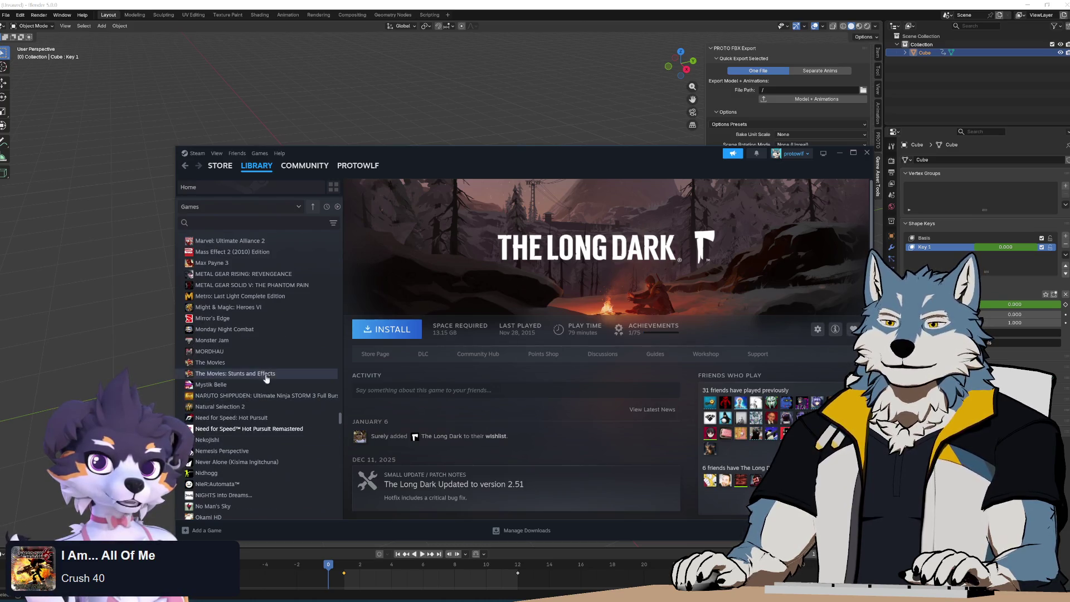
click(261, 375)
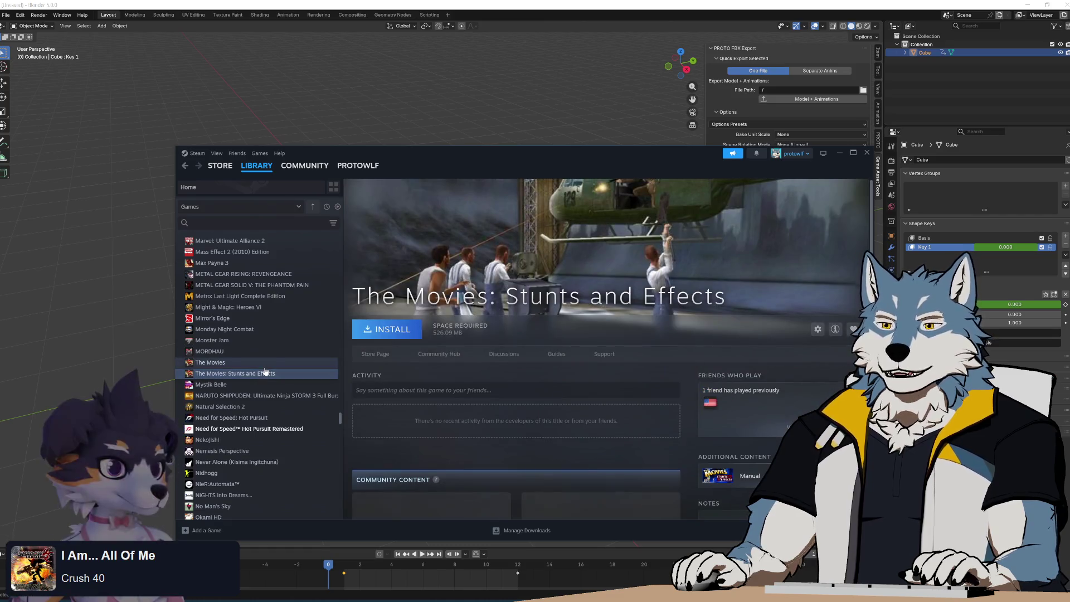
click(279, 365)
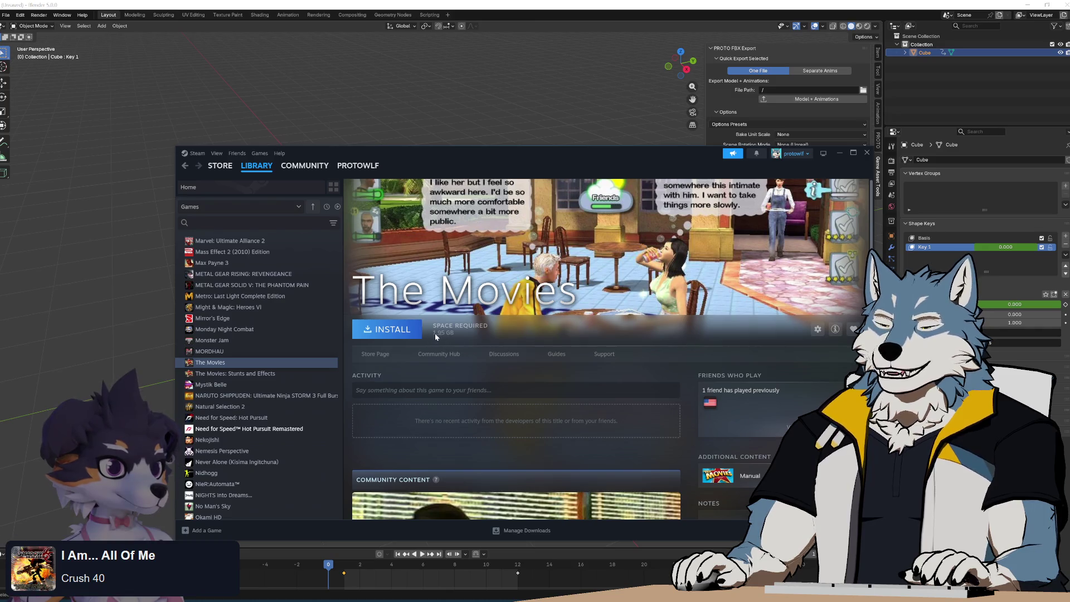
View the Mystik Belle page, then the NARUTO SHIPPUDEN page.
scroll(684, 363, down, 10)
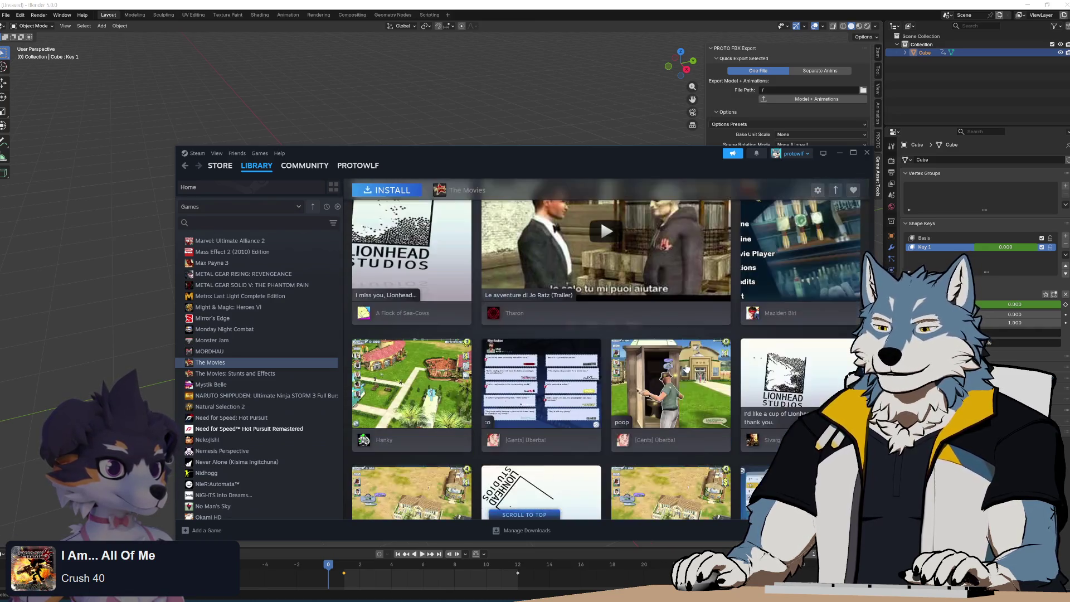
scroll(686, 368, up, 10)
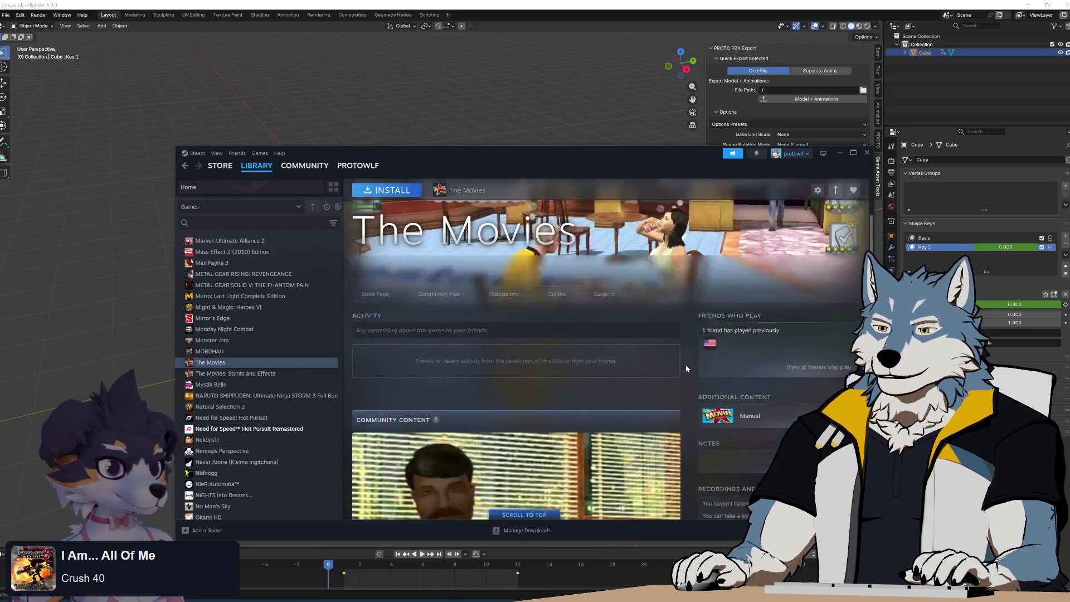
click(243, 386)
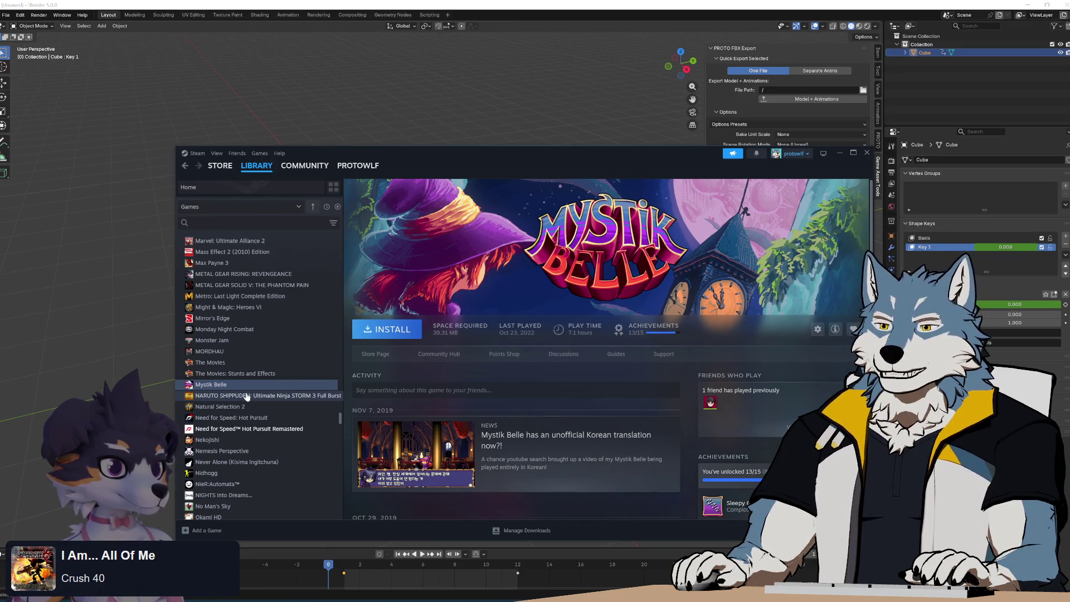
click(245, 398)
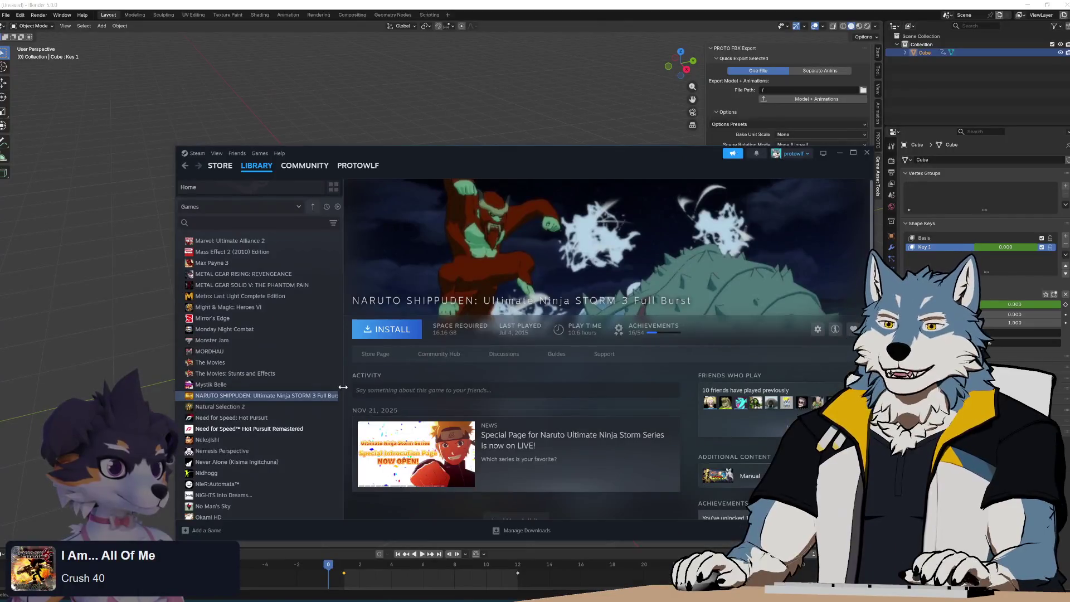
Widen the games sidebar, view Need for Speed Hot Pursuit Remastered, then return to NARUTO.
drag(343, 386, 346, 398)
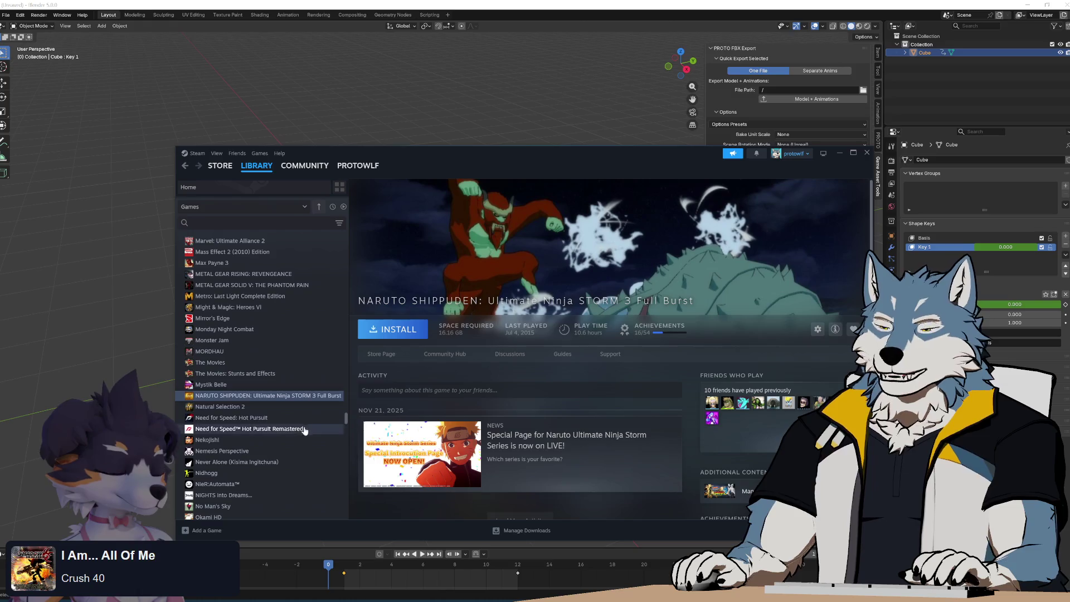
scroll(273, 426, down, 2)
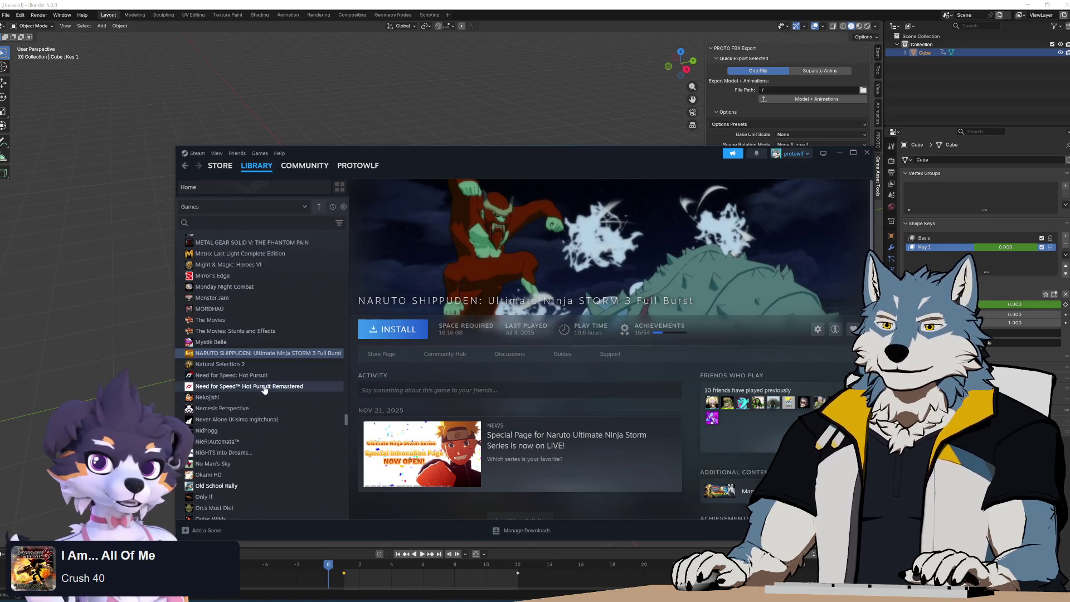
click(264, 387)
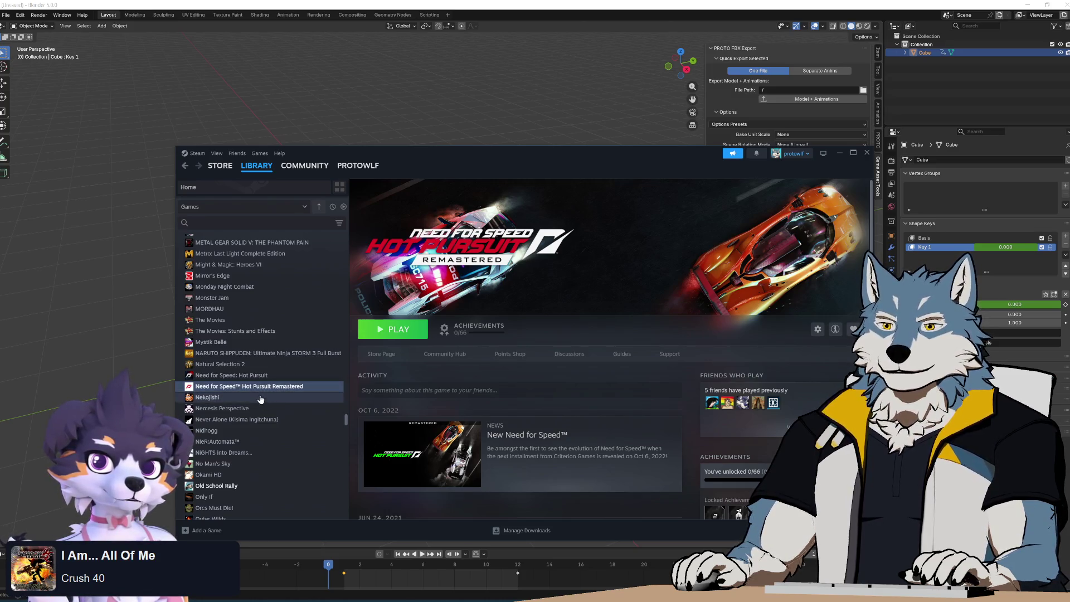
click(262, 353)
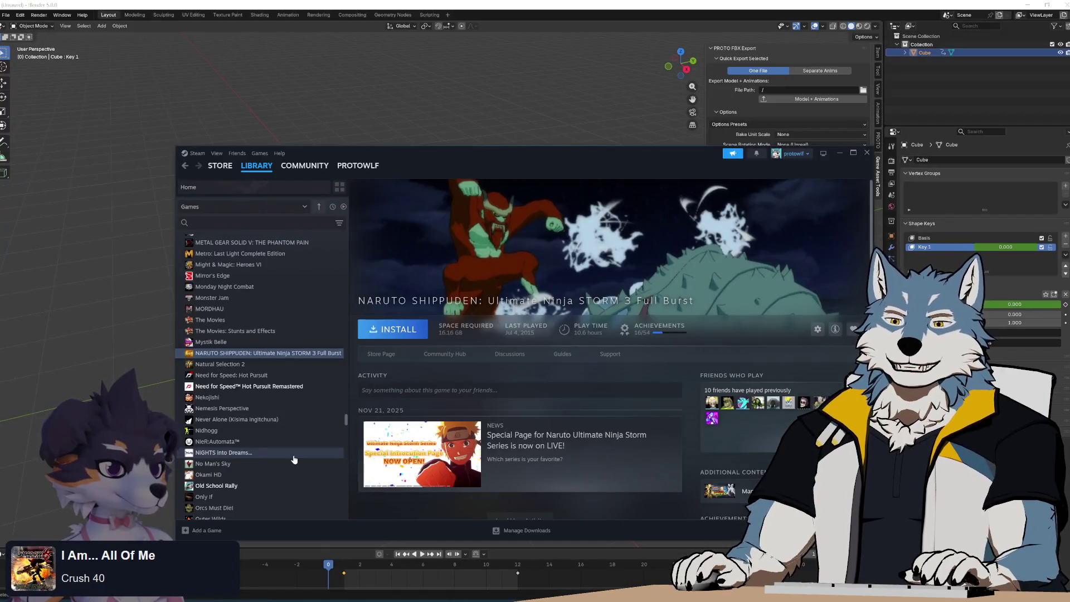
View the NIGHTS into Dreams, No Man's Sky and Old School Rally library pages.
click(293, 455)
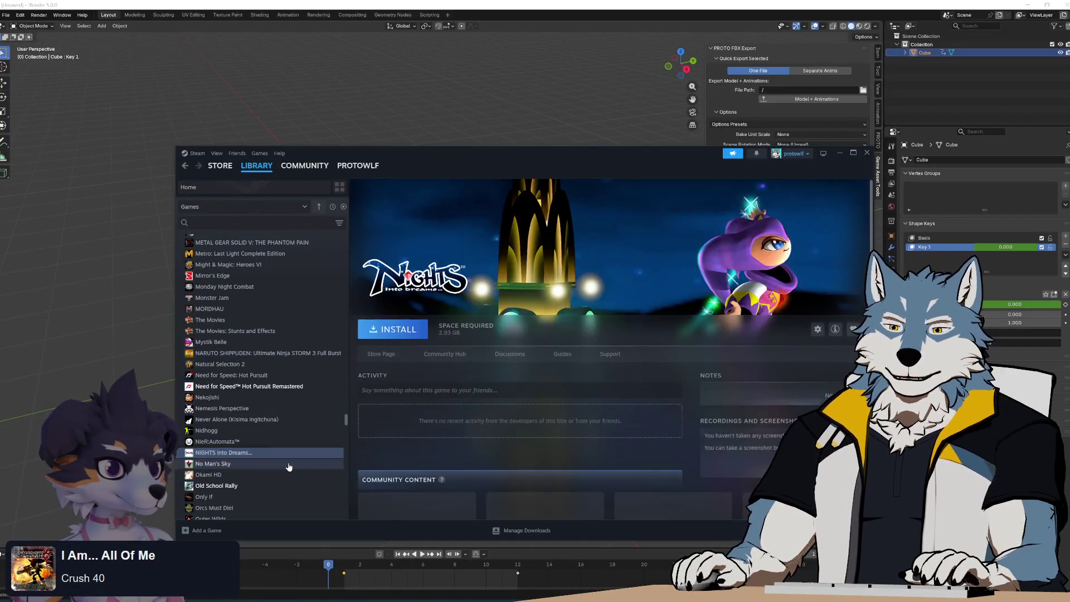
click(292, 465)
click(273, 485)
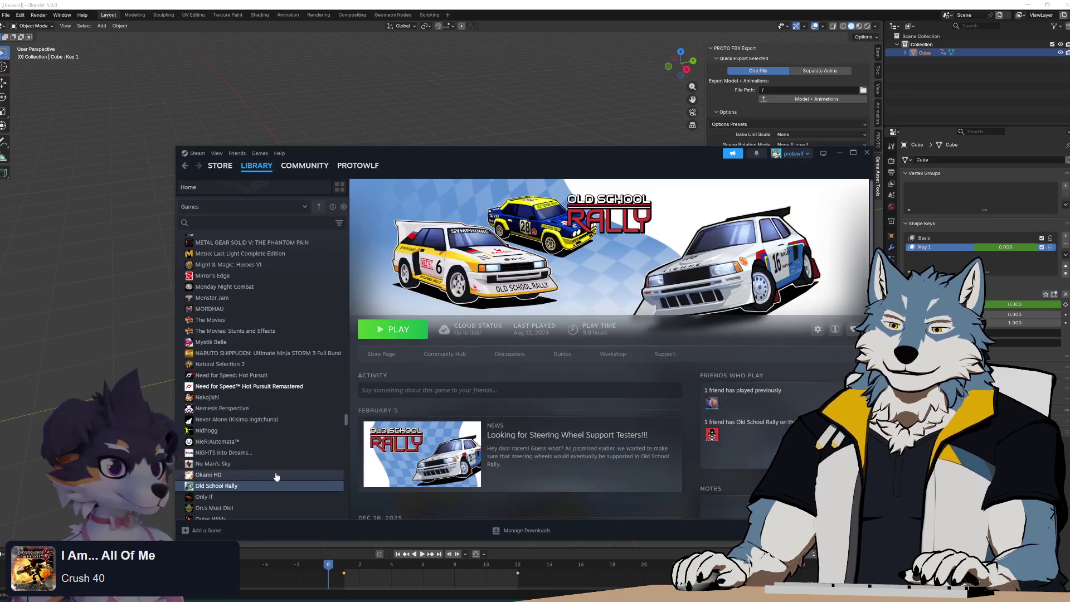
scroll(277, 477, down, 4)
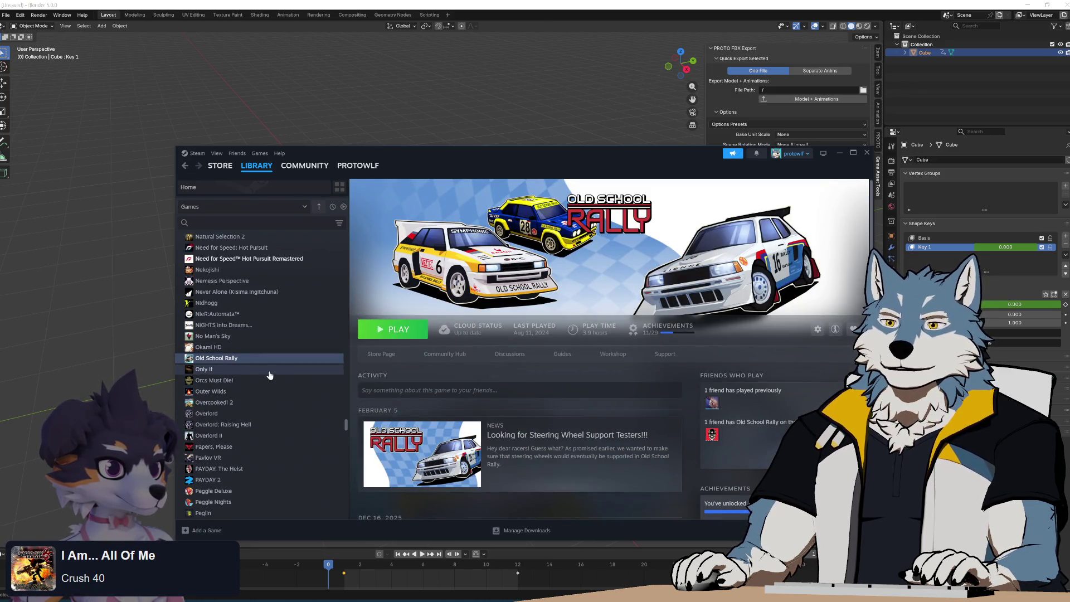
scroll(565, 401, down, 10)
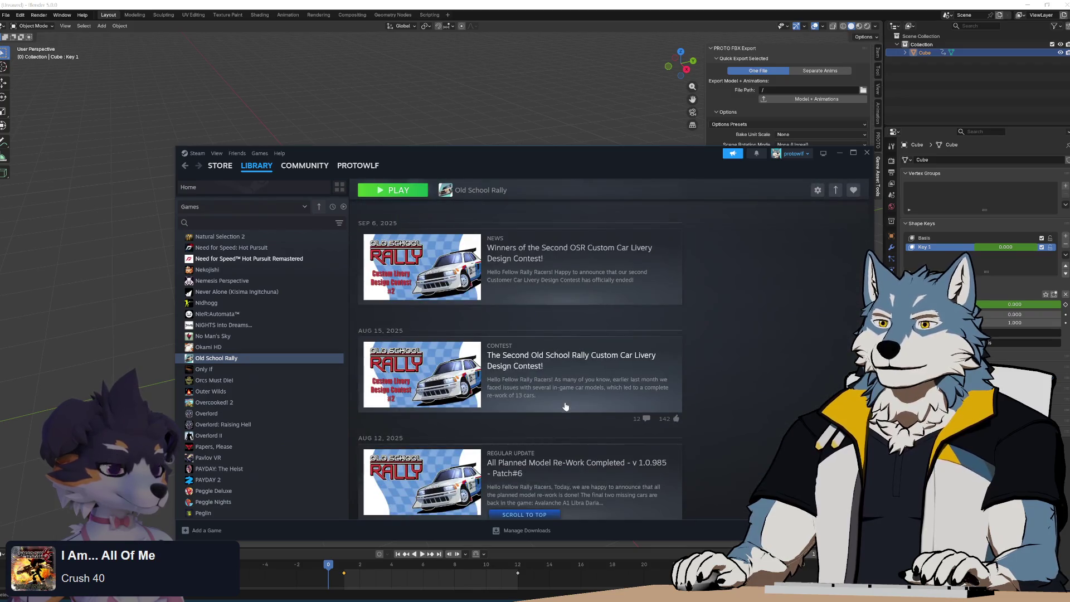
scroll(565, 403, up, 10)
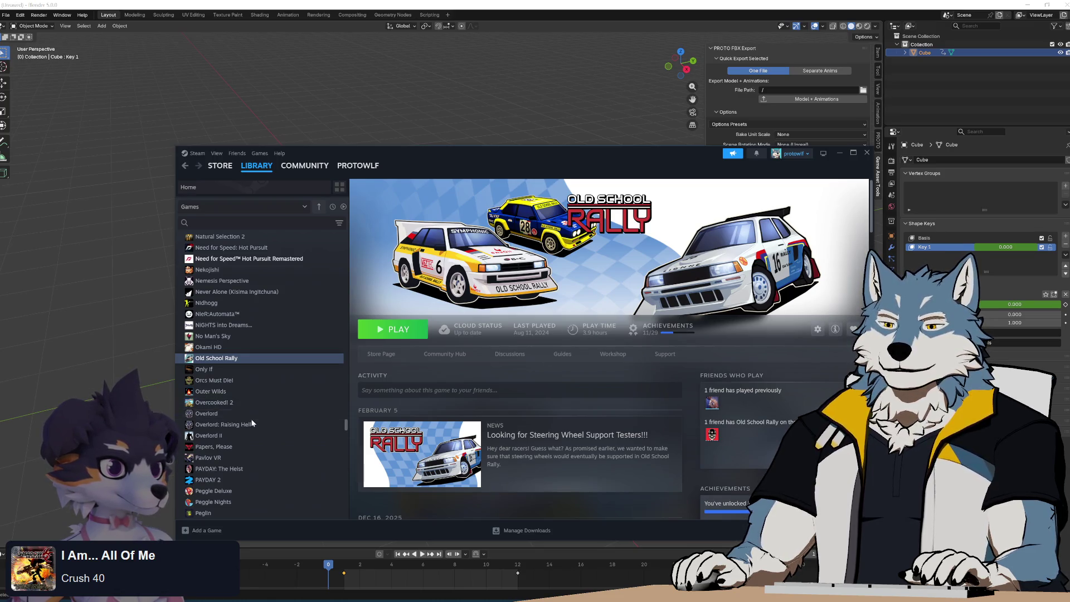
Settle on Police Quest - SWAT and enlarge its first community screenshot.
scroll(252, 423, down, 5)
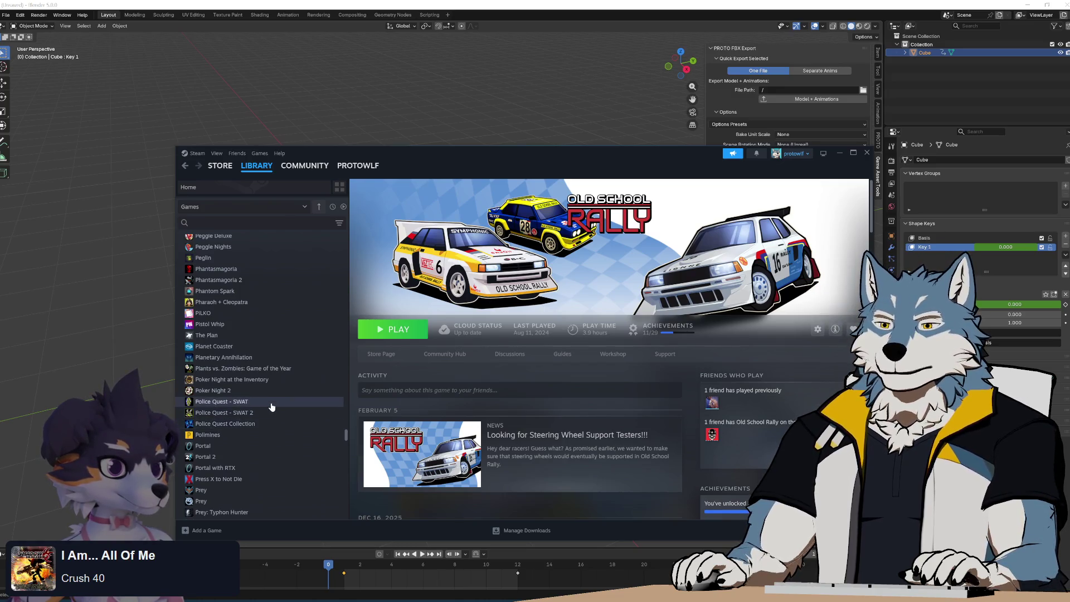
click(271, 402)
click(268, 425)
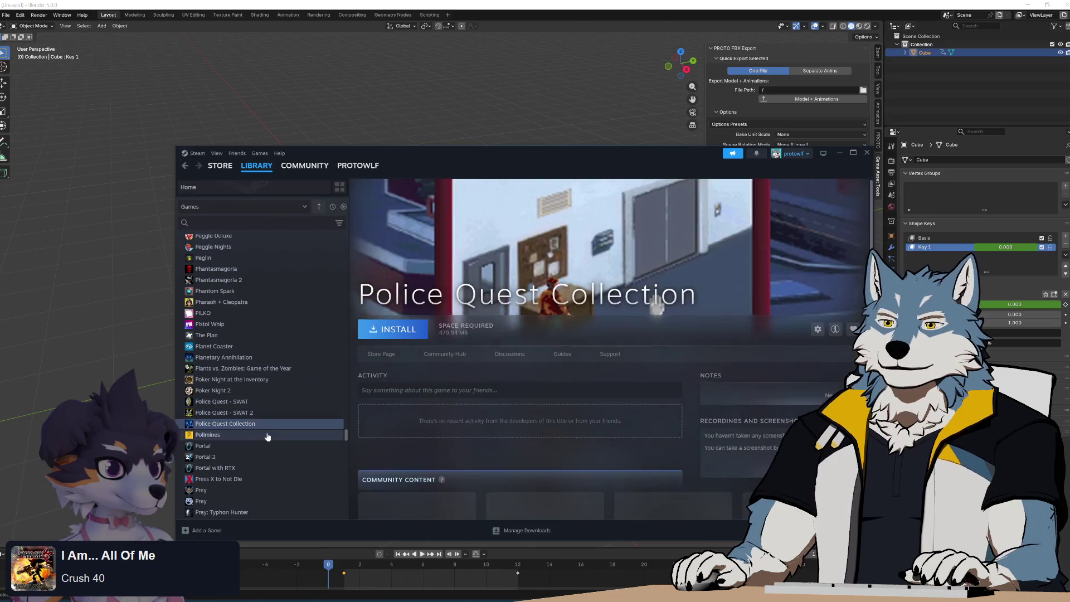
click(281, 402)
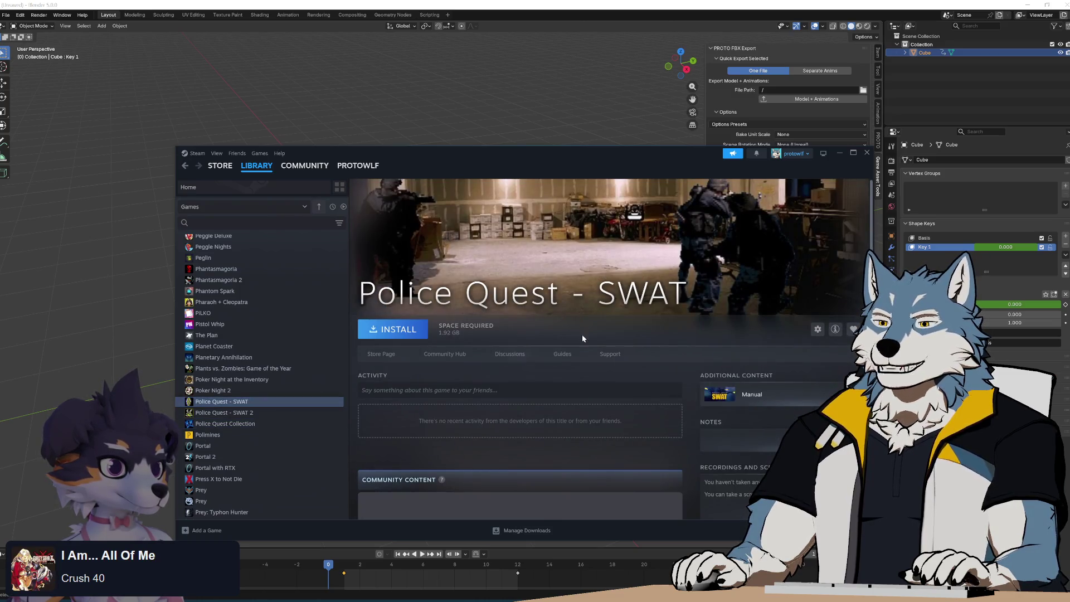
scroll(573, 349, down, 5)
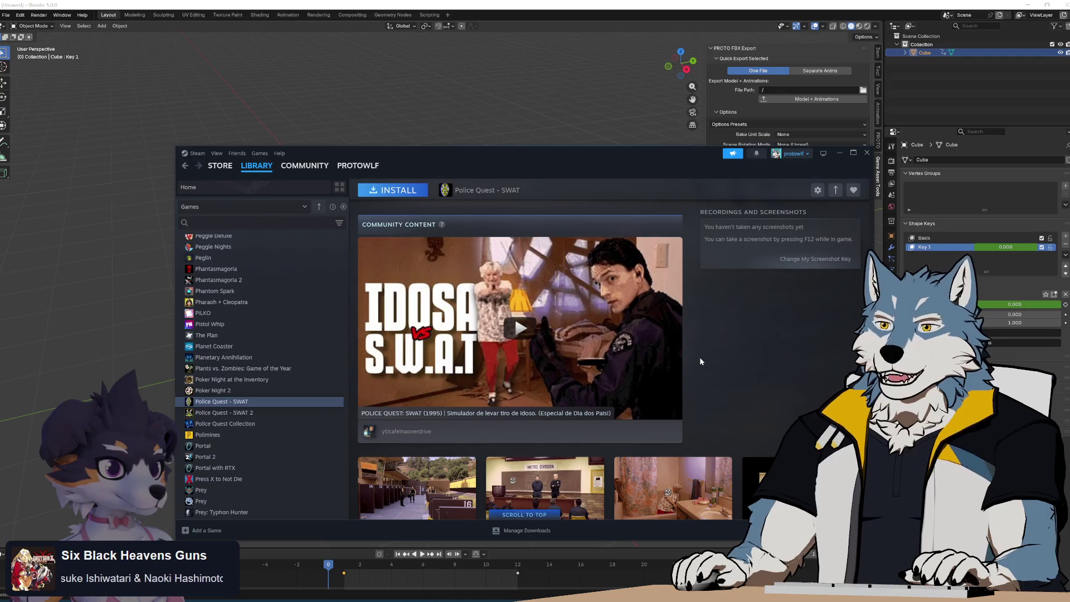
scroll(699, 356, down, 4)
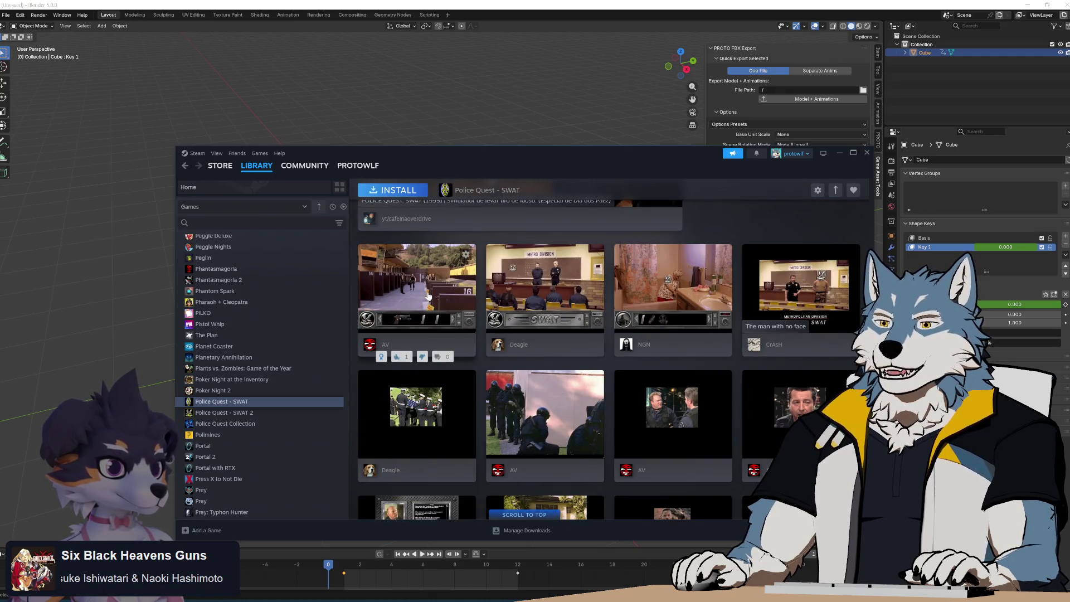
click(428, 297)
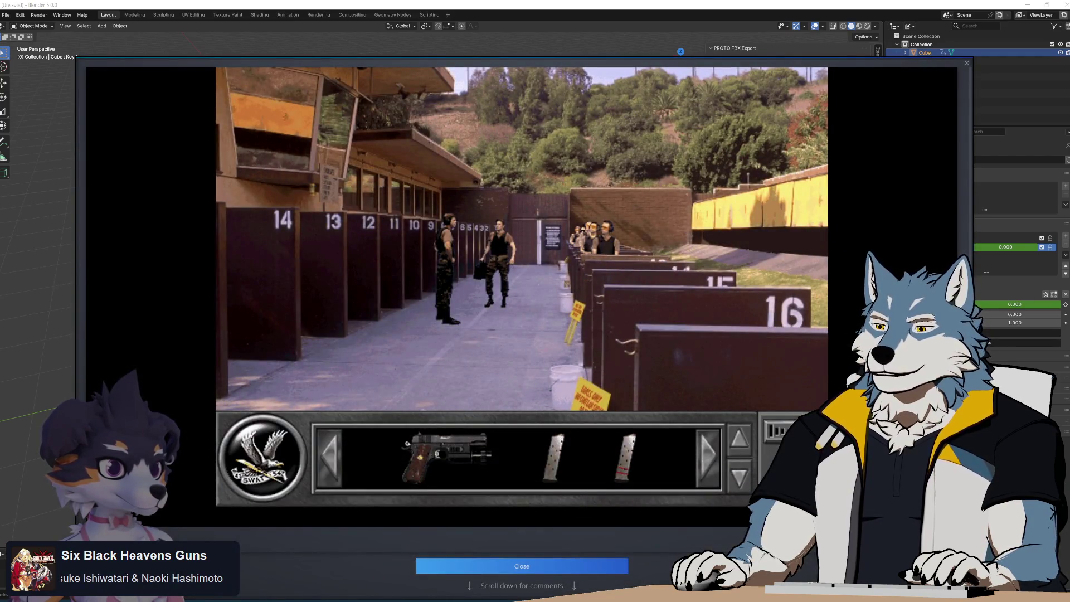
click(551, 566)
click(565, 296)
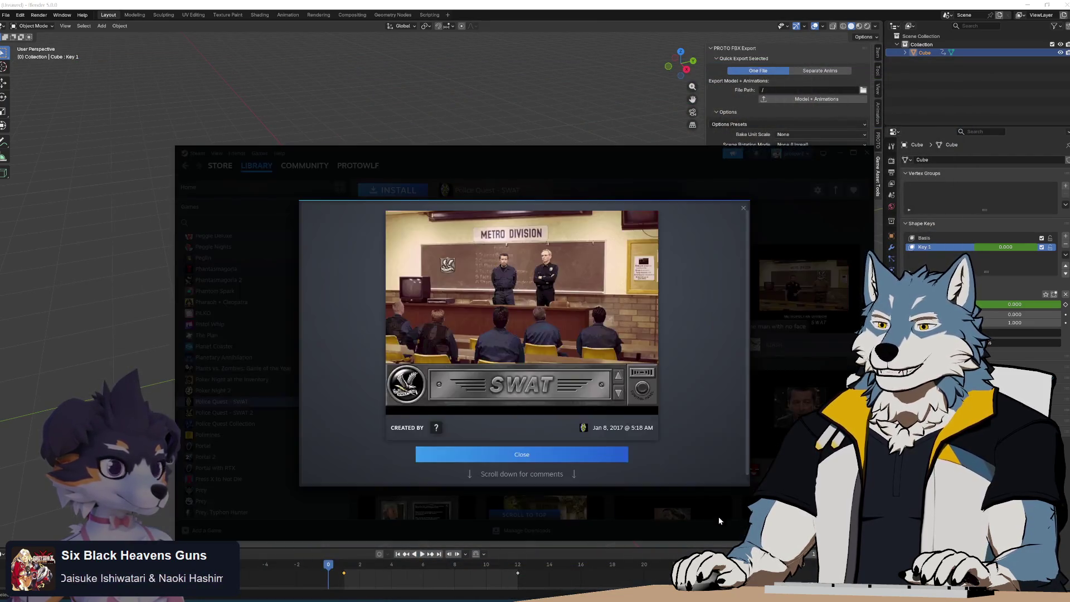
click(565, 457)
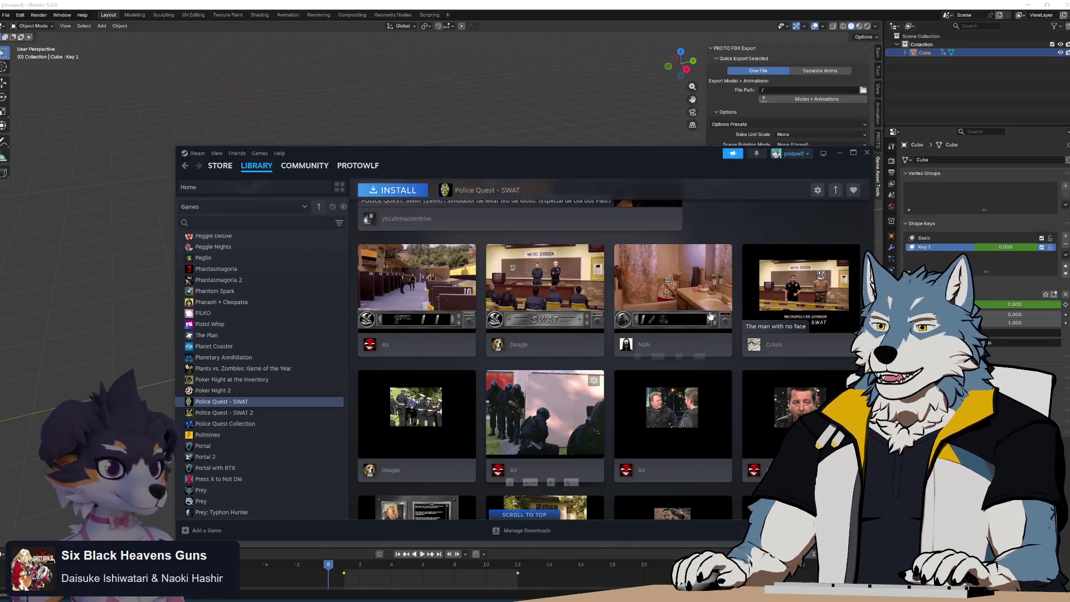
click(538, 421)
click(509, 567)
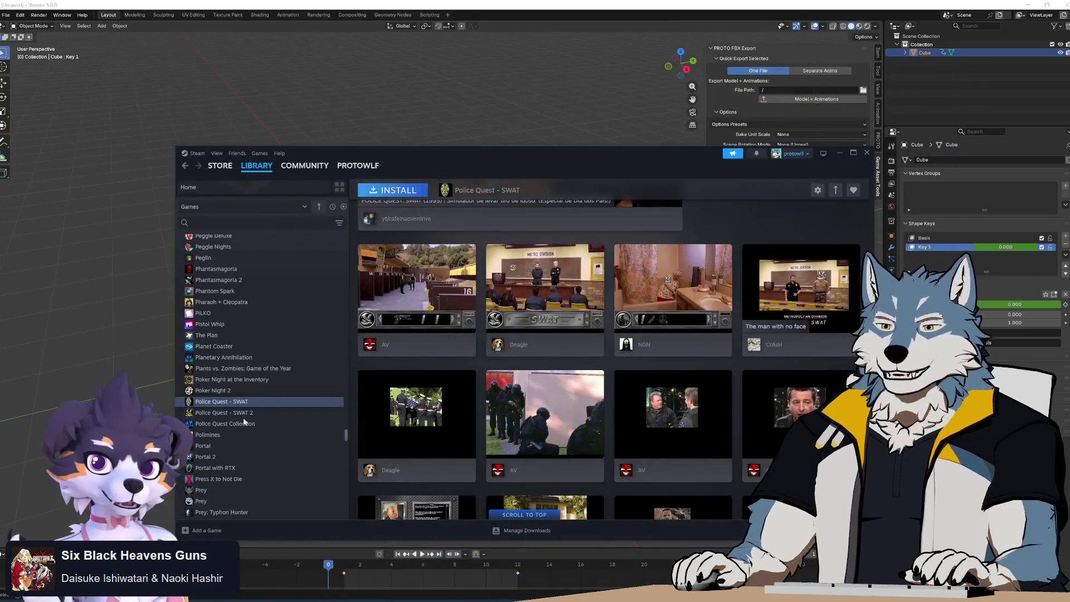
View Police Quest Collection, Police Quest - SWAT 2, Polimines and Press X to Not Die pages.
click(259, 424)
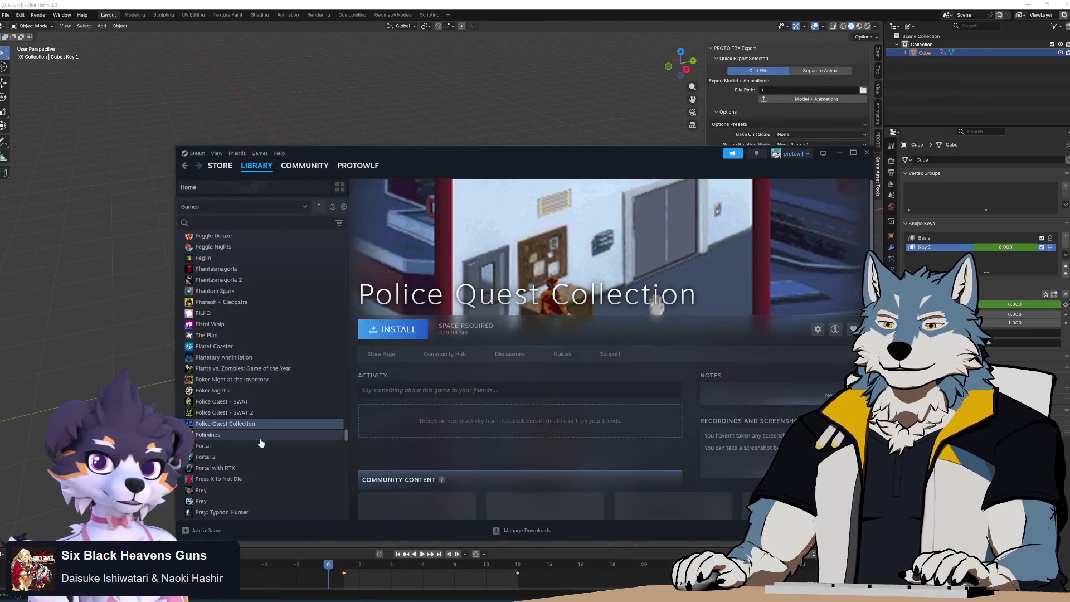
key(Up)
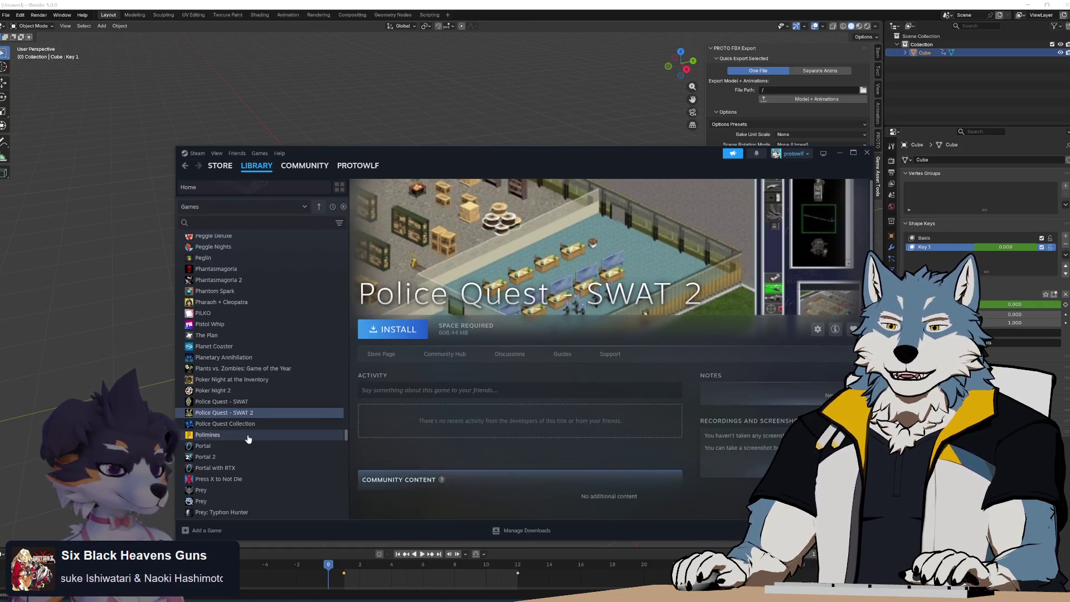
click(248, 437)
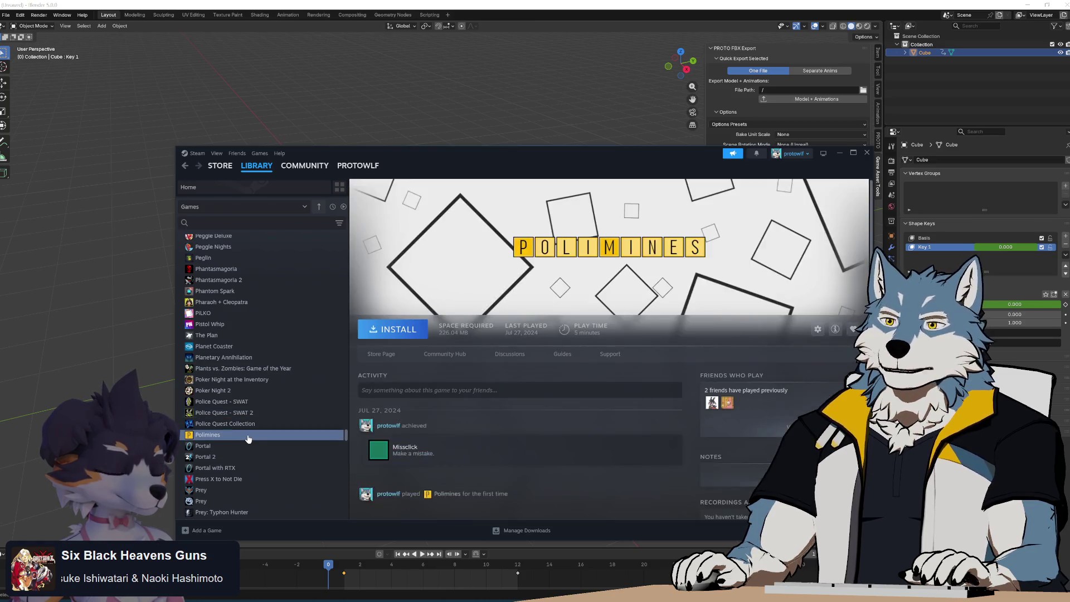
scroll(261, 463, down, 5)
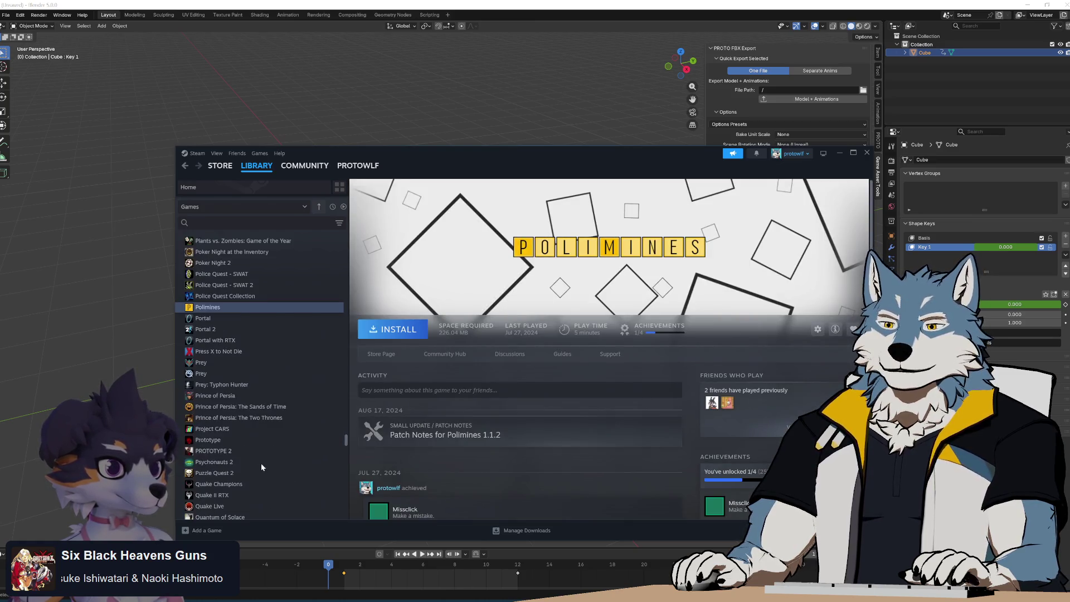
click(258, 355)
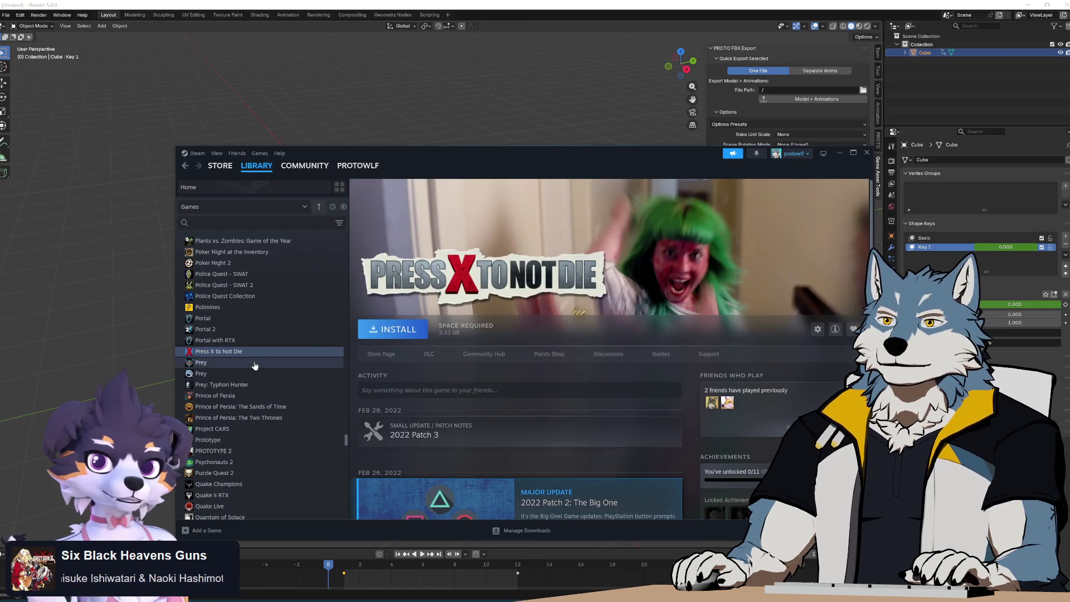
Step through the Prey games and Prince of Persia titles to the Quantum of Solace page.
click(254, 363)
click(264, 373)
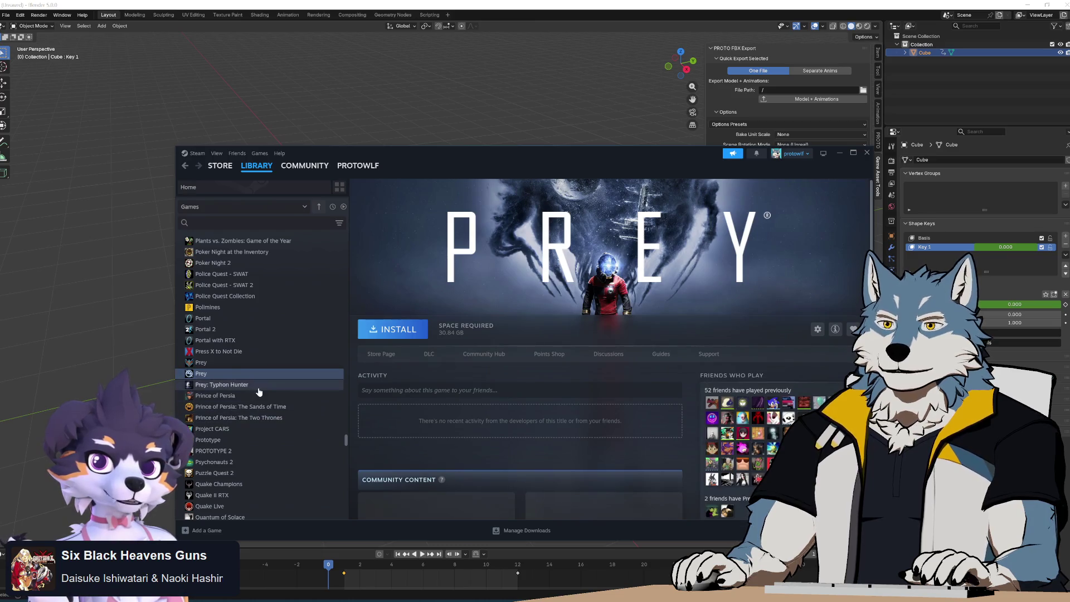
click(258, 386)
click(259, 396)
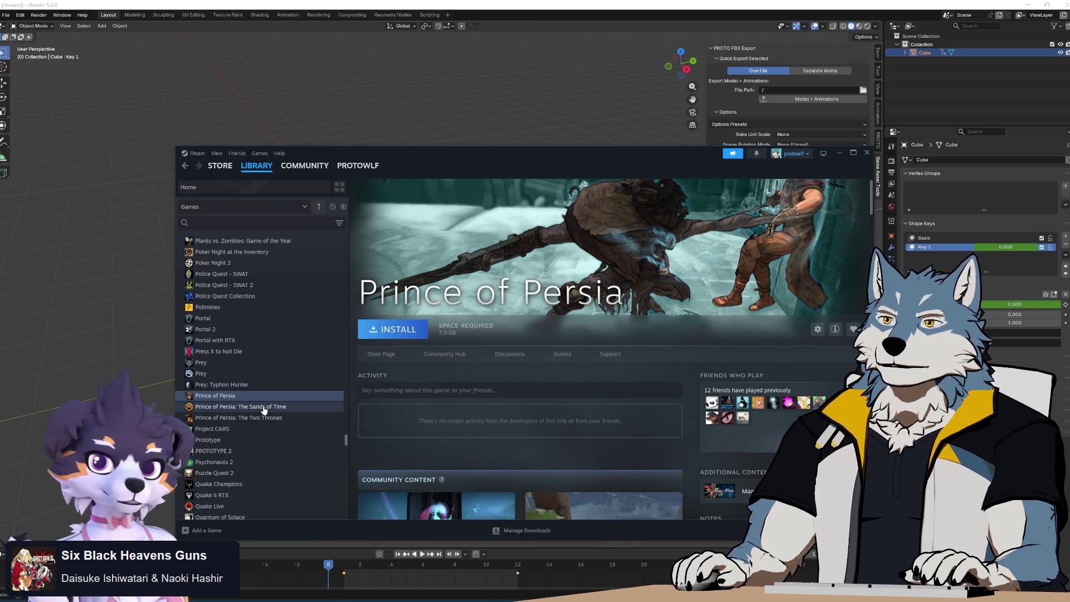
click(264, 408)
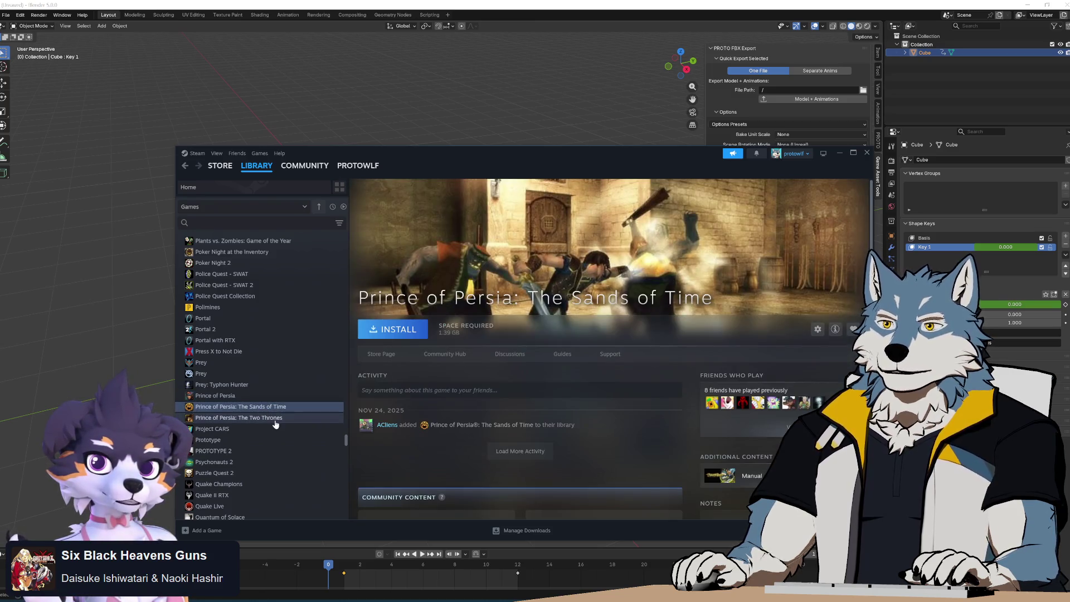
scroll(275, 425, down, 5)
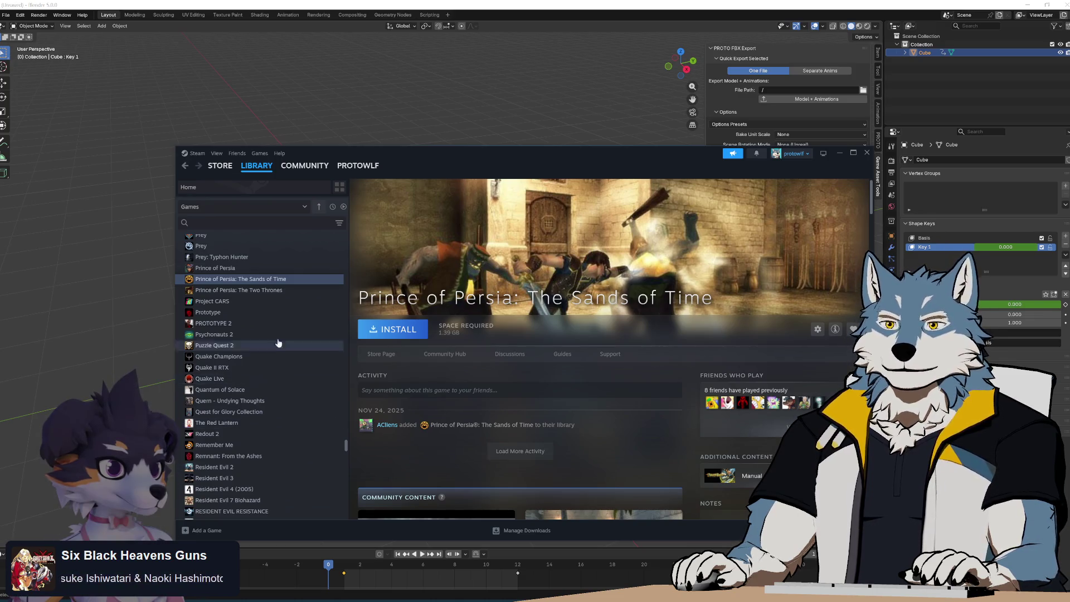
click(277, 292)
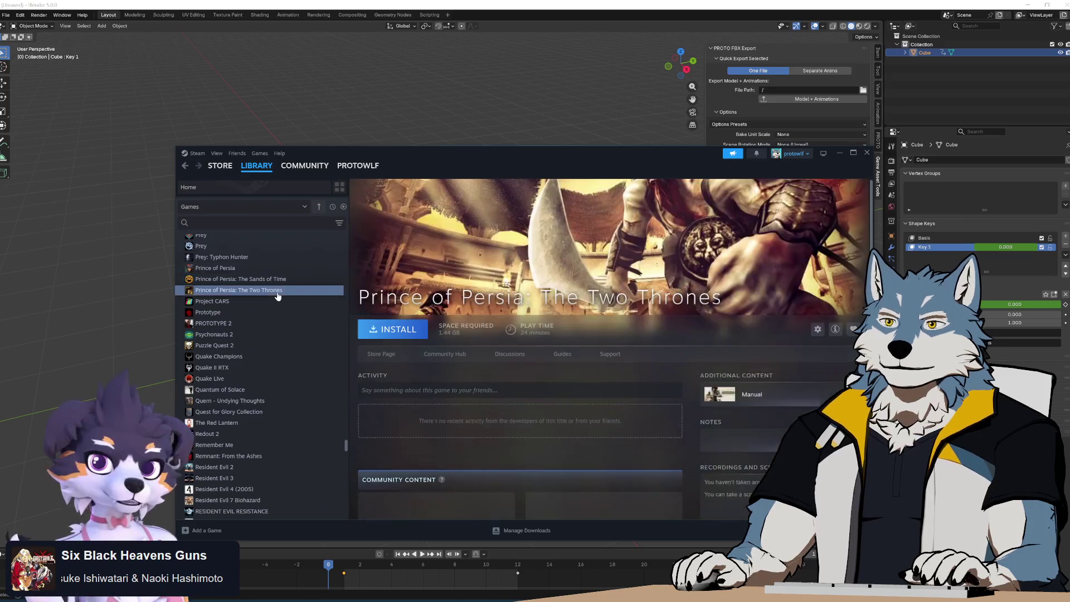
click(287, 394)
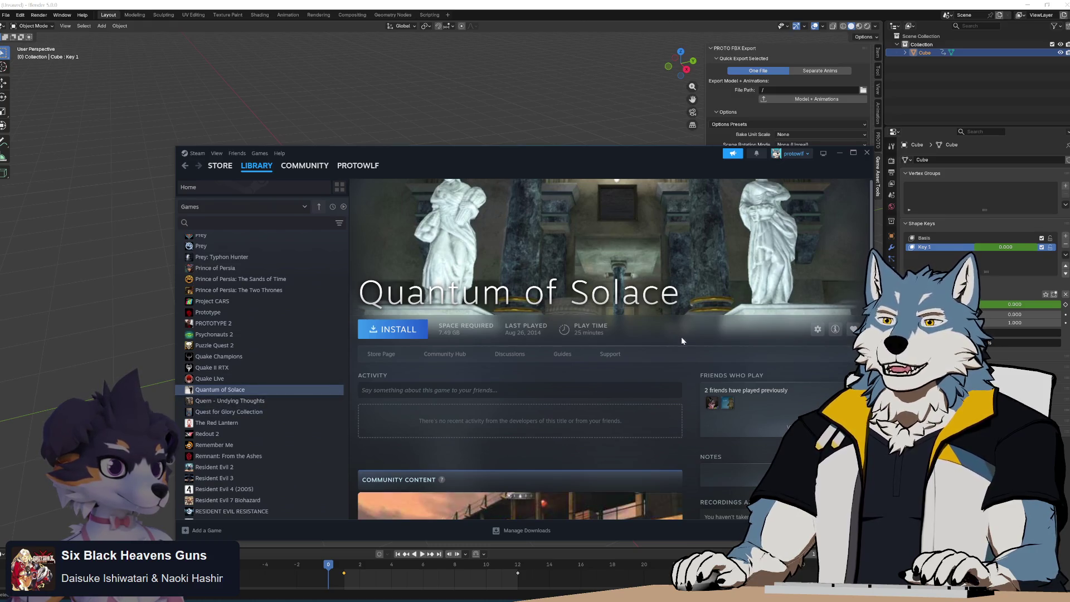
scroll(691, 390, down, 5)
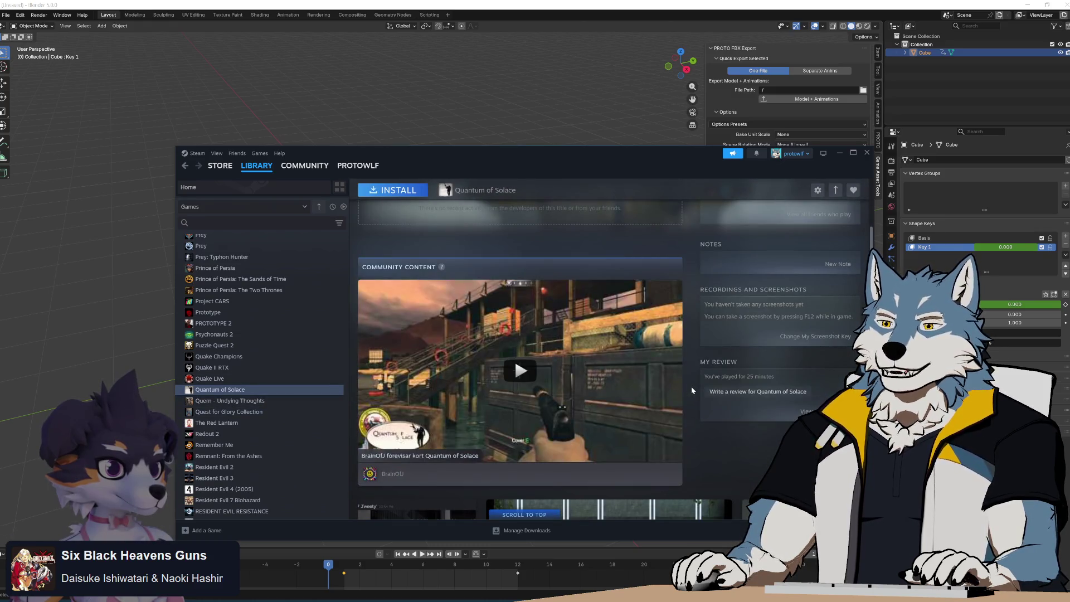
scroll(691, 390, down, 3)
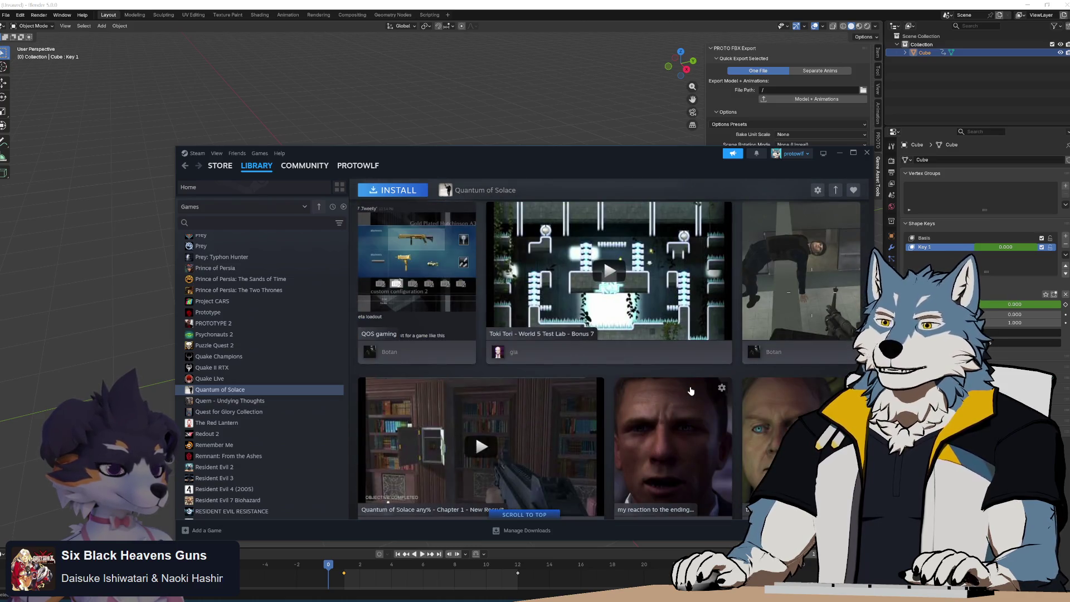
scroll(690, 391, down, 3)
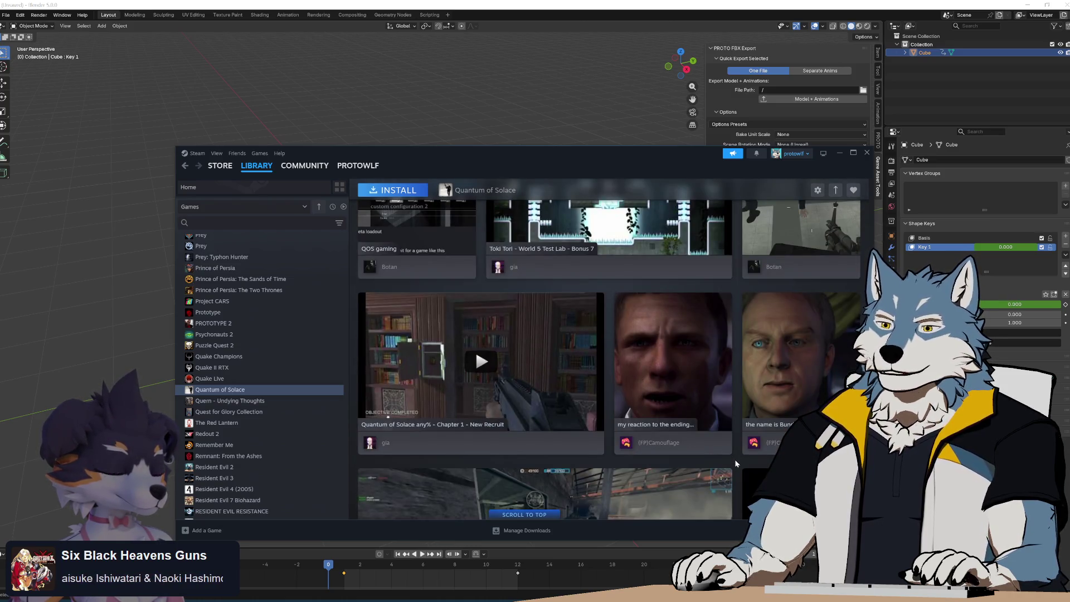
scroll(735, 463, up, 10)
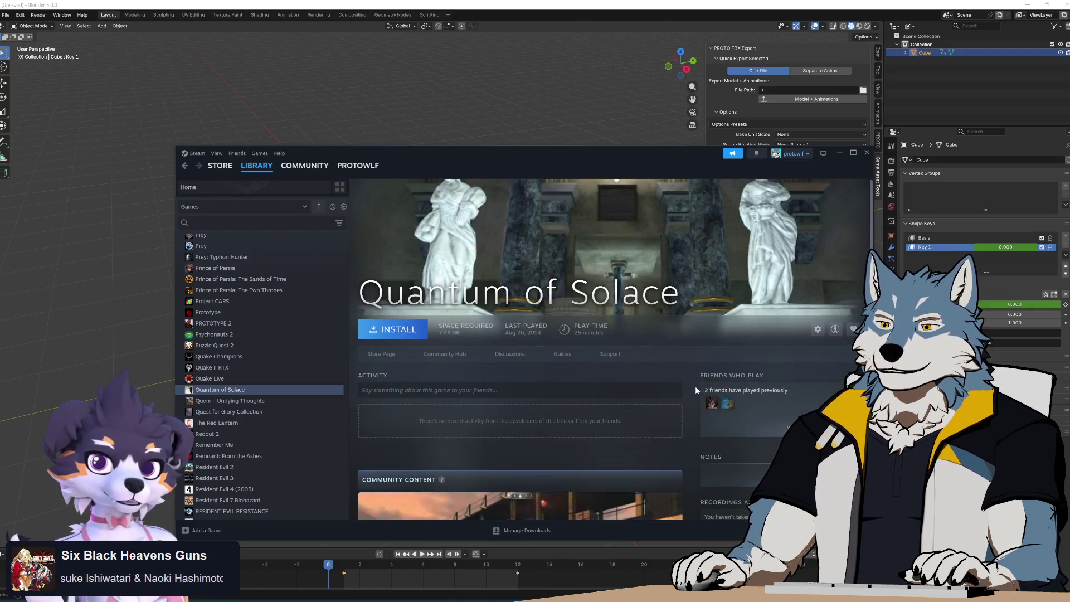
click(389, 357)
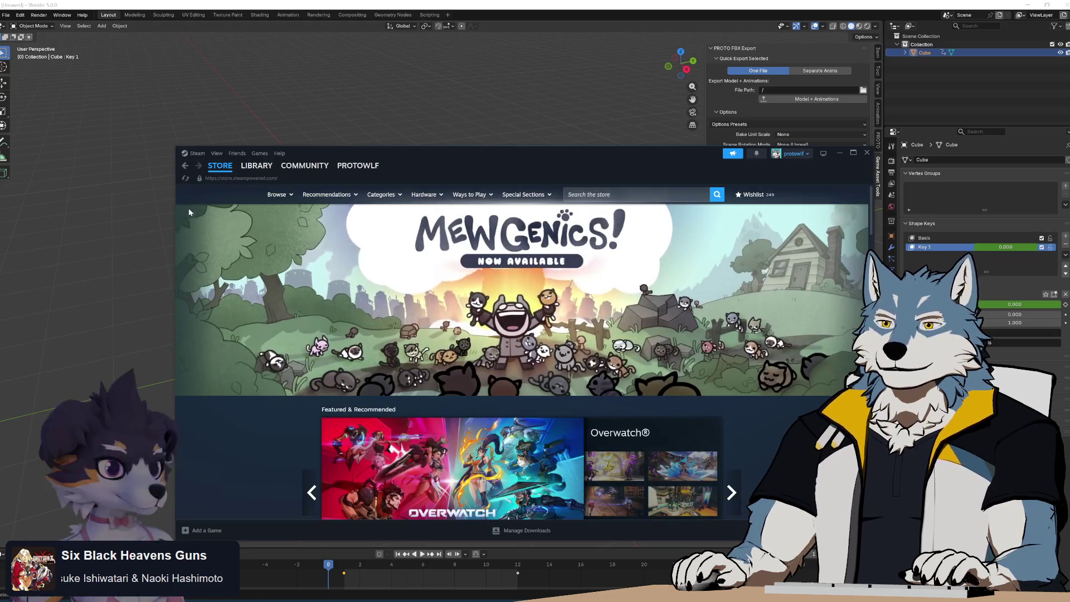
key(alt+Left)
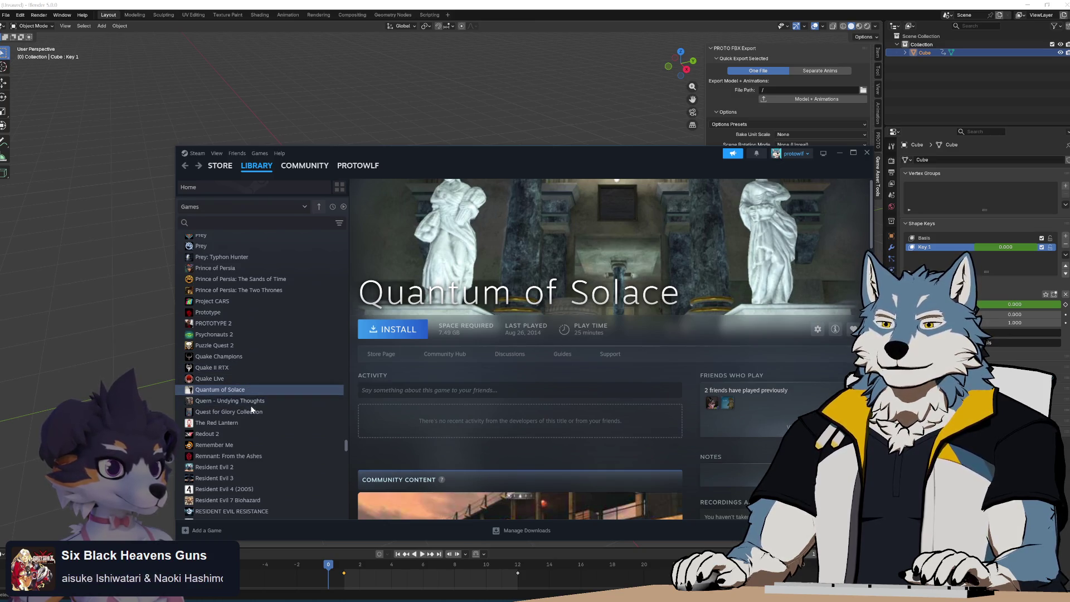
scroll(254, 410, up, 5)
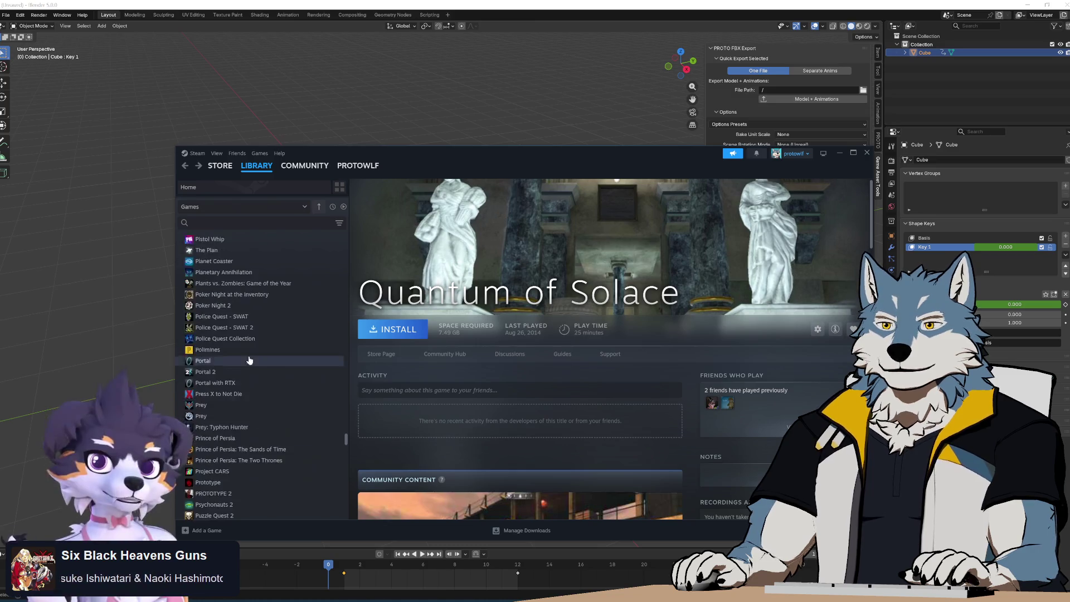
click(260, 413)
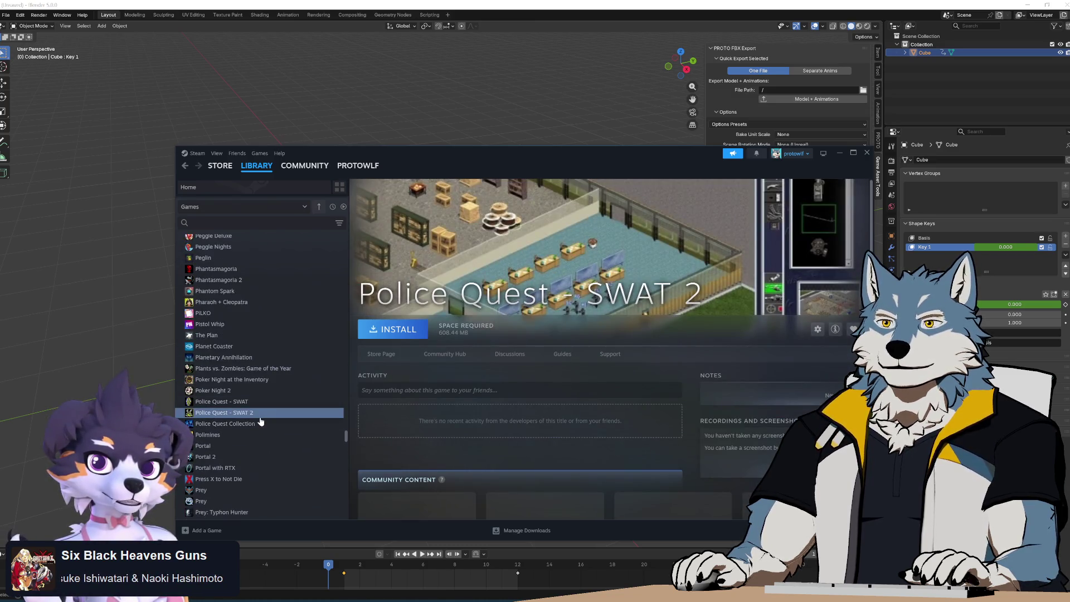
Switch between the Police Quest - SWAT and Police Quest Collection pages.
key(Up)
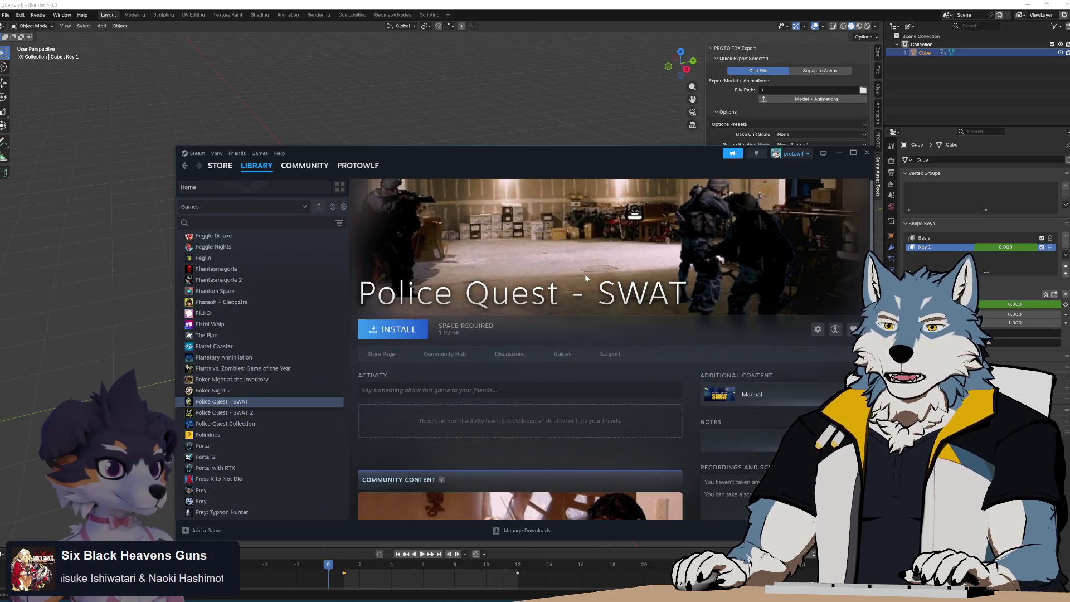
click(234, 424)
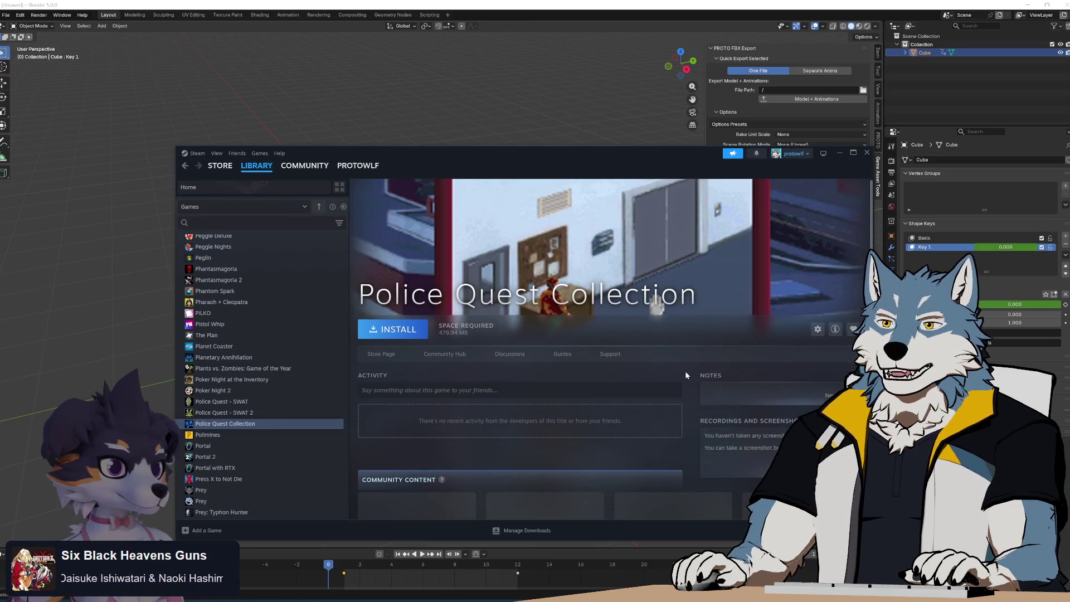
key(Up)
key(Up)
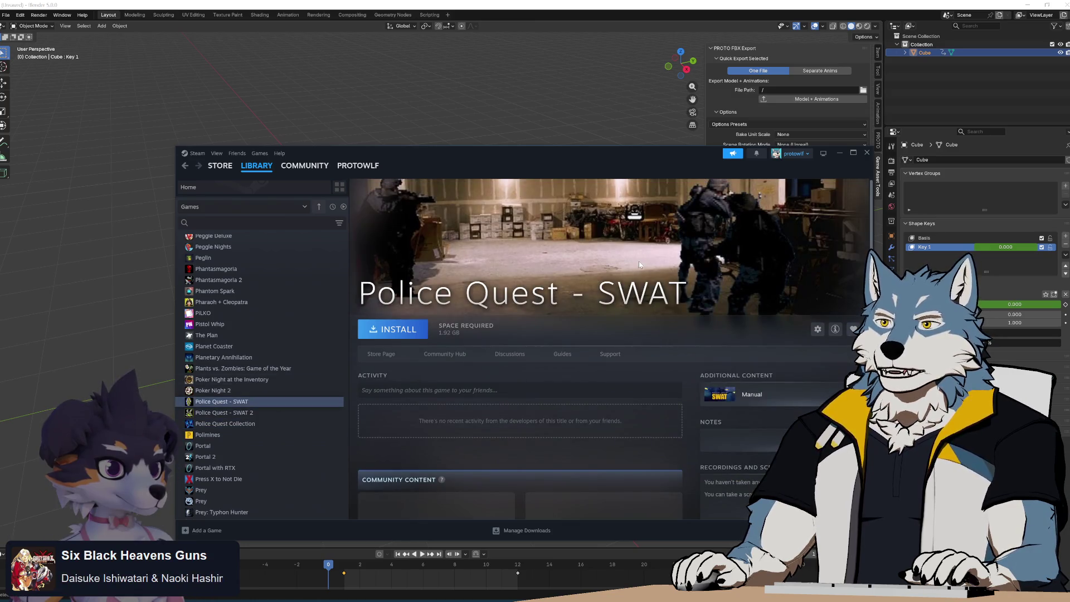
scroll(637, 258, down, 4)
scroll(625, 263, up, 1)
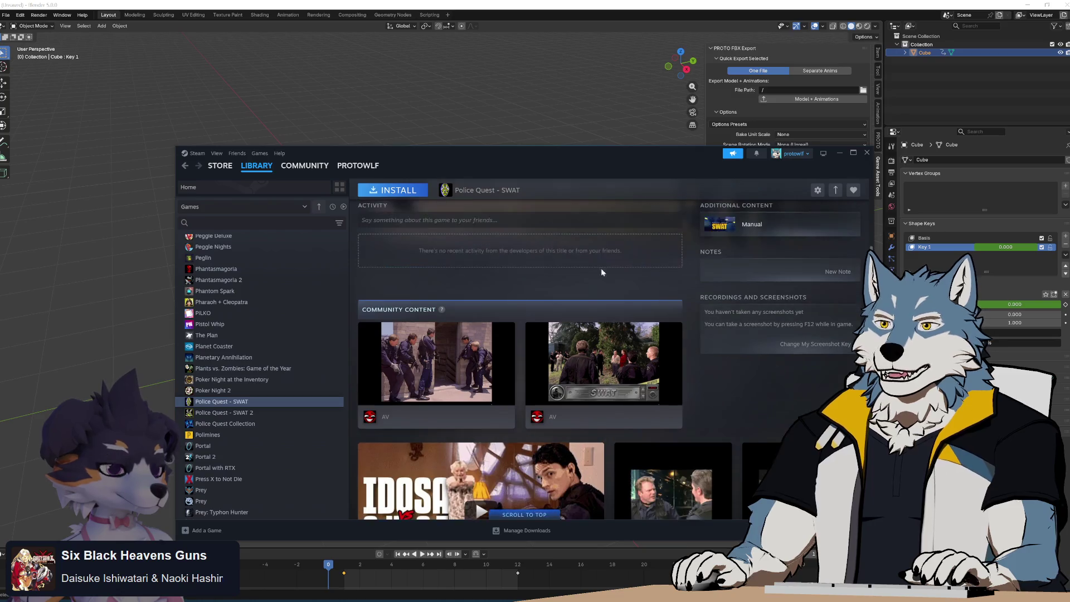
View the Police Quest - SWAT 2 page, then move on to the Rush Rally 3 Demo page.
click(250, 412)
scroll(566, 314, down, 3)
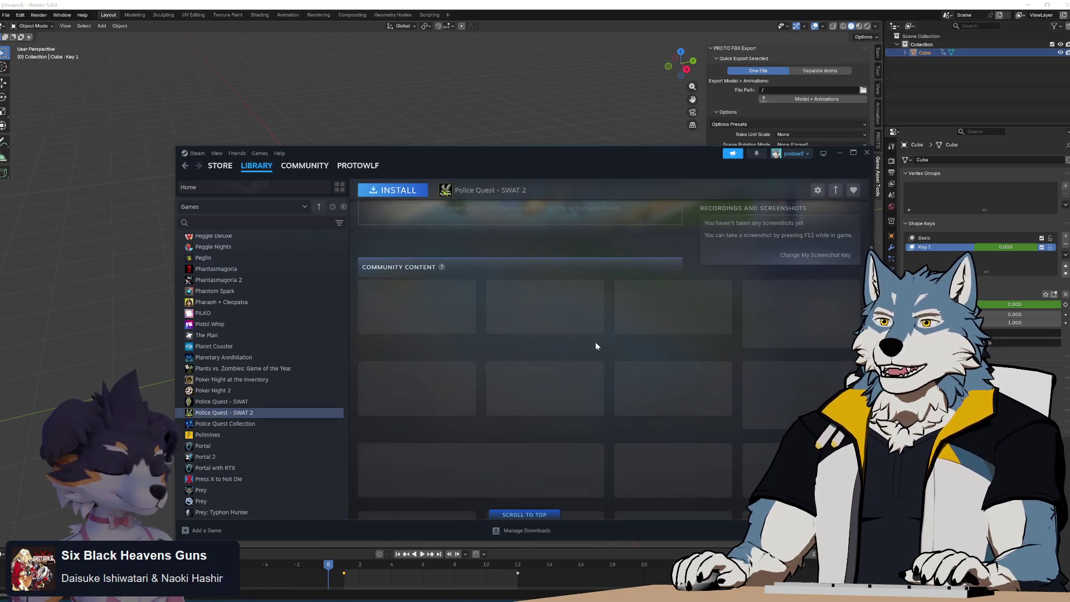
scroll(581, 372, up, 4)
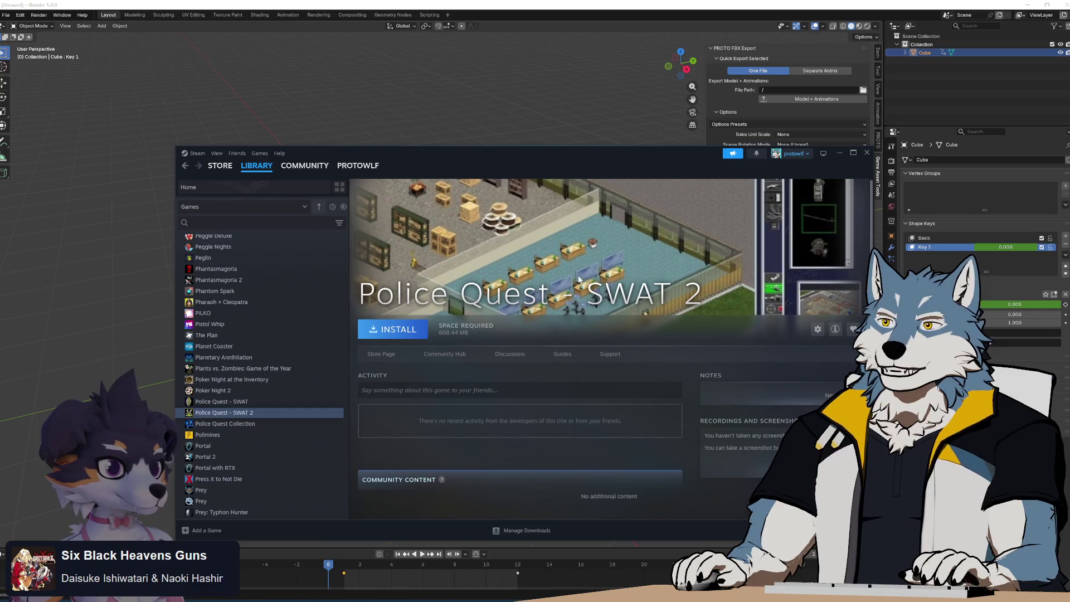
scroll(282, 418, down, 8)
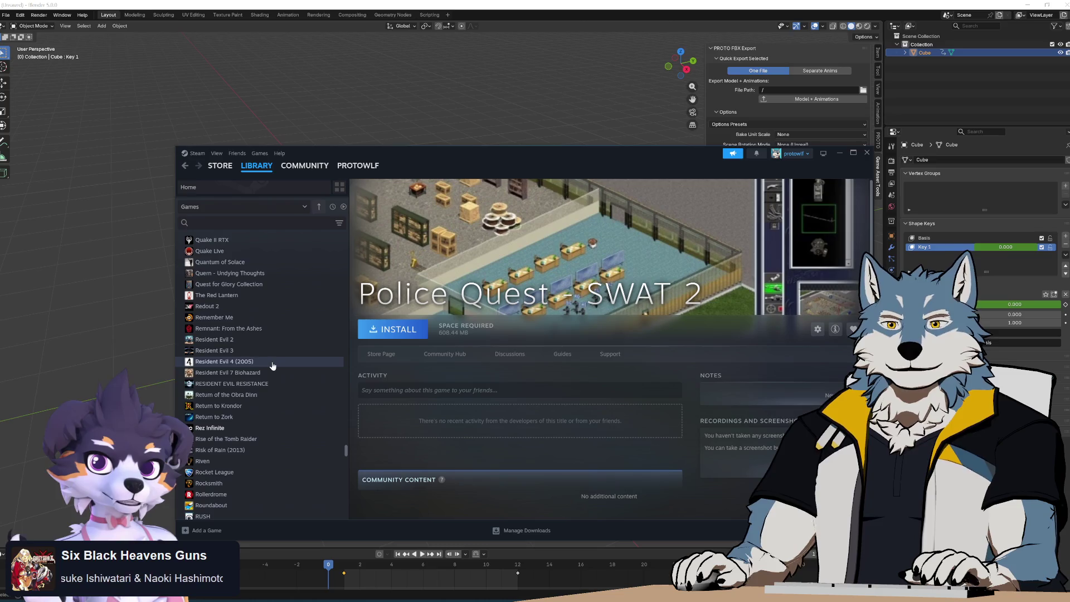
scroll(273, 365, down, 5)
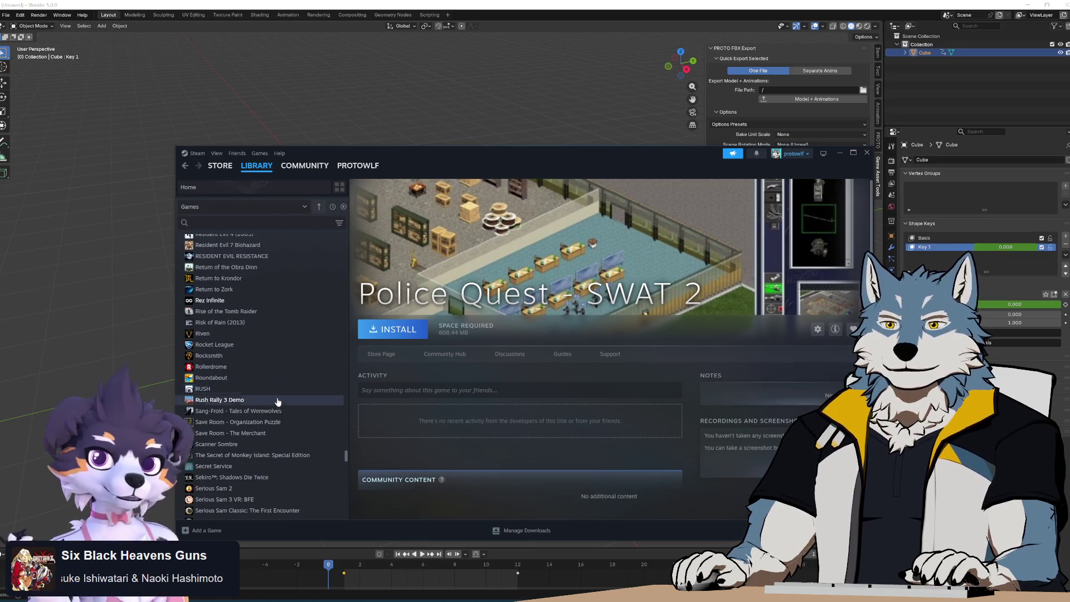
click(277, 401)
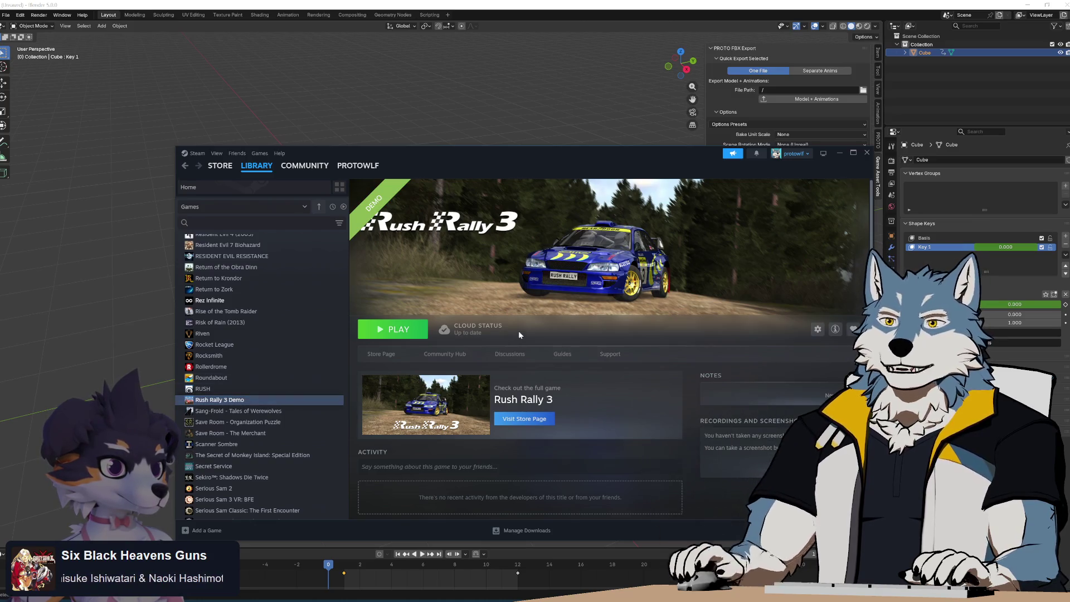
Scroll the Library game list back up and select Quantum of Solace.
scroll(259, 379, up, 2)
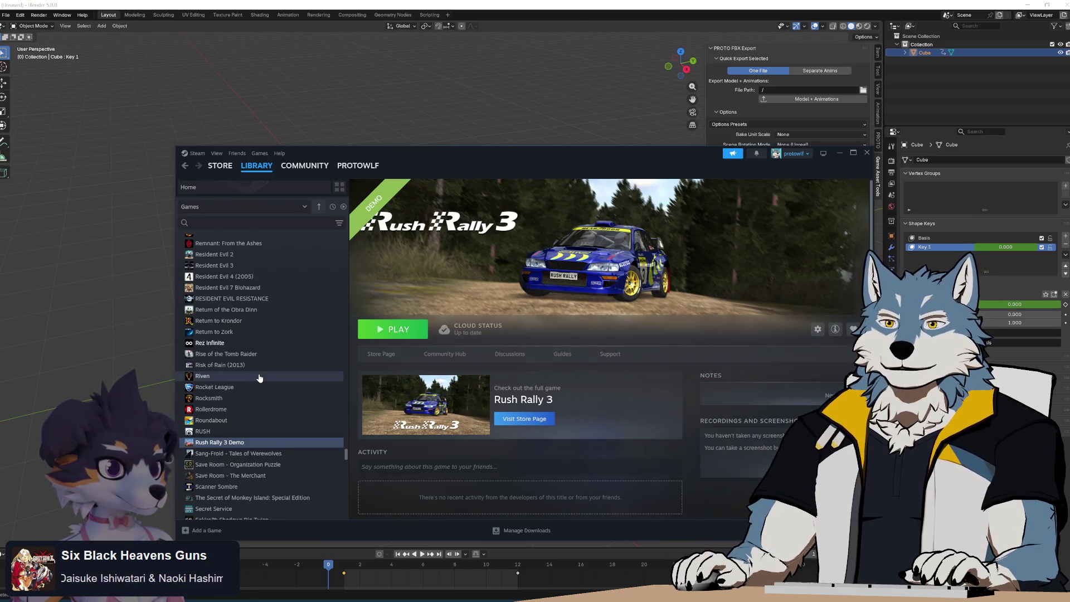
scroll(259, 378, up, 2)
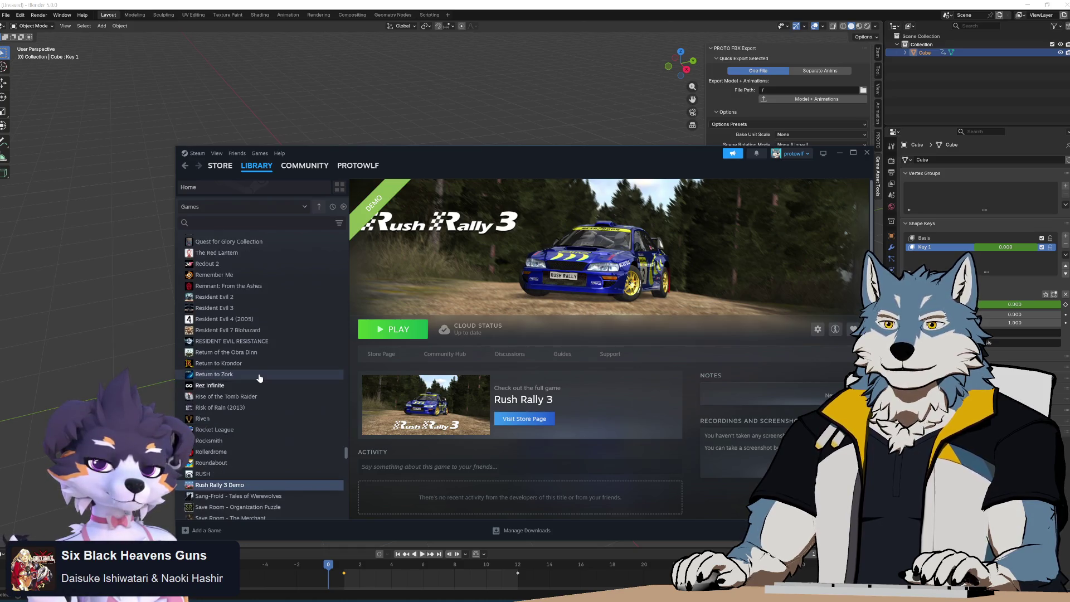
scroll(259, 378, down, 10)
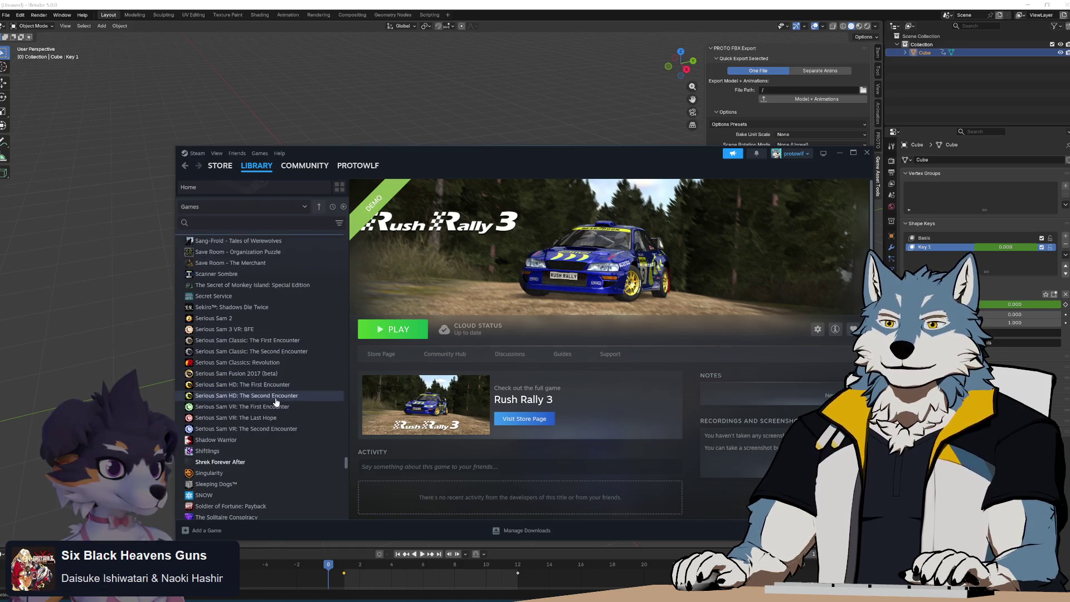
scroll(275, 401, up, 10)
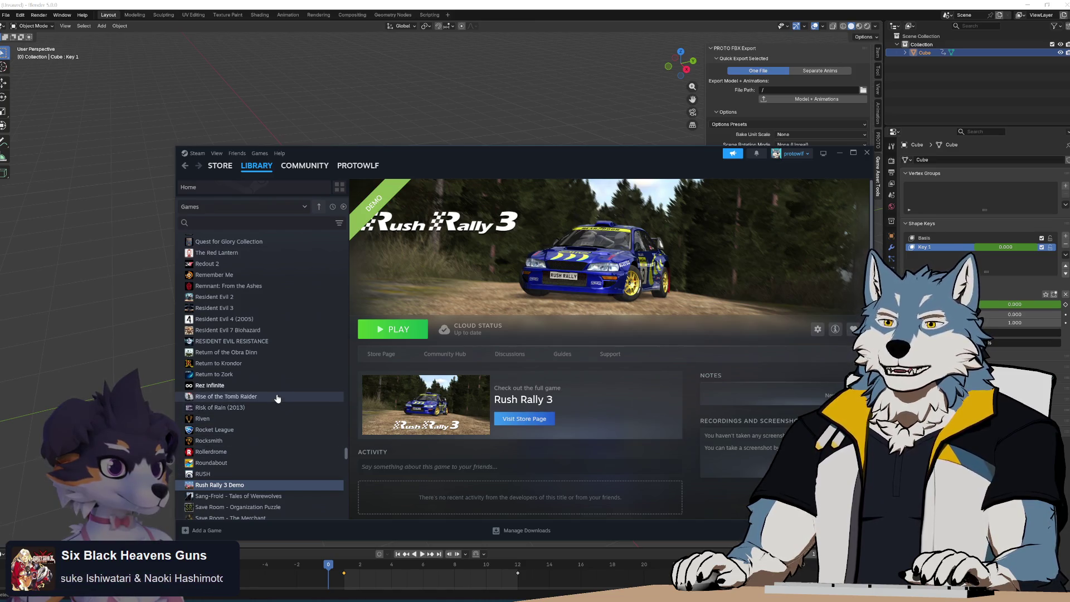
scroll(289, 340, up, 3)
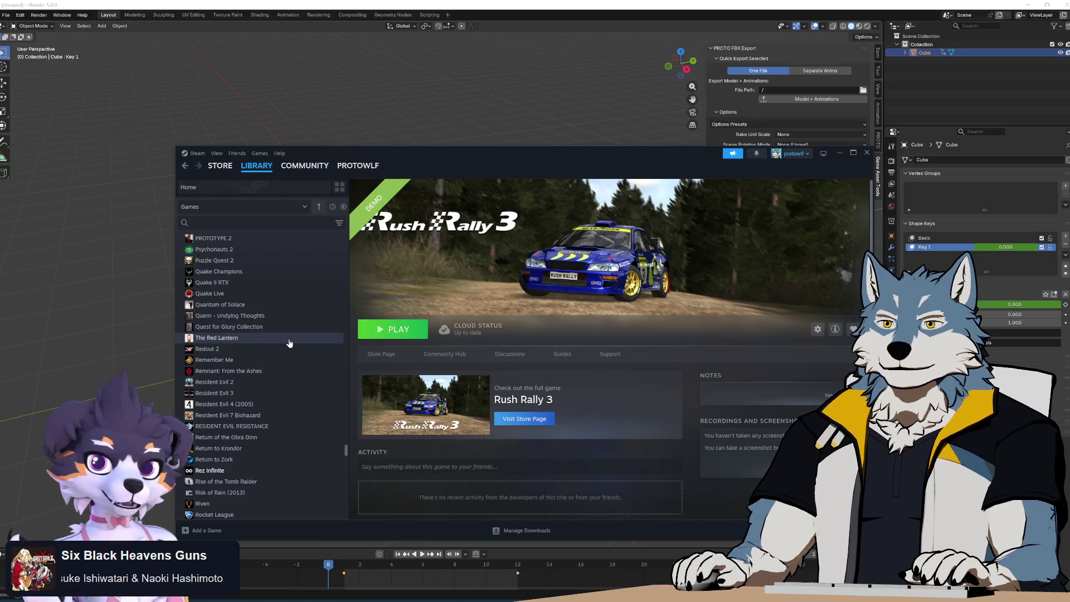
scroll(289, 342, down, 2)
click(264, 262)
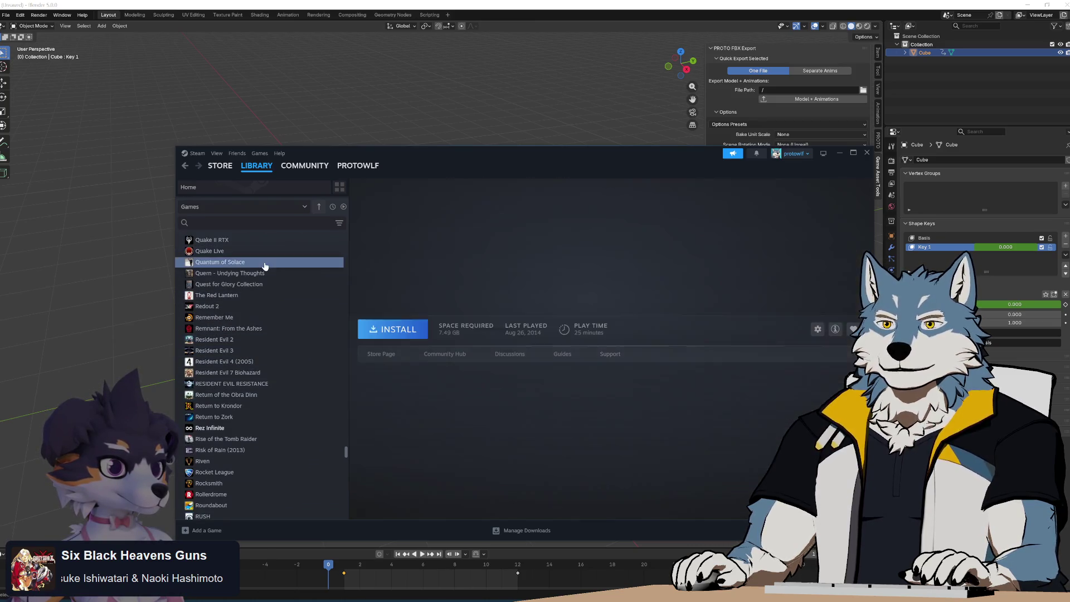
Move the Steam window up-left and scroll down the Quantum of Solace page.
scroll(265, 380, up, 2)
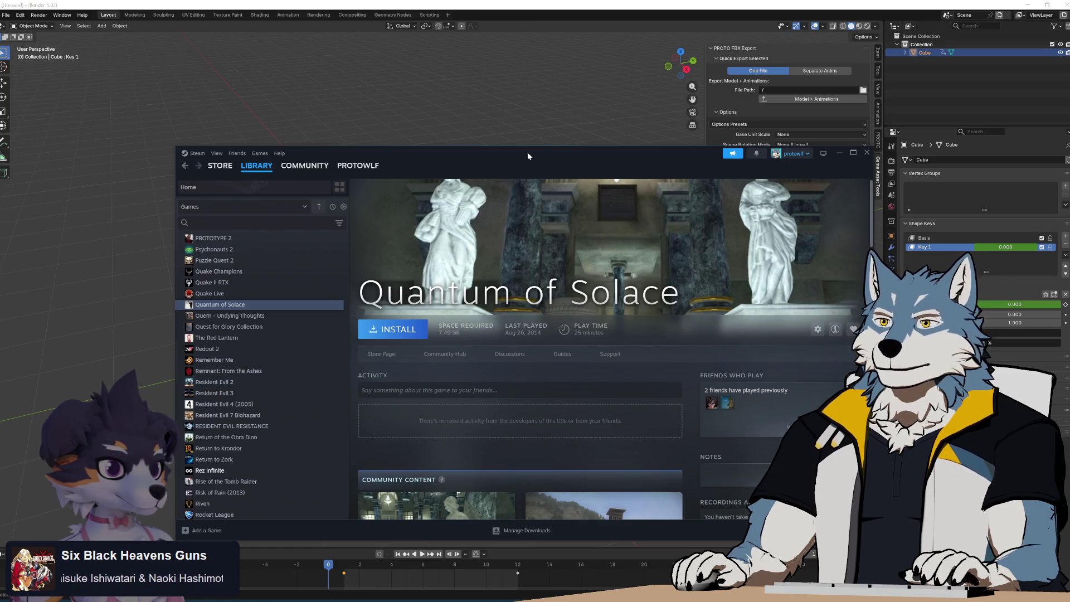
drag(528, 156, 464, 88)
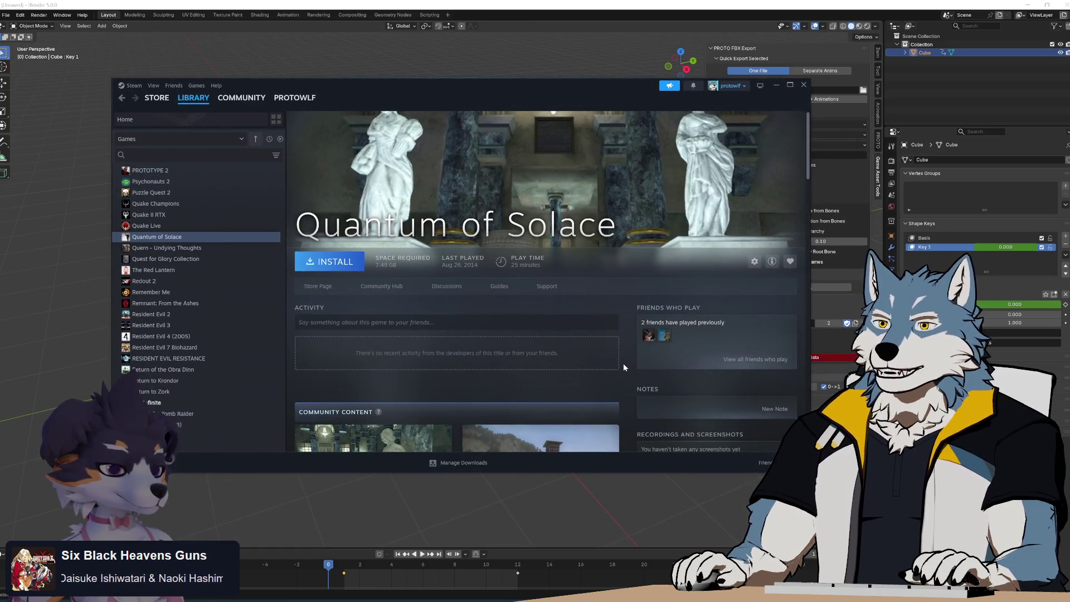
scroll(623, 364, down, 2)
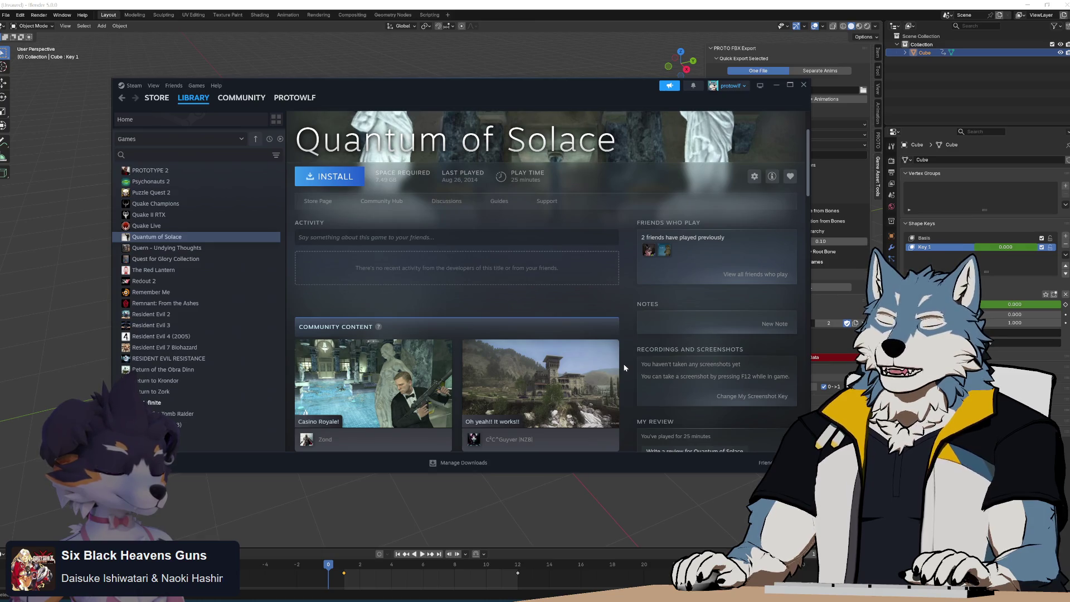
scroll(624, 368, down, 1)
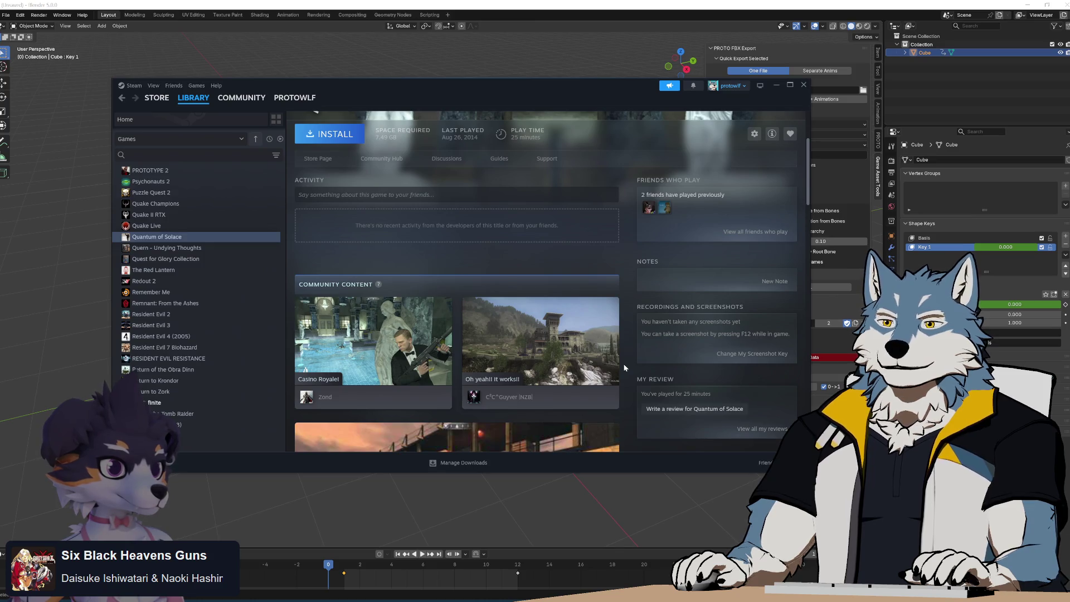
scroll(624, 368, down, 2)
scroll(624, 367, down, 1)
scroll(623, 368, down, 2)
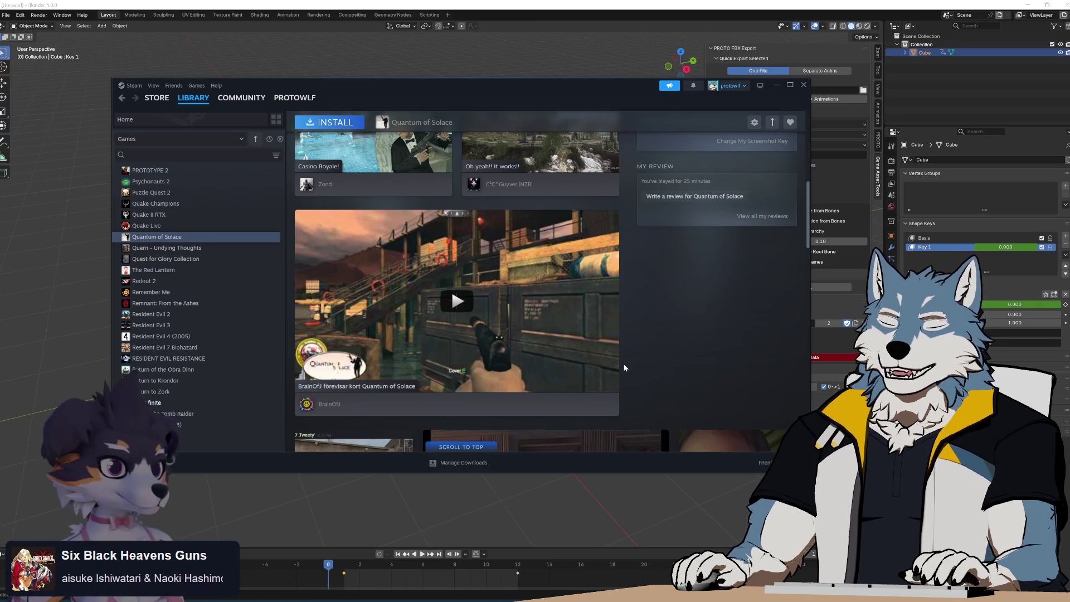
scroll(624, 368, down, 3)
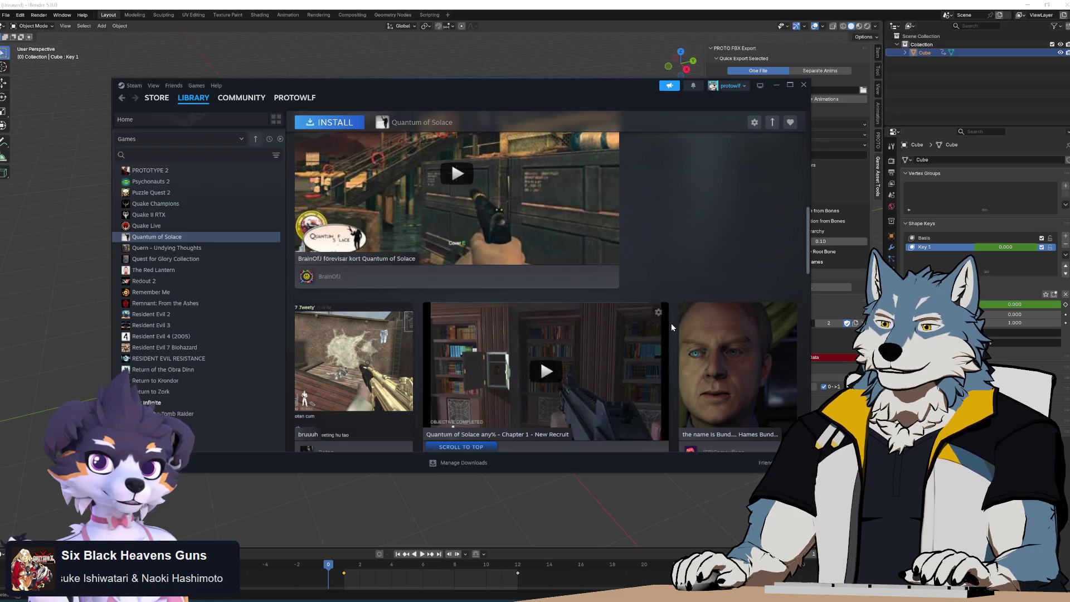
Scroll to the community content and enlarge the Casino Royale screenshot.
scroll(671, 327, down, 2)
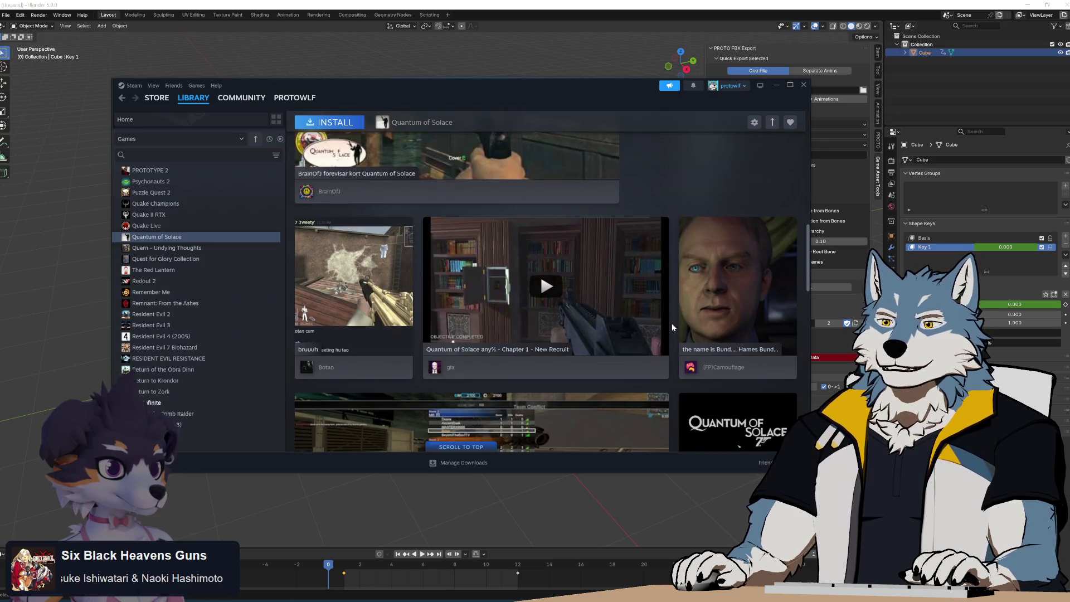
scroll(672, 327, down, 5)
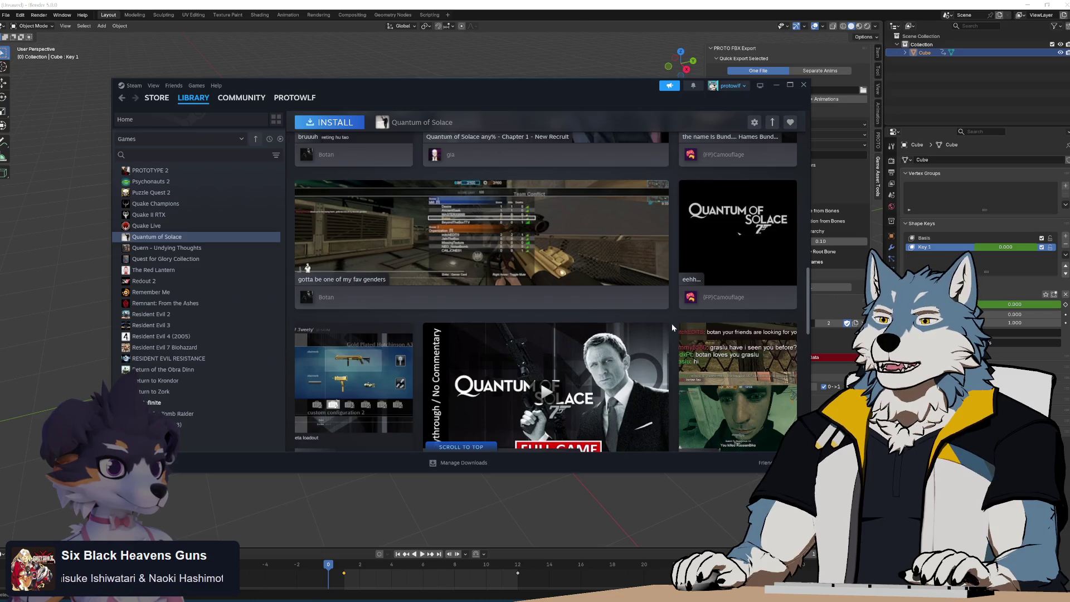
scroll(671, 324, down, 6)
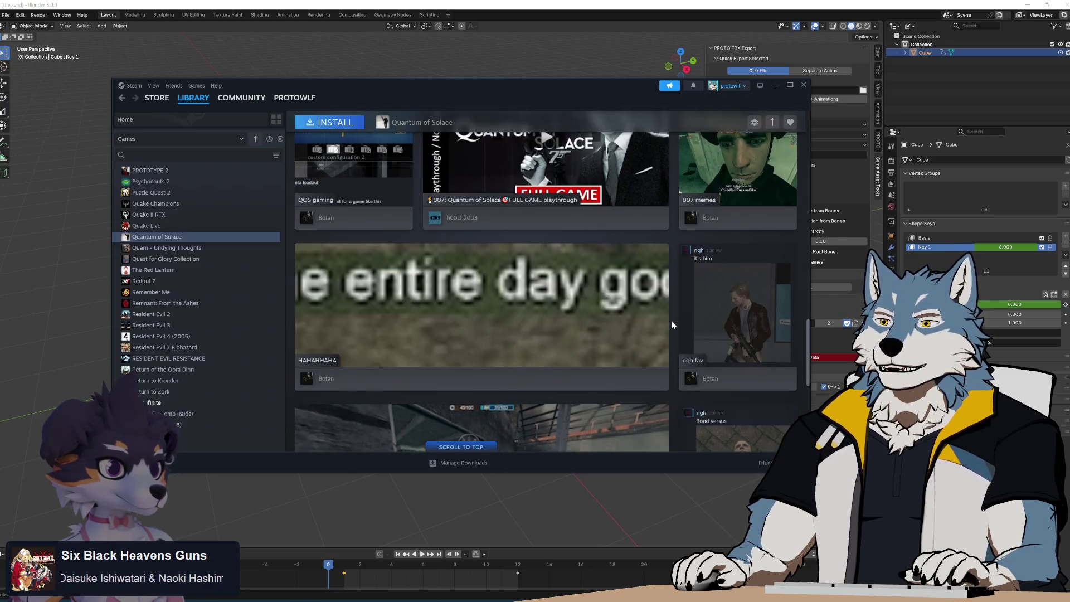
scroll(672, 326, down, 5)
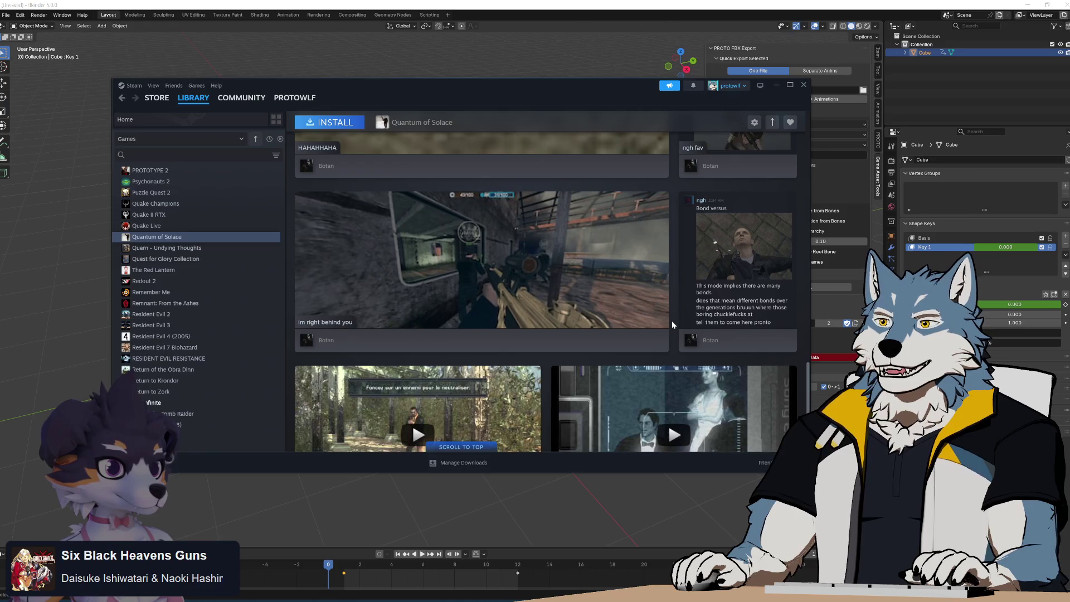
scroll(672, 323, down, 15)
scroll(672, 324, up, 1)
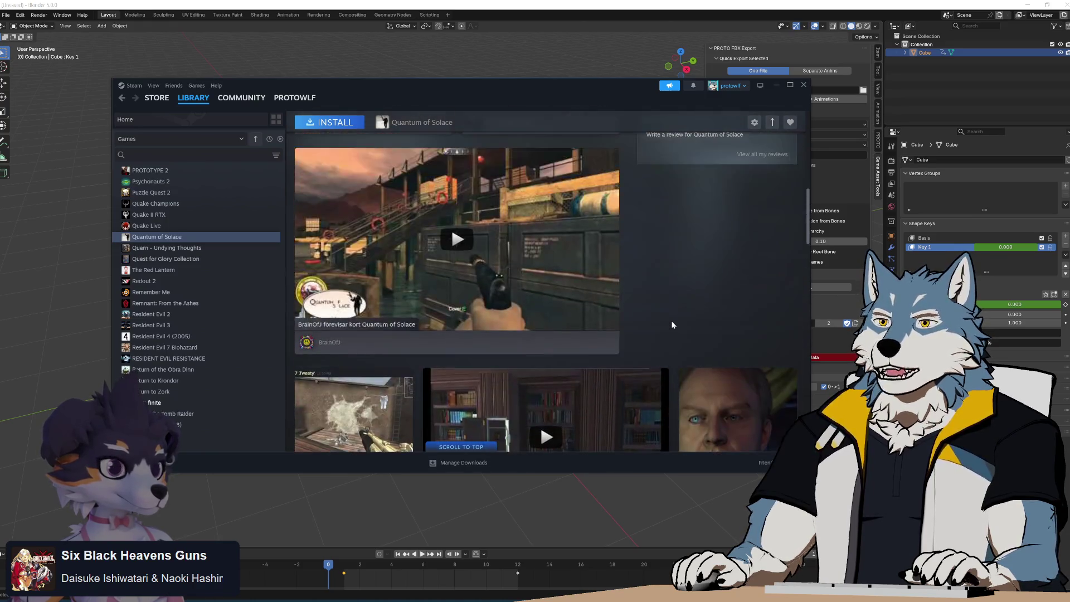
scroll(672, 326, up, 15)
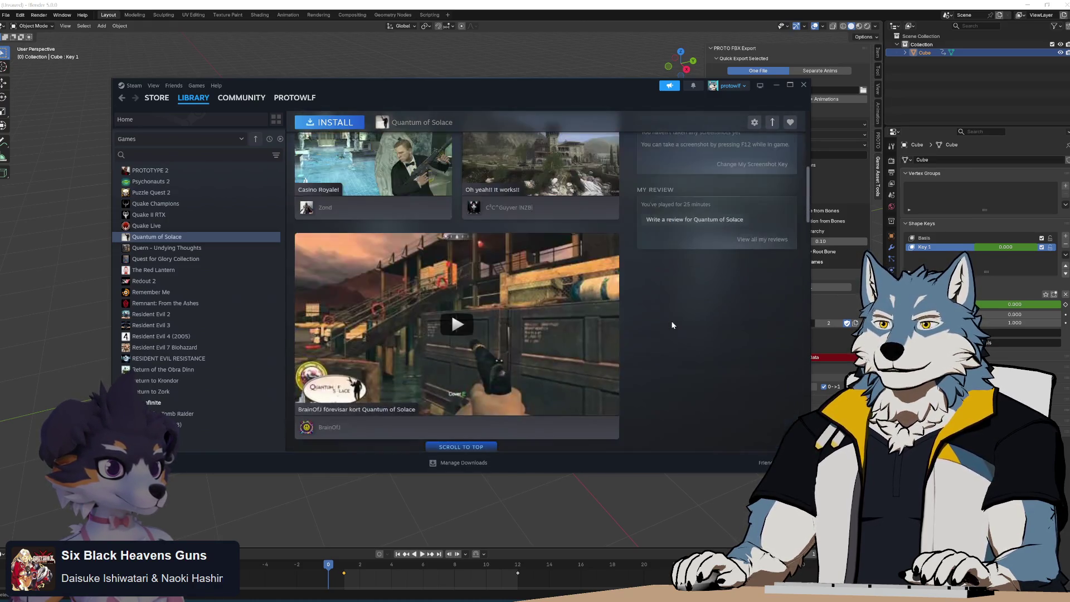
click(375, 302)
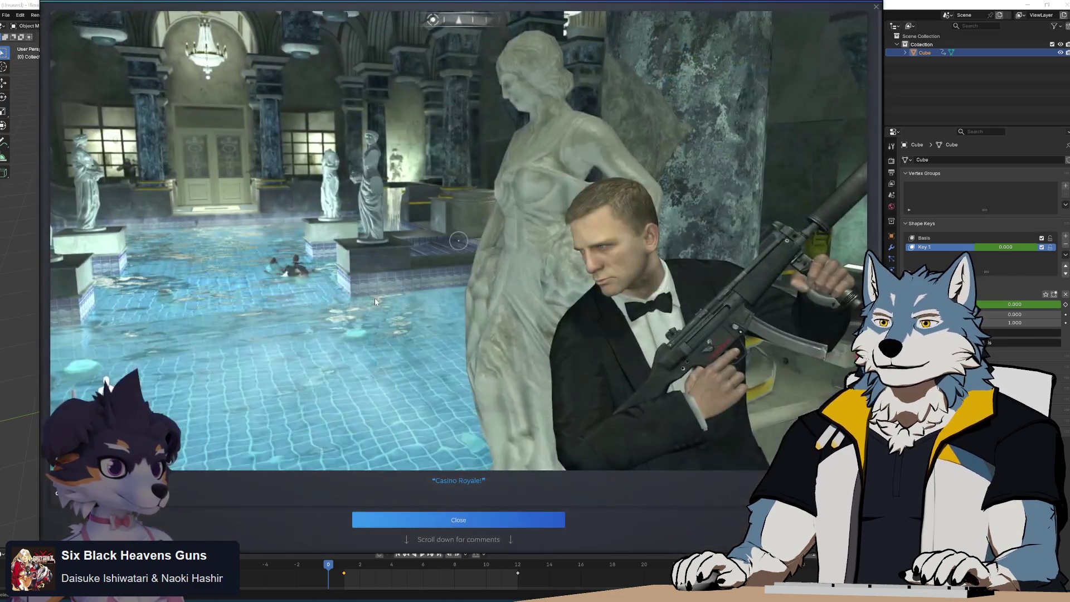
Close the Casino Royale screenshot, then view and close the villa screenshot.
click(482, 522)
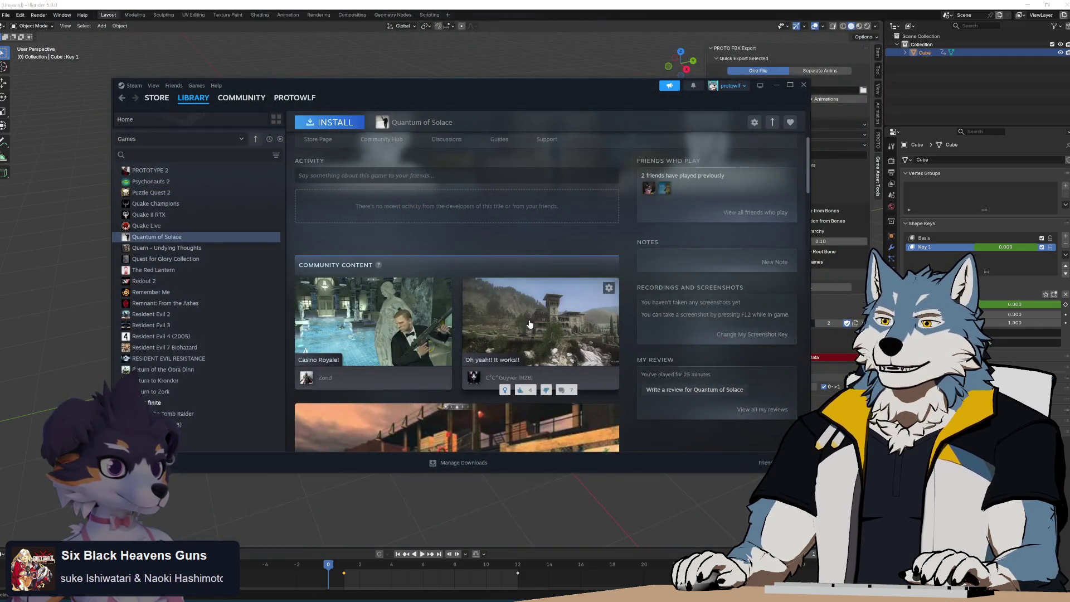
click(529, 323)
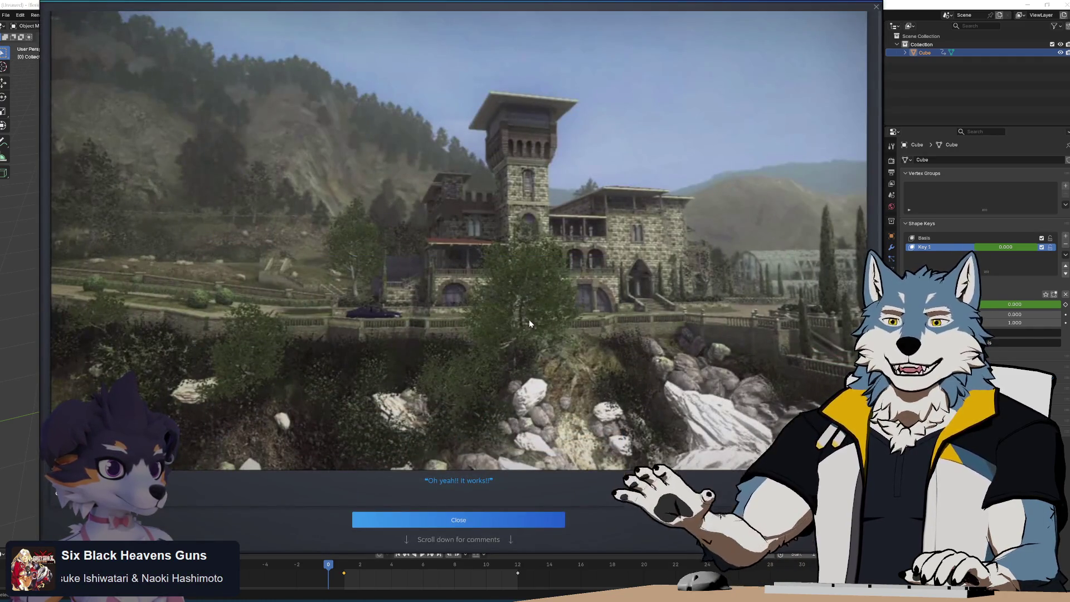
click(480, 523)
scroll(648, 370, down, 5)
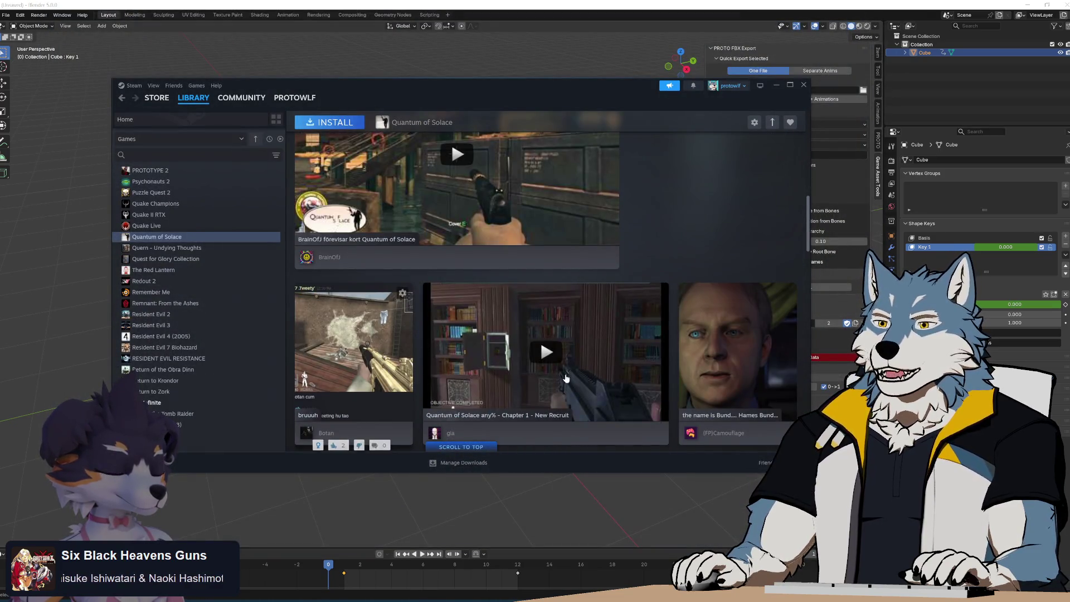
View the bruuuh screenshot, close it, scroll the content, then open Remember Me.
click(354, 341)
click(475, 392)
scroll(605, 353, down, 3)
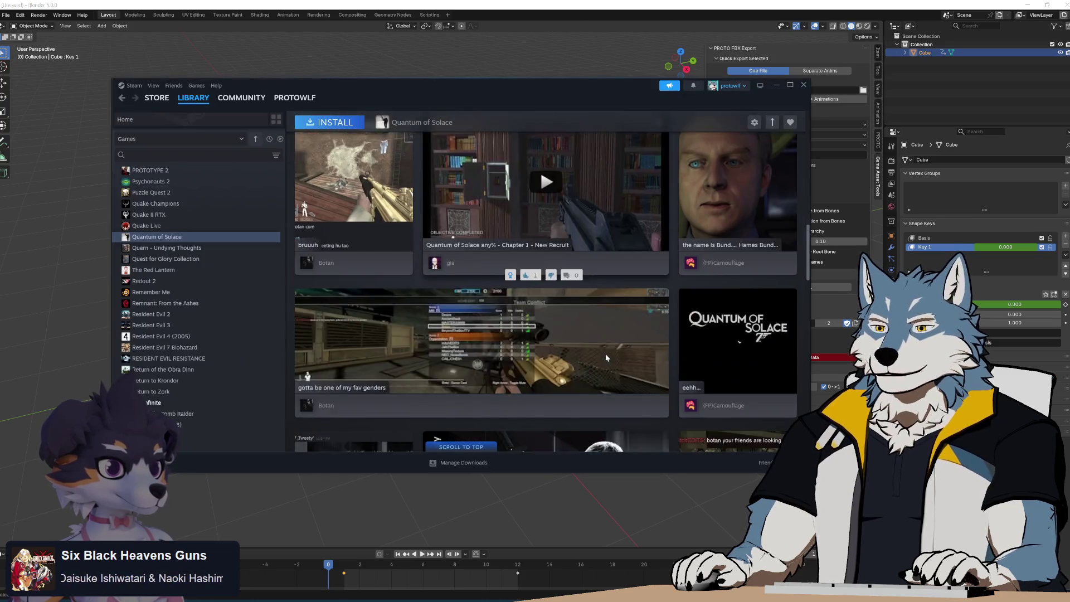
scroll(605, 353, up, 3)
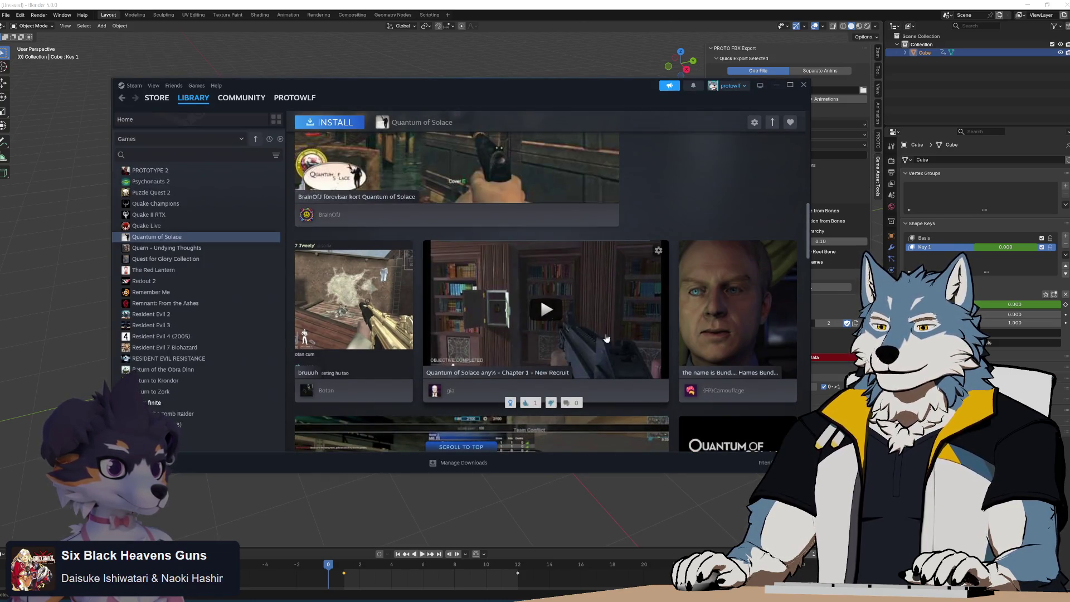
scroll(590, 332, down, 5)
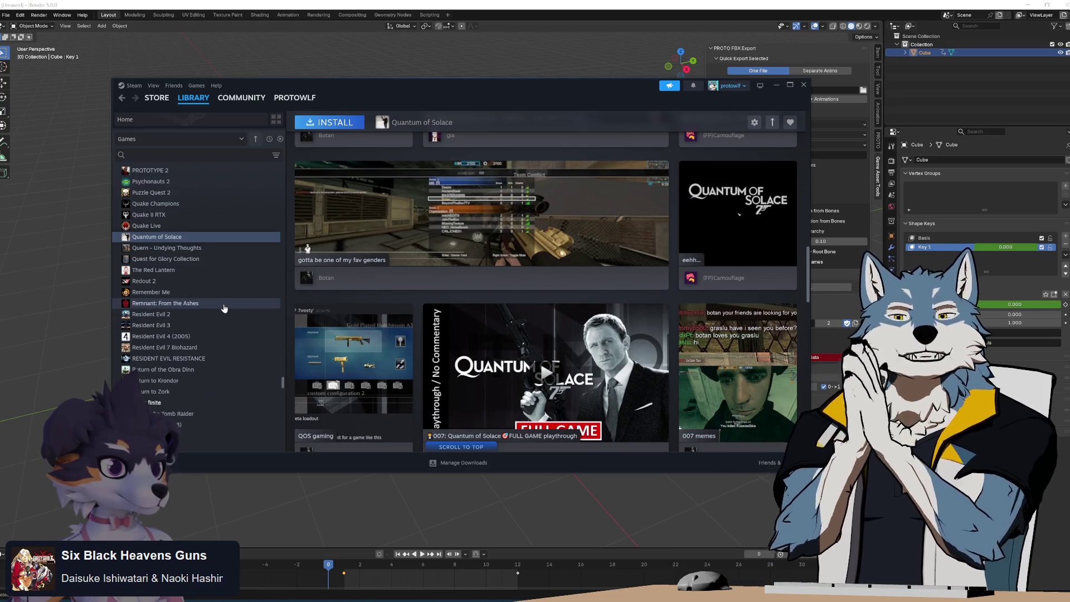
click(216, 292)
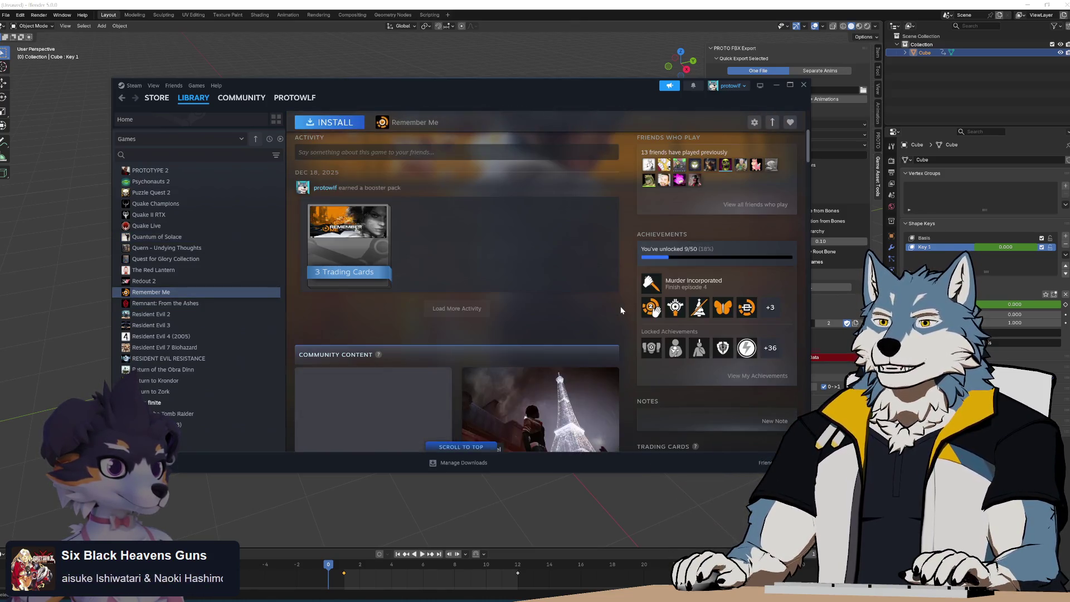
Scroll down the Remember Me library page and back to the top, showing 6.73 GB and 4.2 hours played.
scroll(624, 310, down, 5)
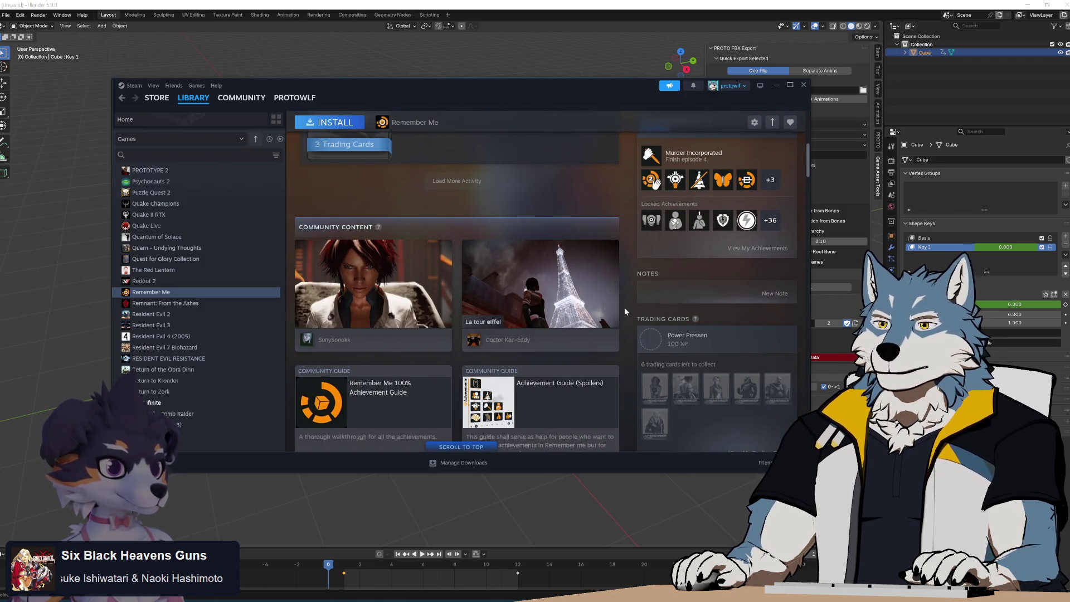
scroll(624, 307, up, 5)
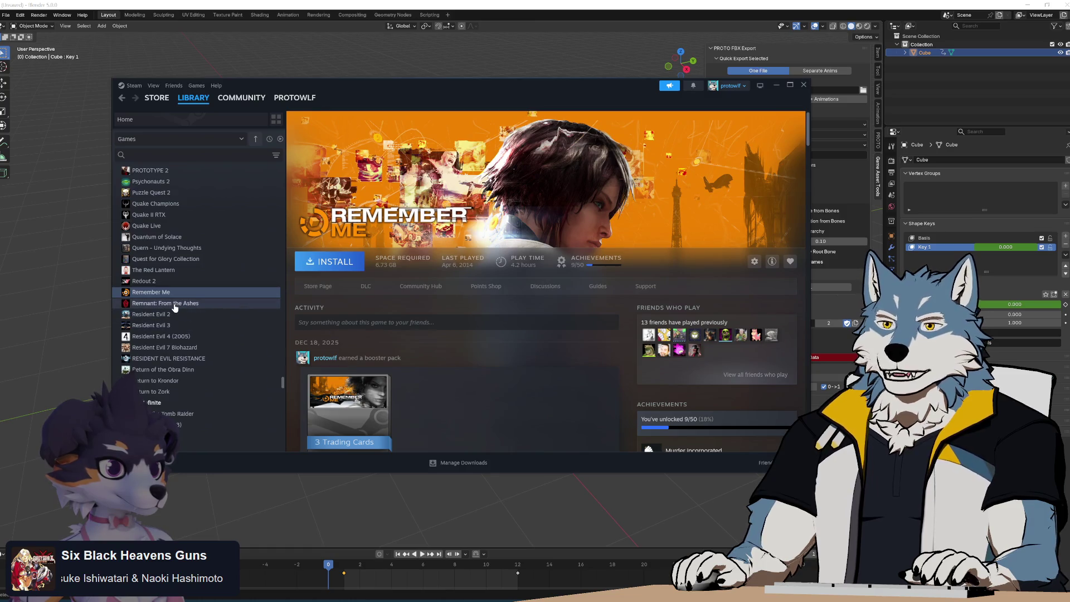
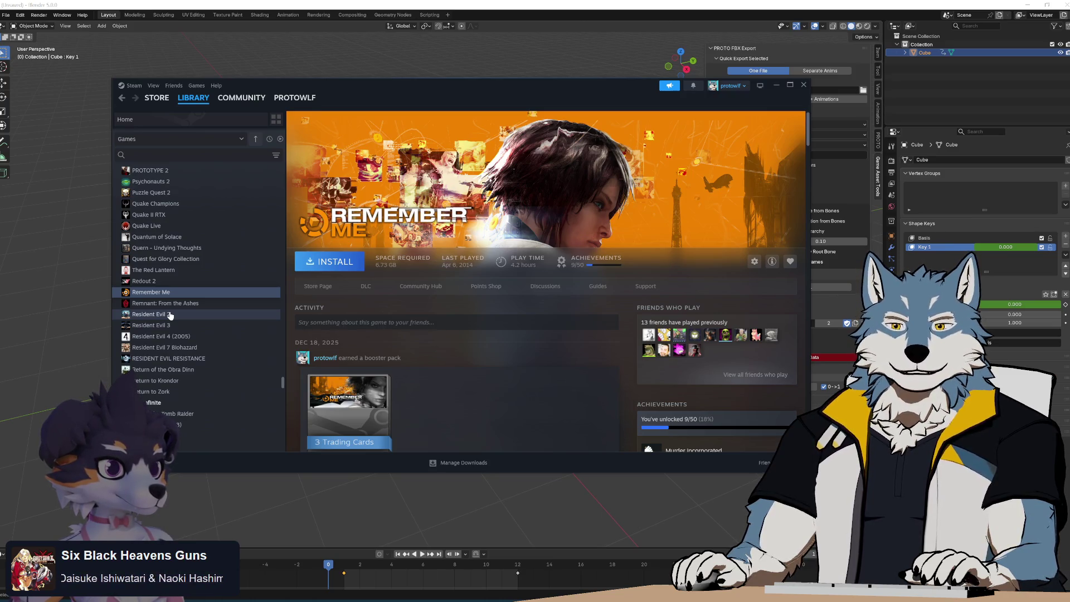
Browse the Remnant, Resident Evil 2/3, Obra Dinn, Krondor, Return to Zork and Rez Infinite pages.
click(185, 309)
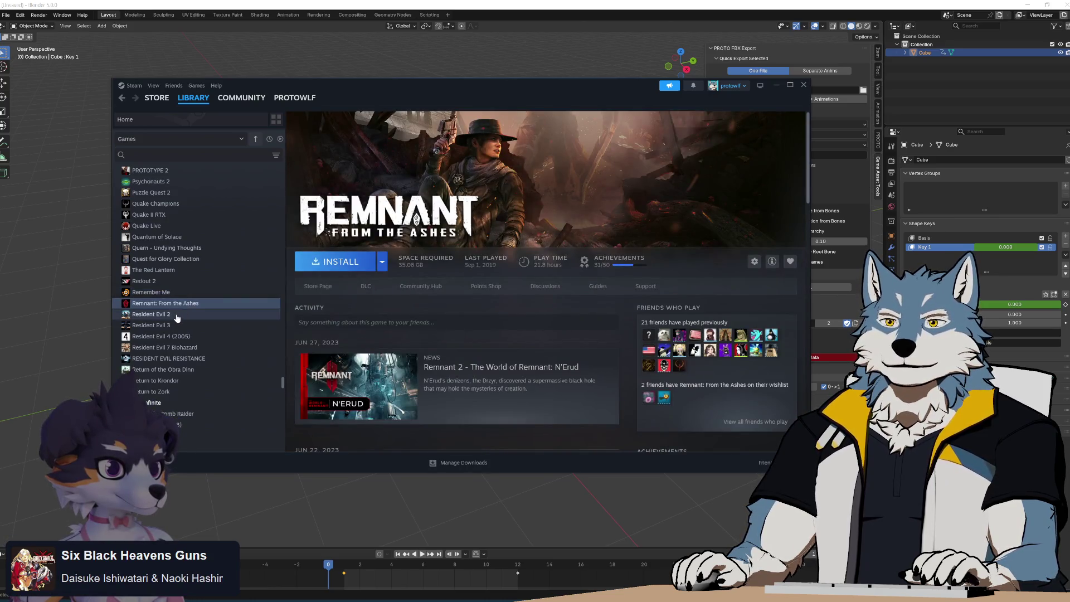
click(177, 315)
click(181, 325)
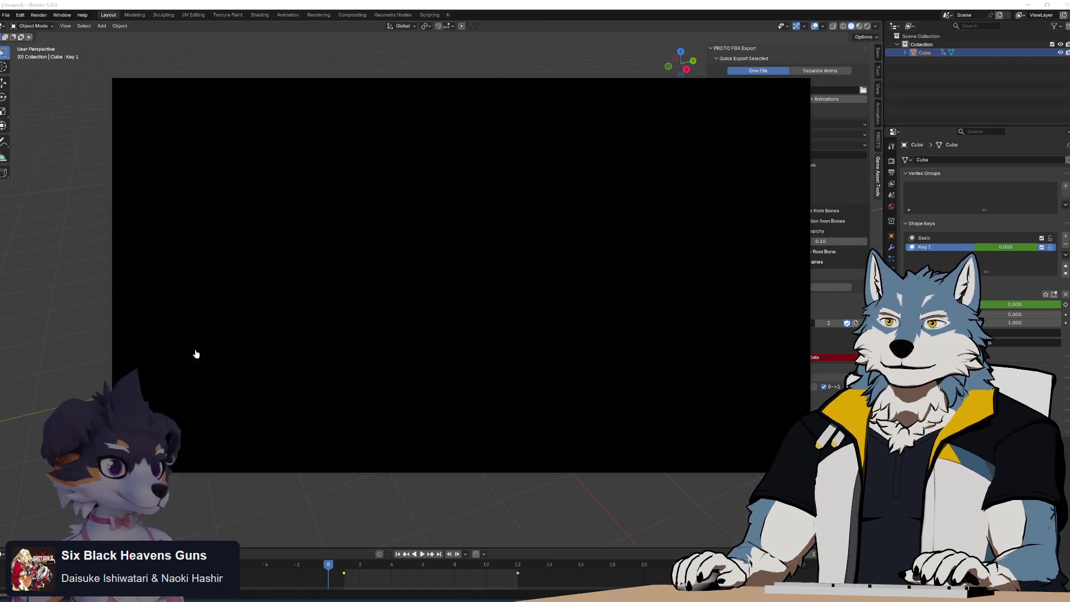
key(Down)
key(Down)
key(Down)
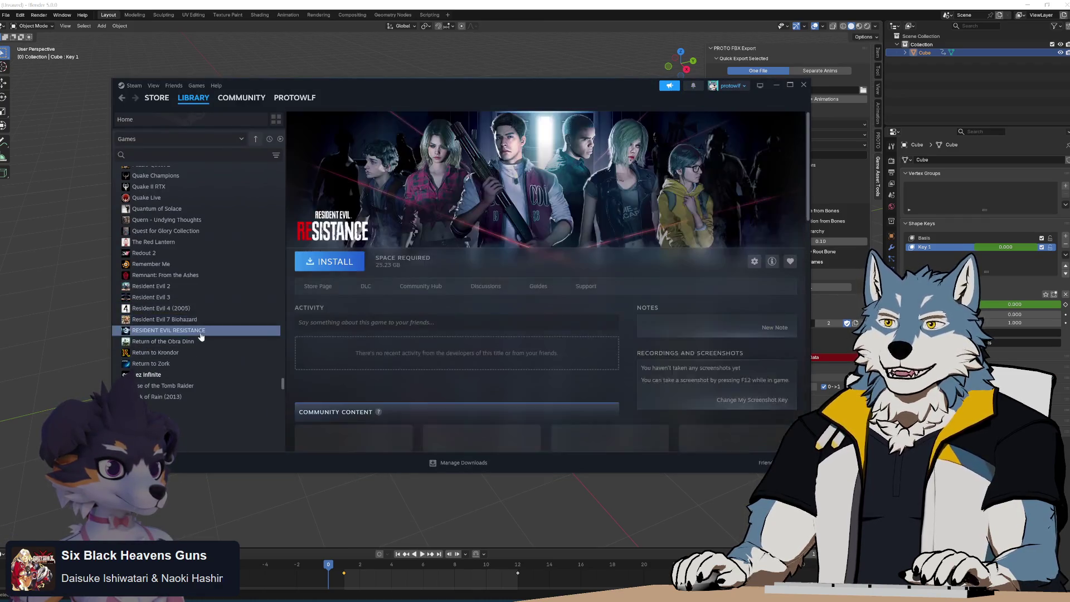
click(196, 342)
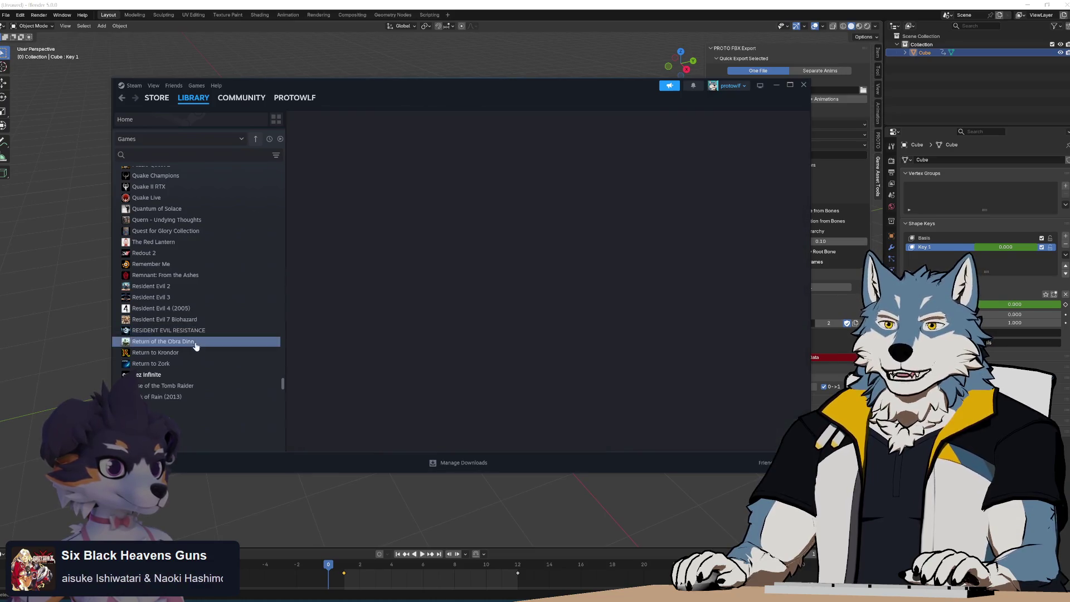
click(189, 356)
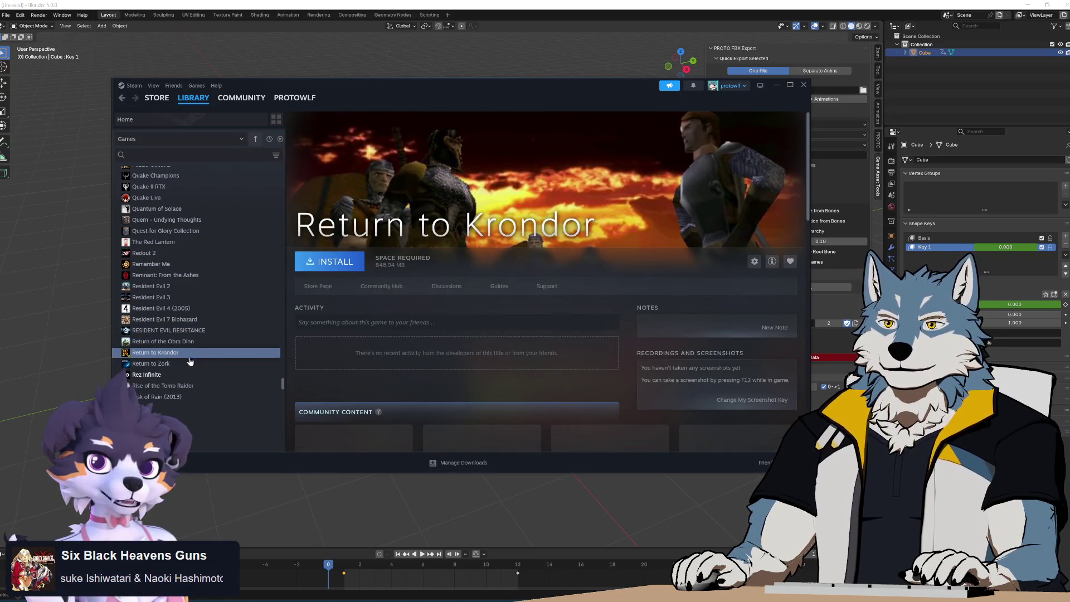
click(190, 364)
click(195, 375)
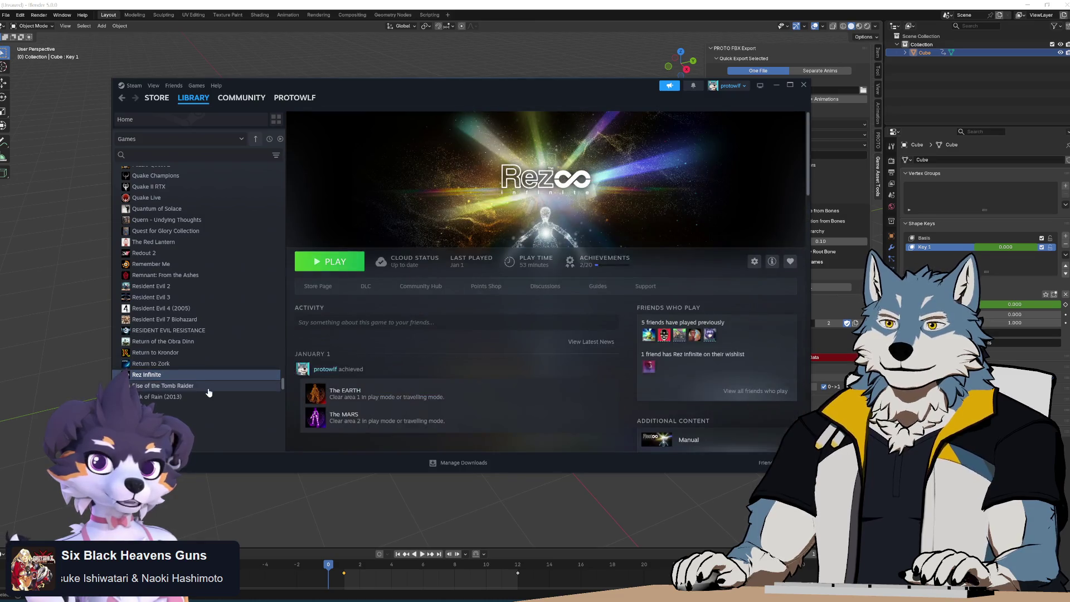
View Rise of the Tomb Raider, then check Remember Me's store listing and return to its library page.
scroll(208, 393, down, 3)
click(186, 259)
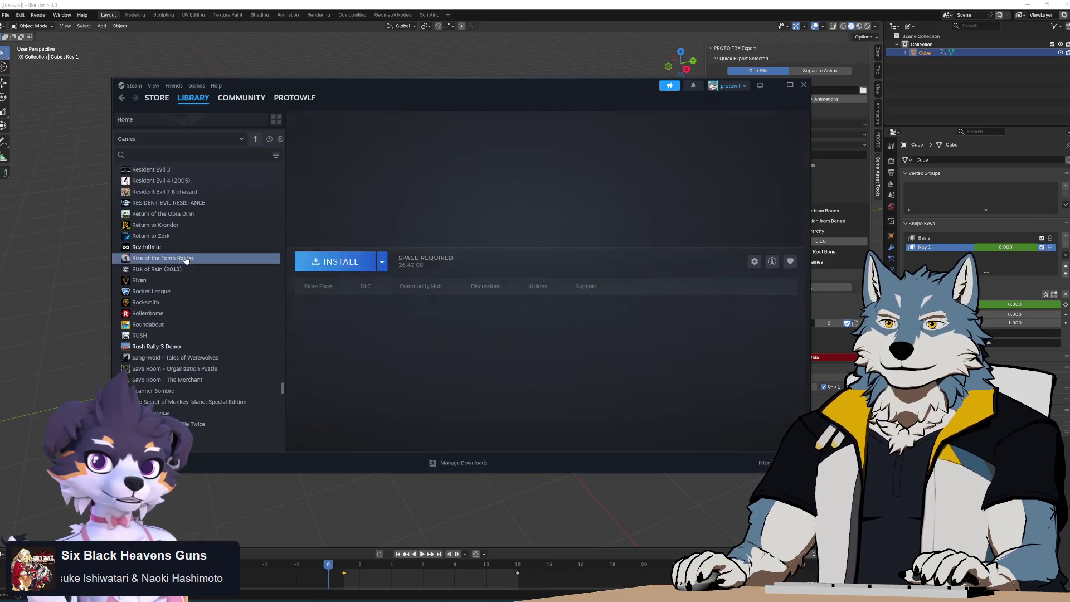
scroll(185, 289, up, 4)
click(184, 306)
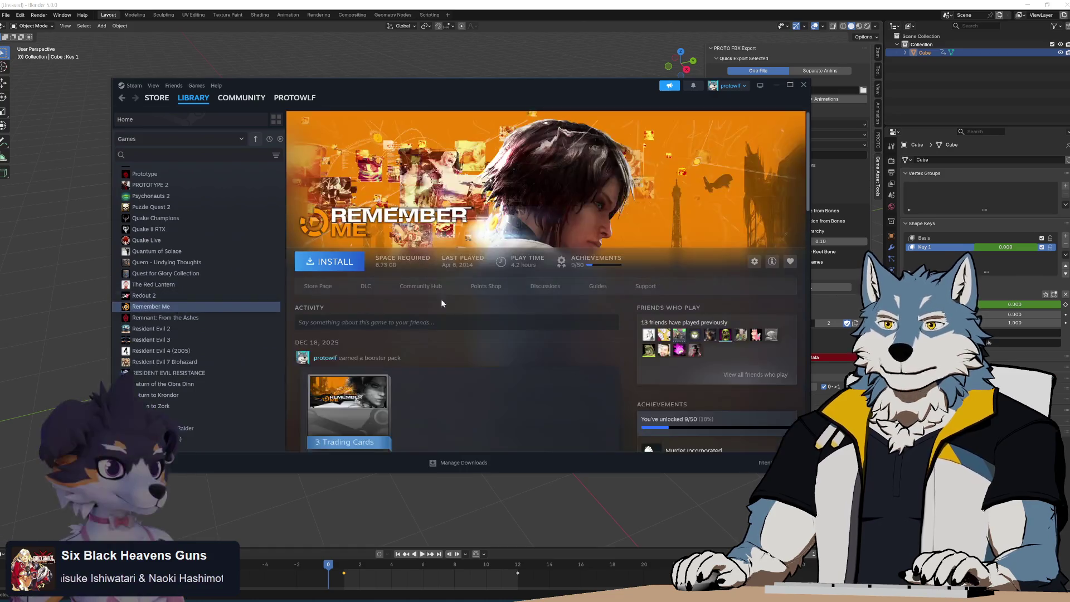
click(318, 285)
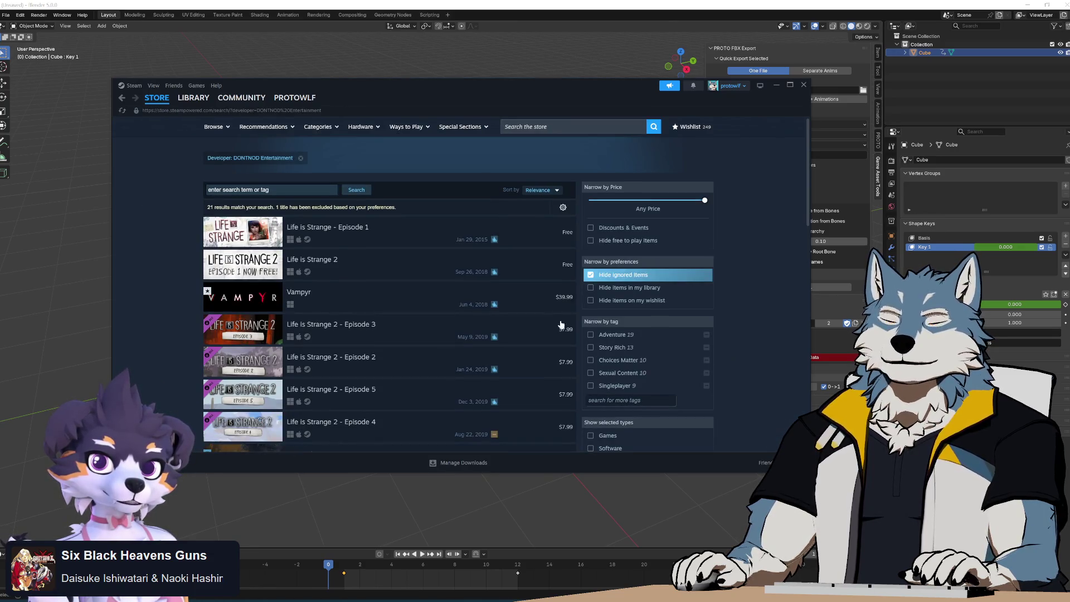
scroll(435, 267, down, 3)
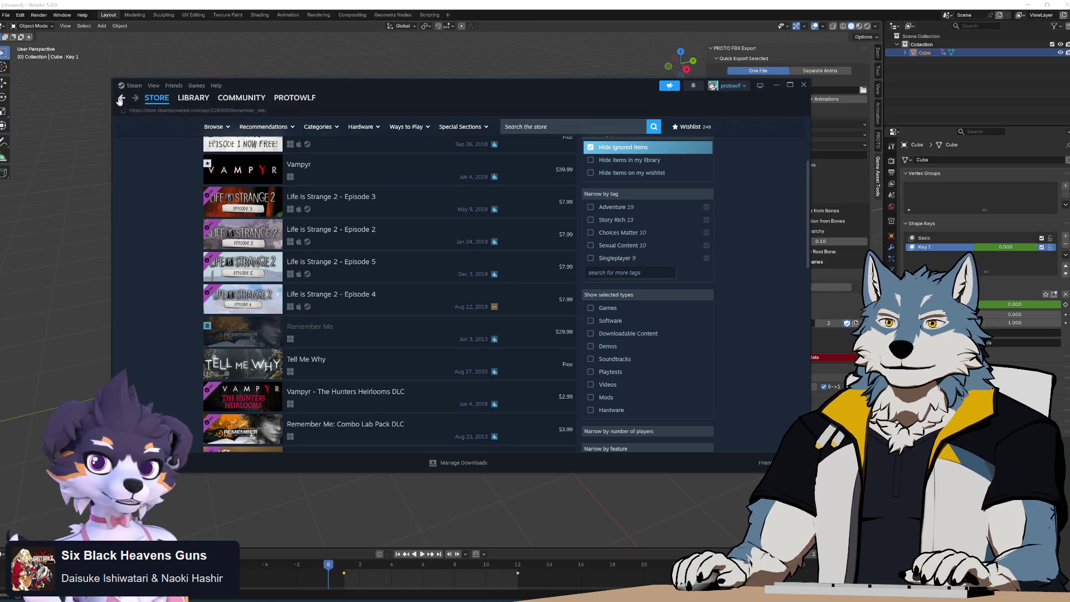
click(120, 101)
click(120, 100)
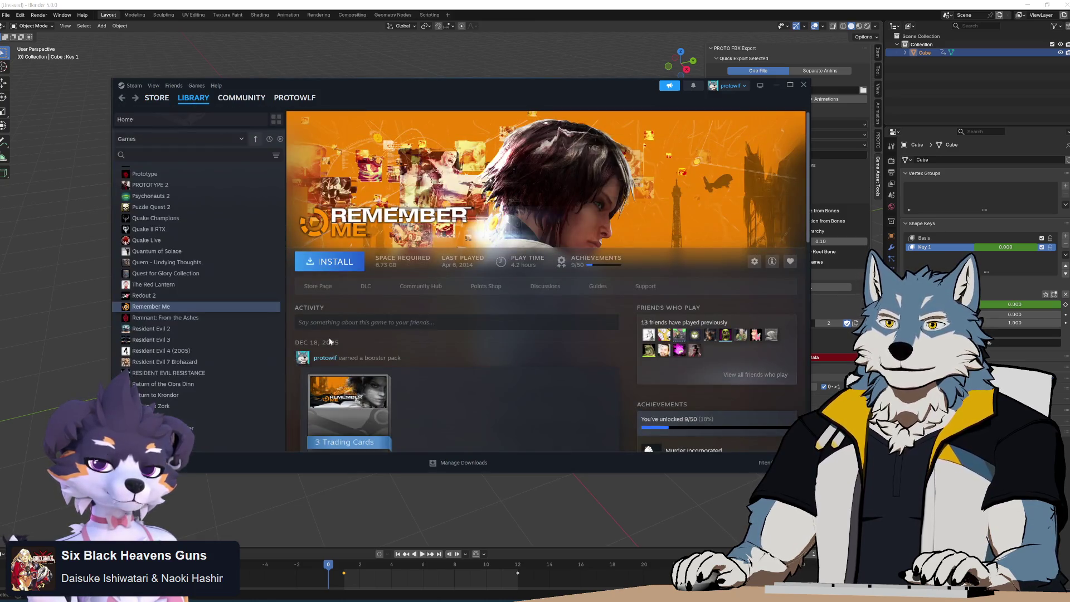
Browse the Serious Sam 2, 3 VR, Classics, HD, Shrek Forever After and Singularity pages.
scroll(182, 321, down, 5)
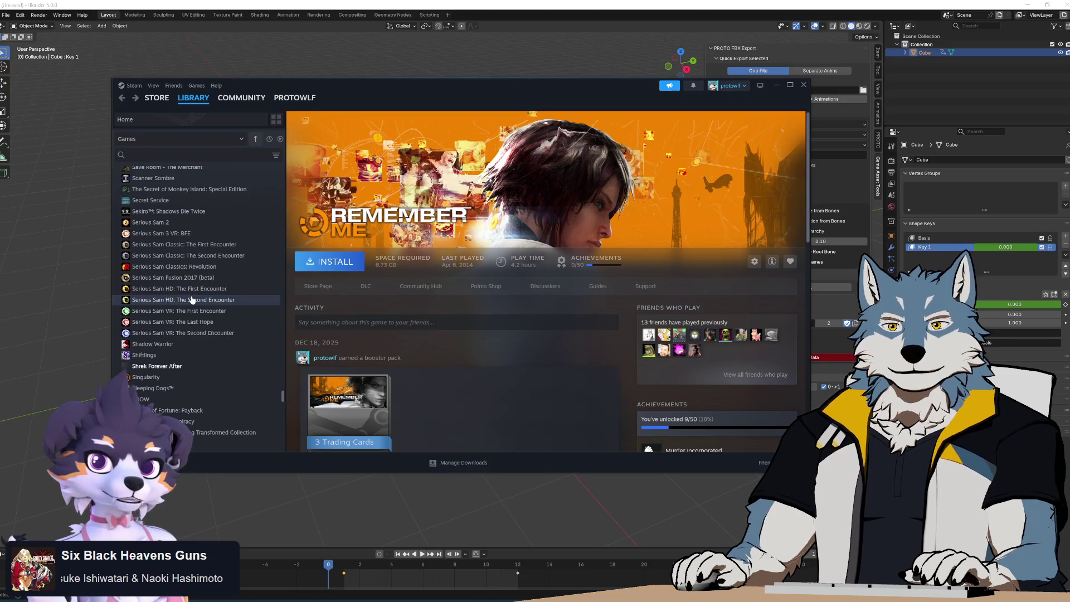
scroll(193, 301, down, 2)
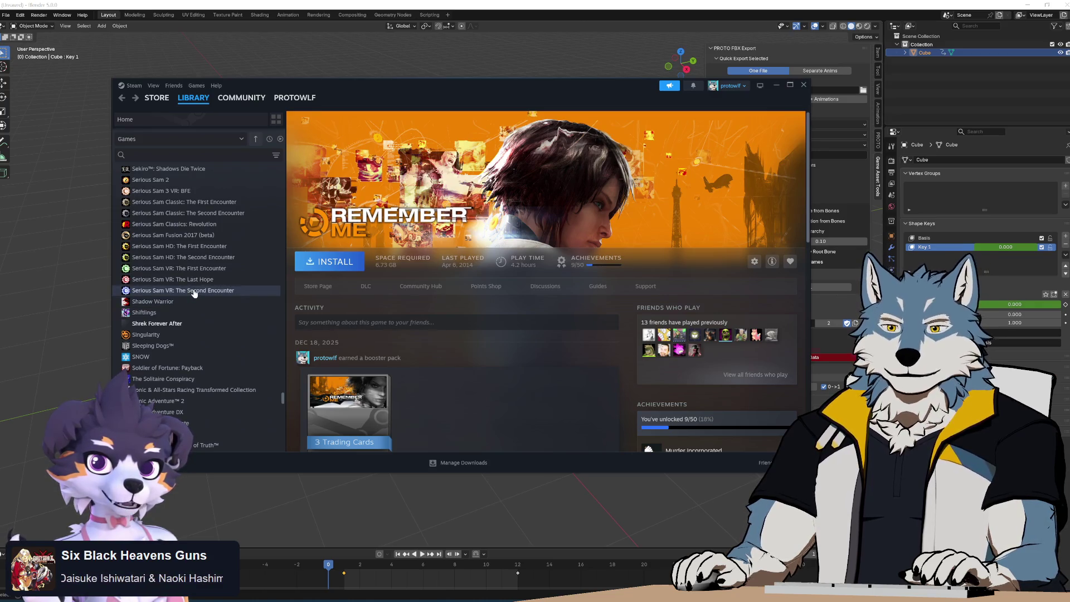
scroll(194, 292, up, 2)
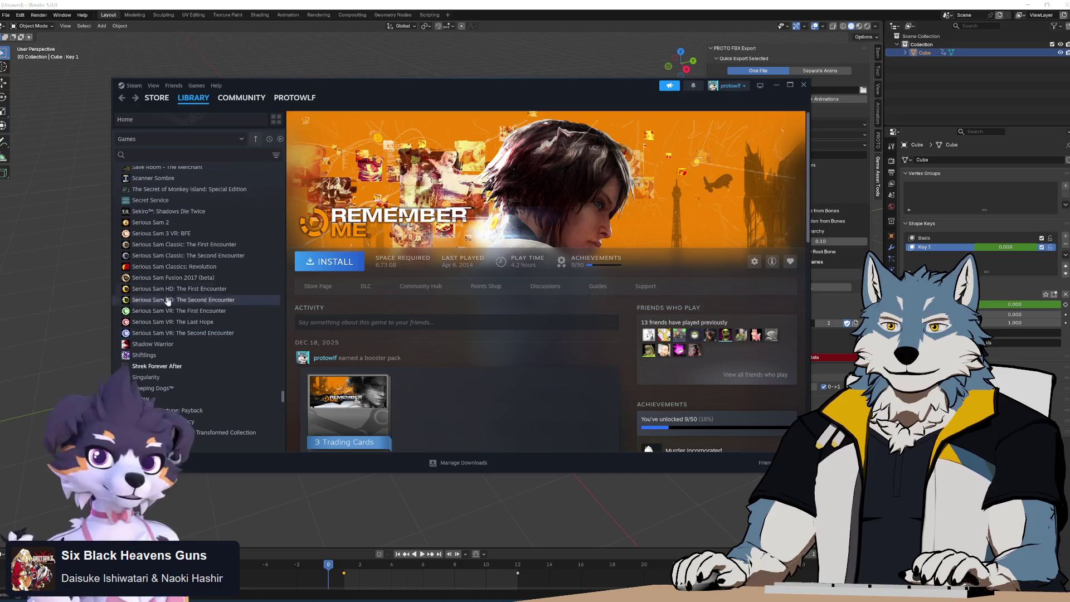
click(186, 223)
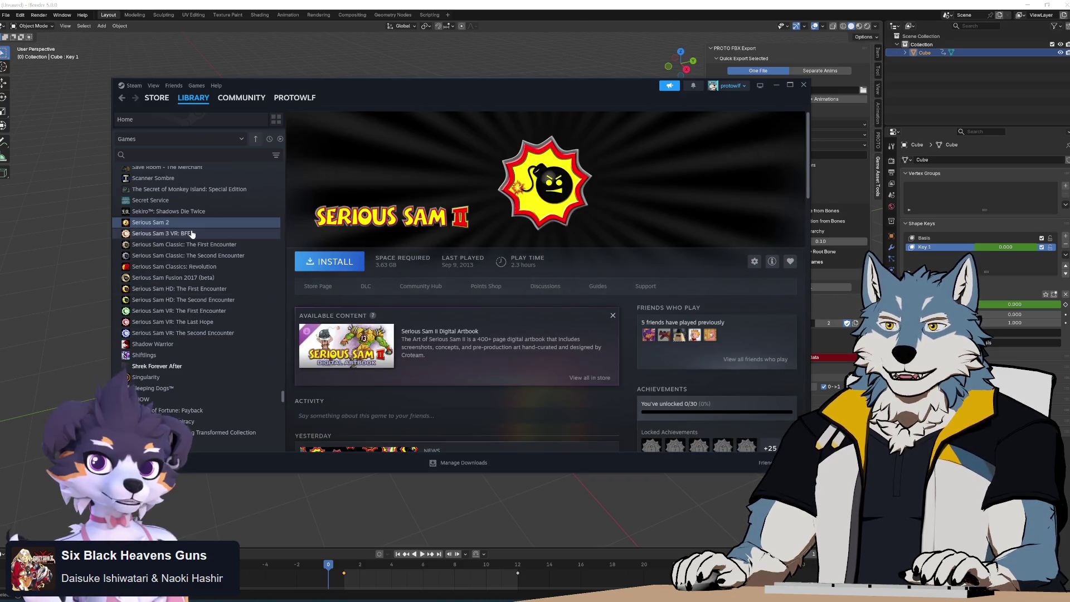
click(190, 233)
click(200, 266)
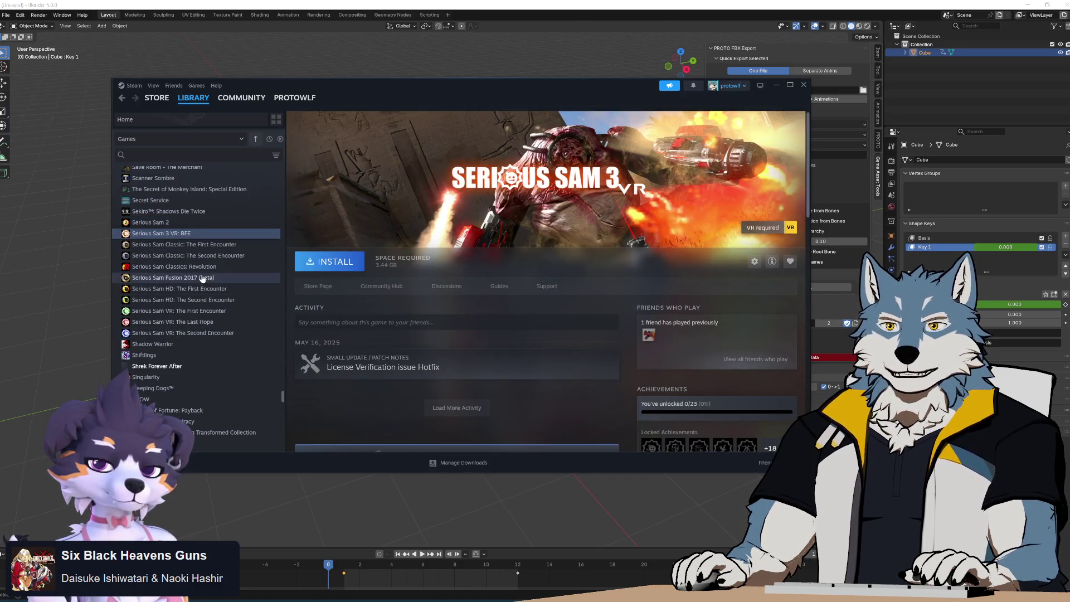
click(214, 289)
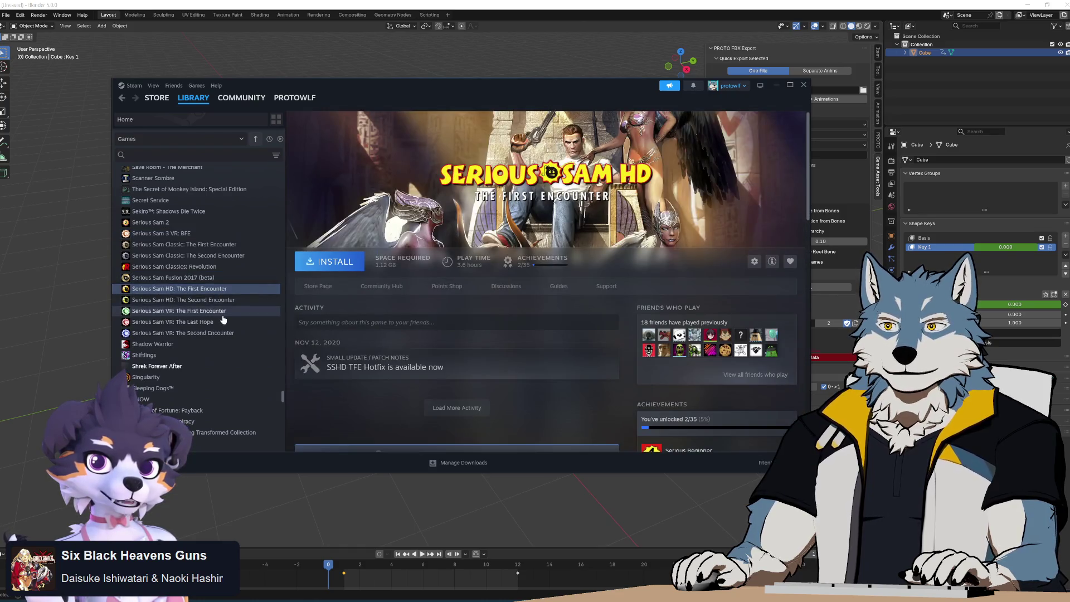
scroll(223, 318, down, 2)
scroll(224, 319, down, 2)
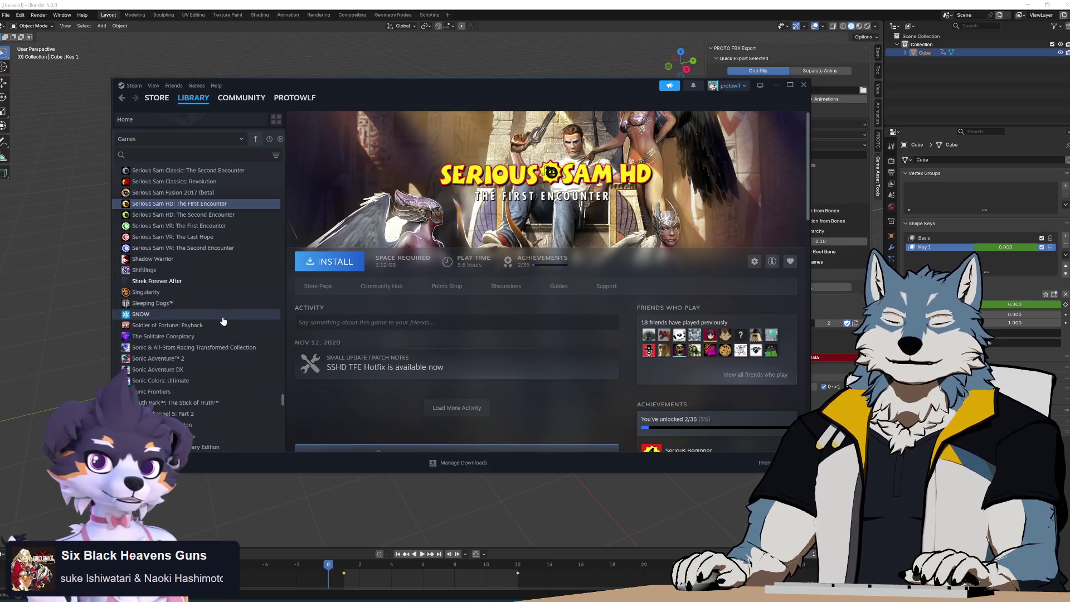
click(217, 285)
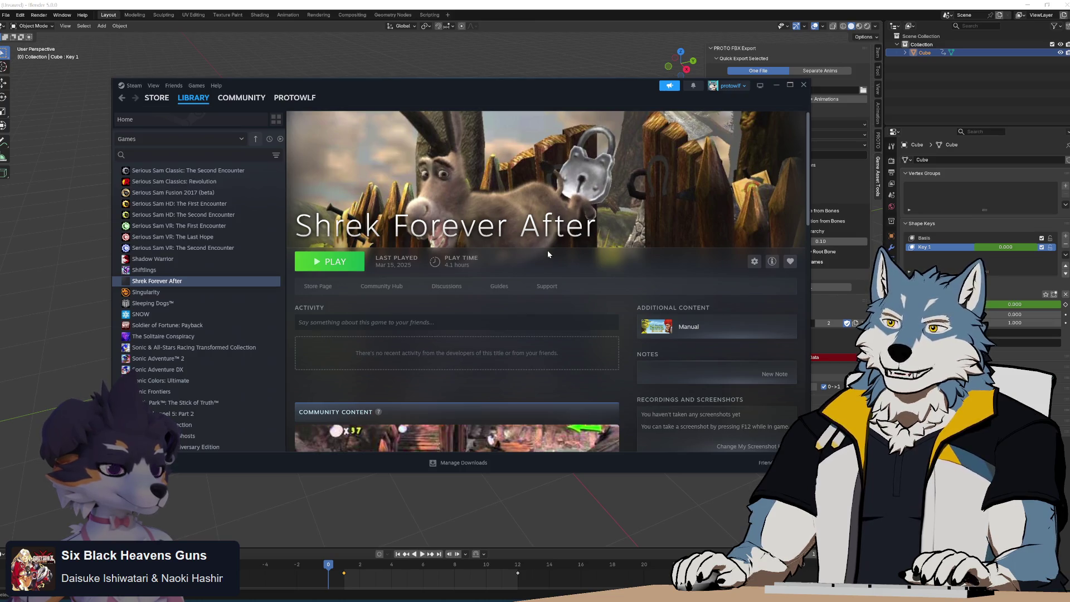
click(212, 296)
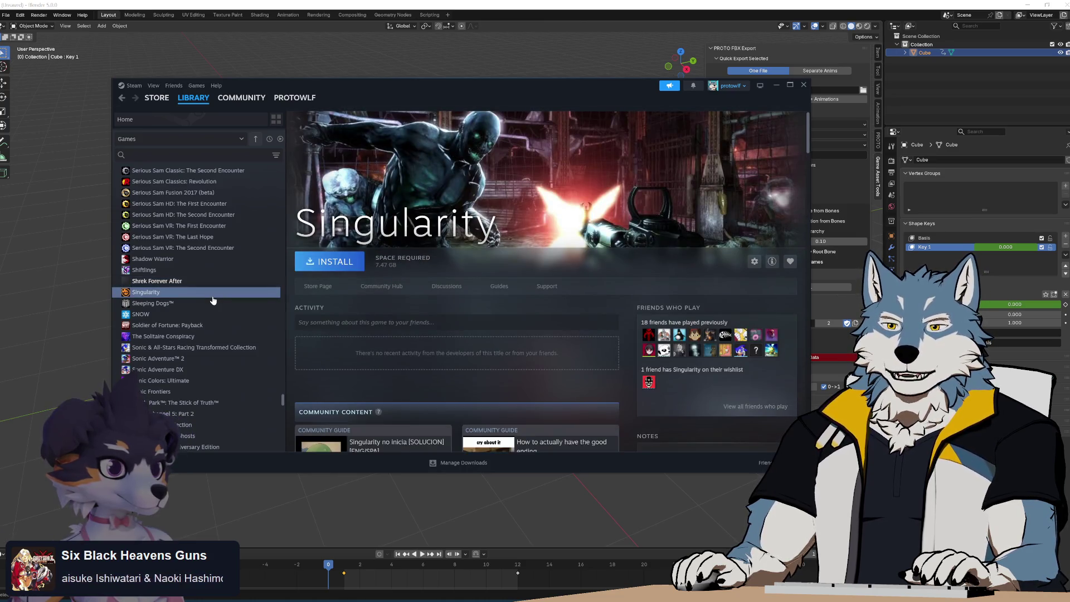
Clear the 'pra' library search, then view The Solitaire Conspiracy and Soldier of Fortune: Payback.
text(pra)
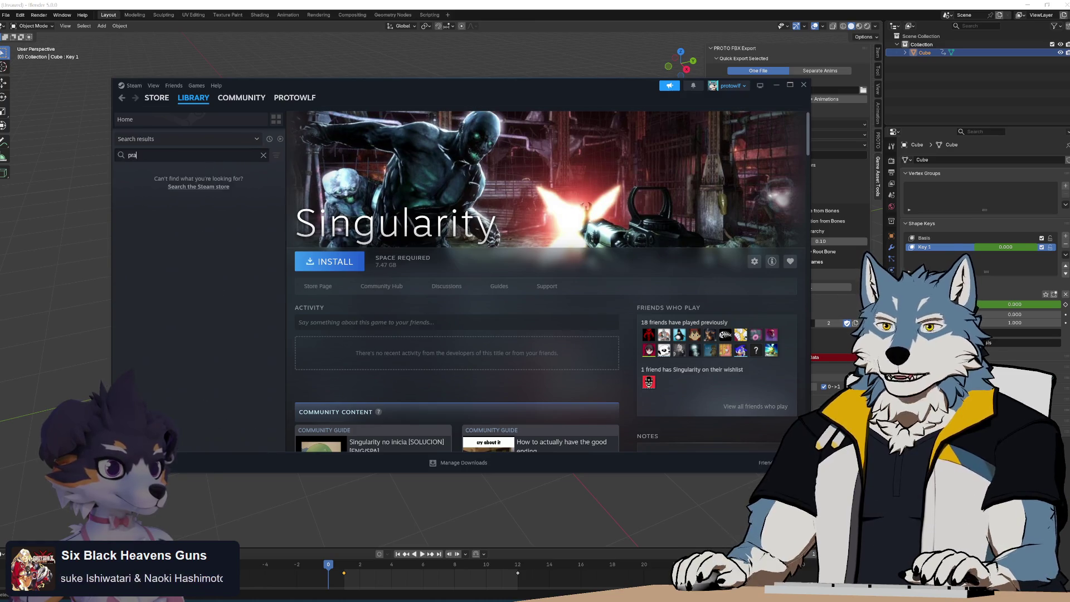
key(BackSpace)
key(BackSpace)
key(BackSpace)
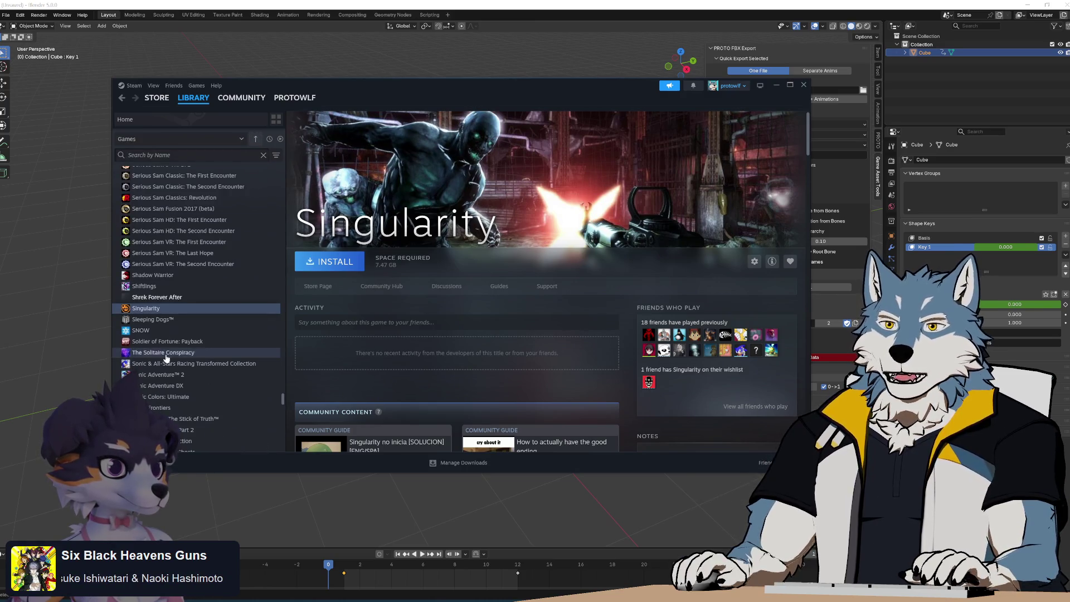
scroll(229, 331, down, 3)
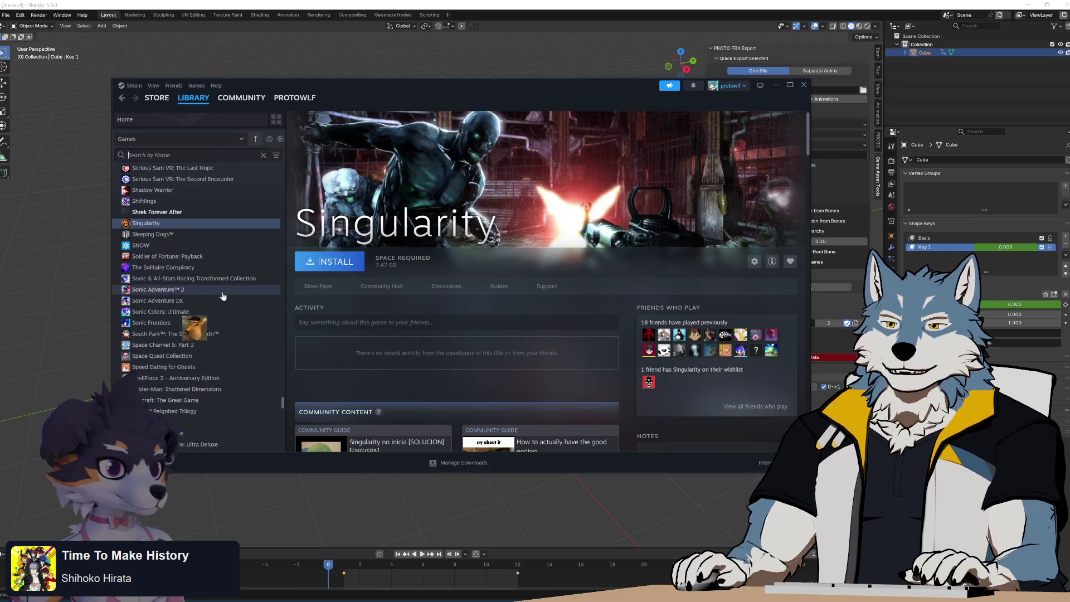
click(211, 268)
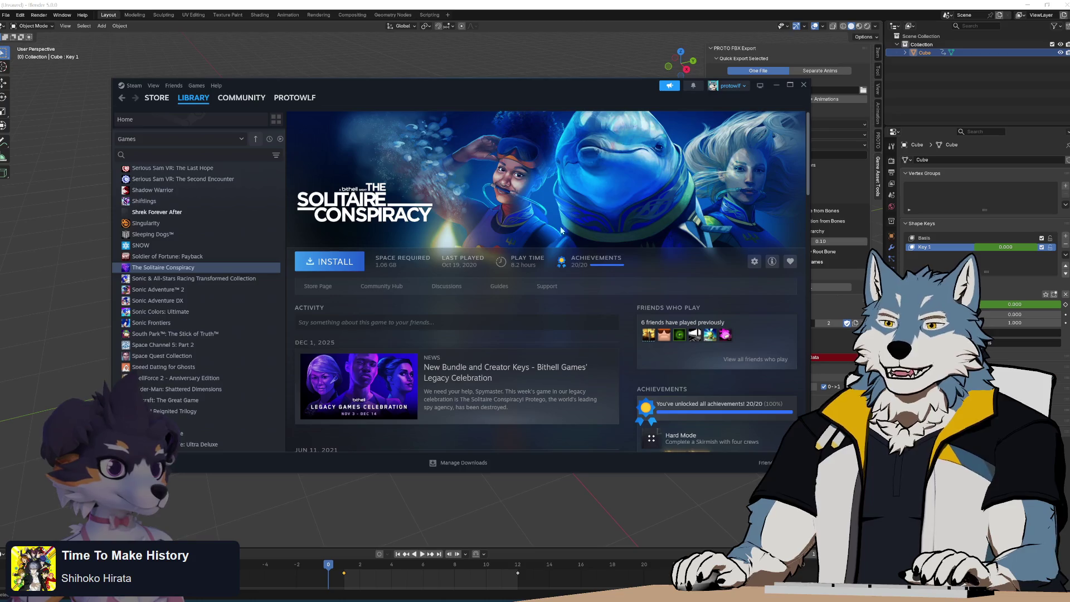
click(208, 258)
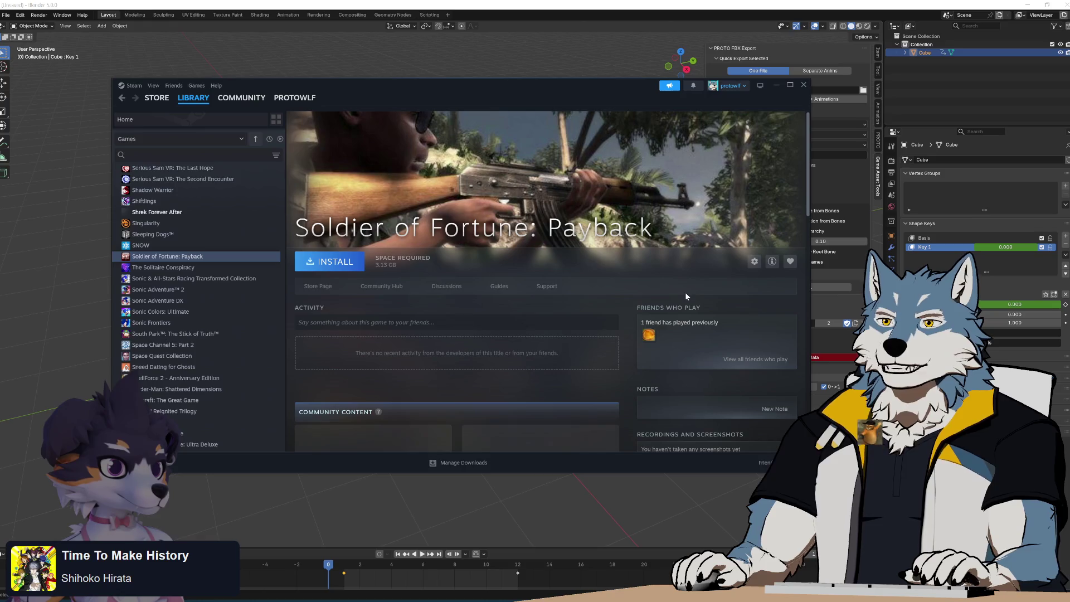
Scroll the library and view Space Channel 5: Part 2, Space Quest Collection and Speed Dating for Ghosts.
scroll(620, 300, down, 3)
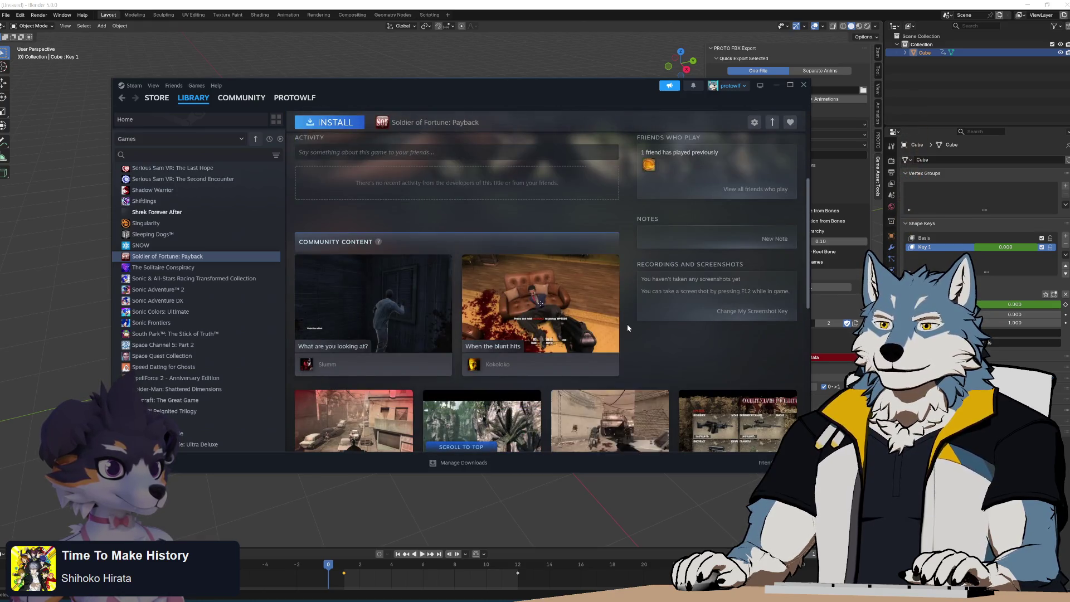
scroll(627, 328, down, 3)
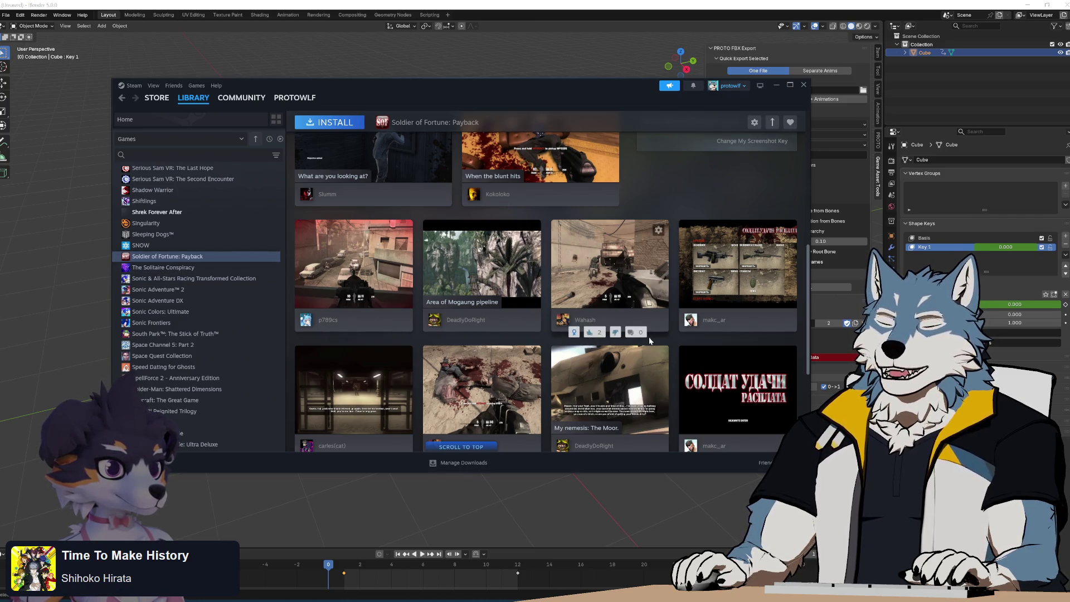
scroll(664, 344, up, 5)
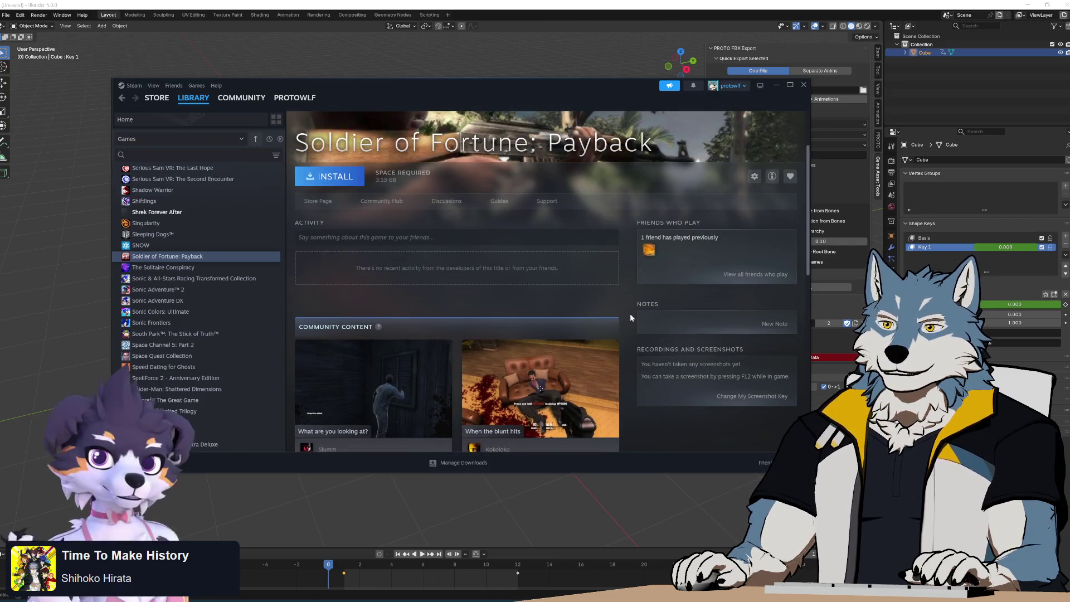
scroll(630, 313, down, 3)
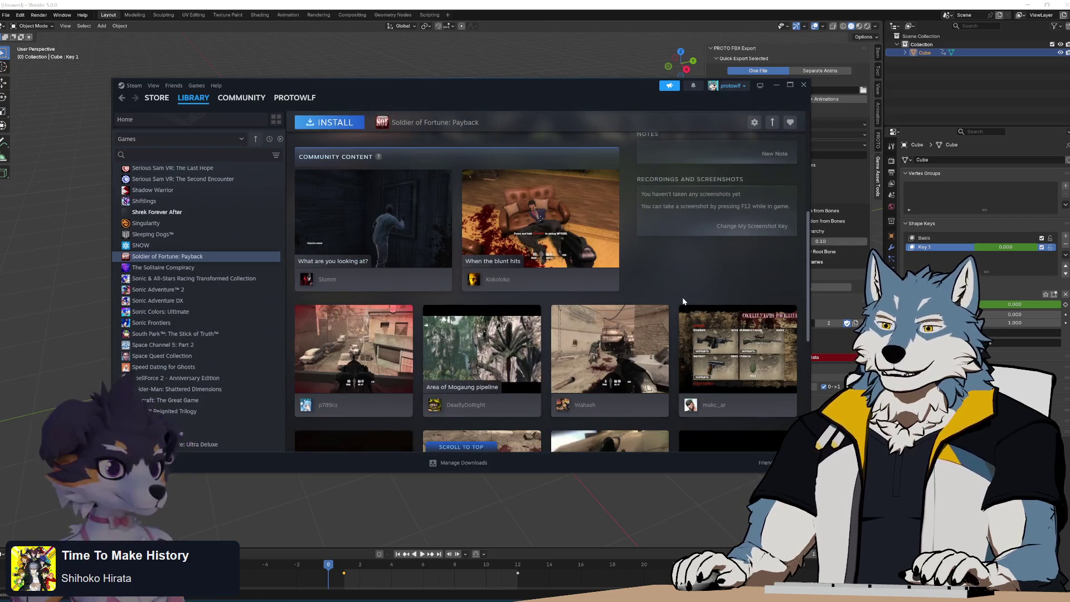
scroll(682, 301, down, 2)
scroll(185, 297, down, 2)
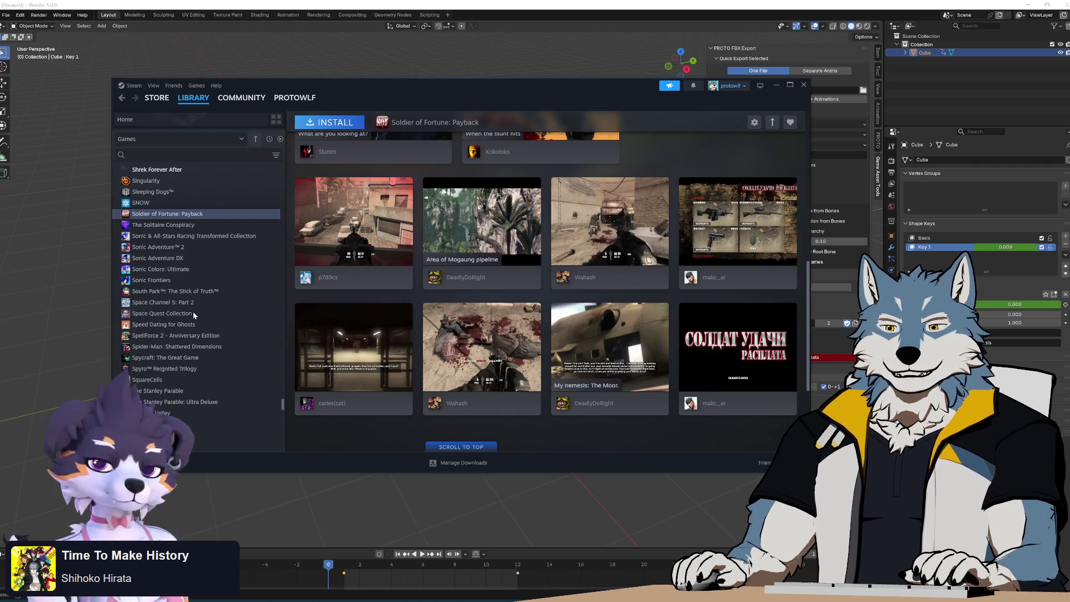
click(177, 303)
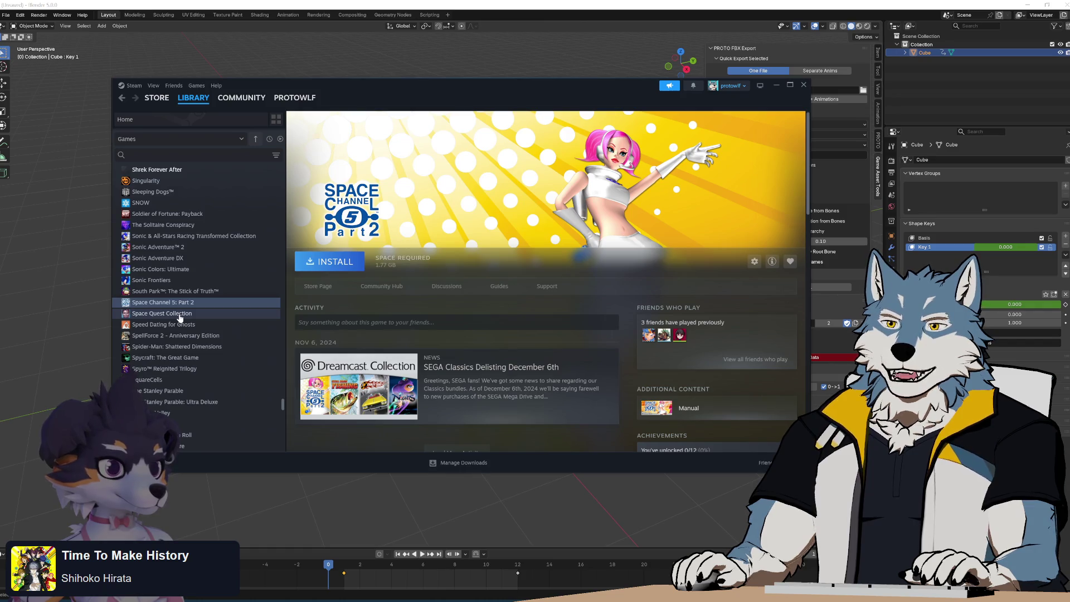
click(179, 316)
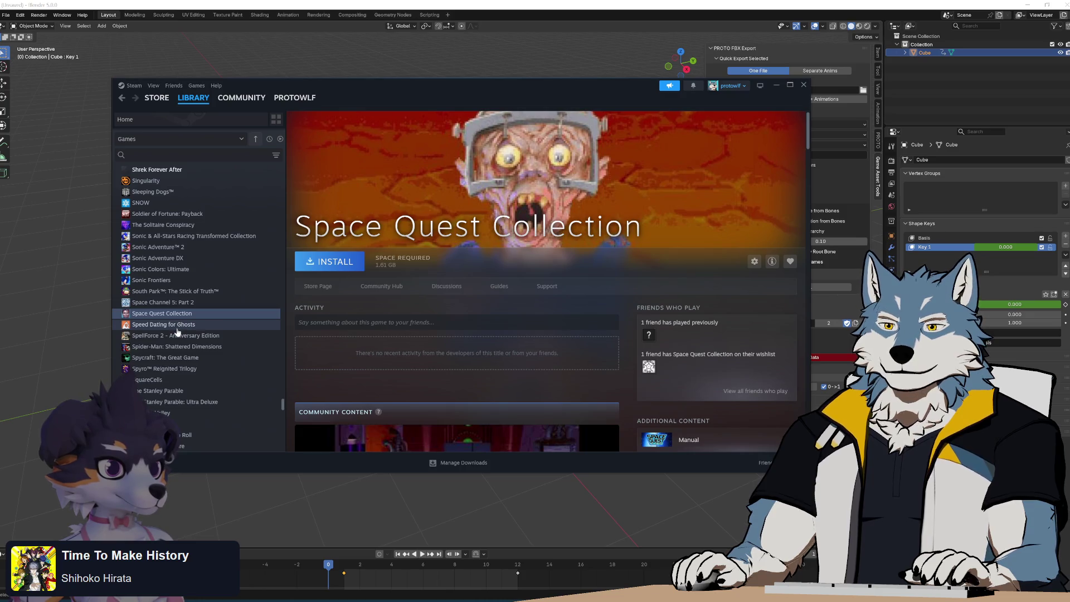
click(176, 328)
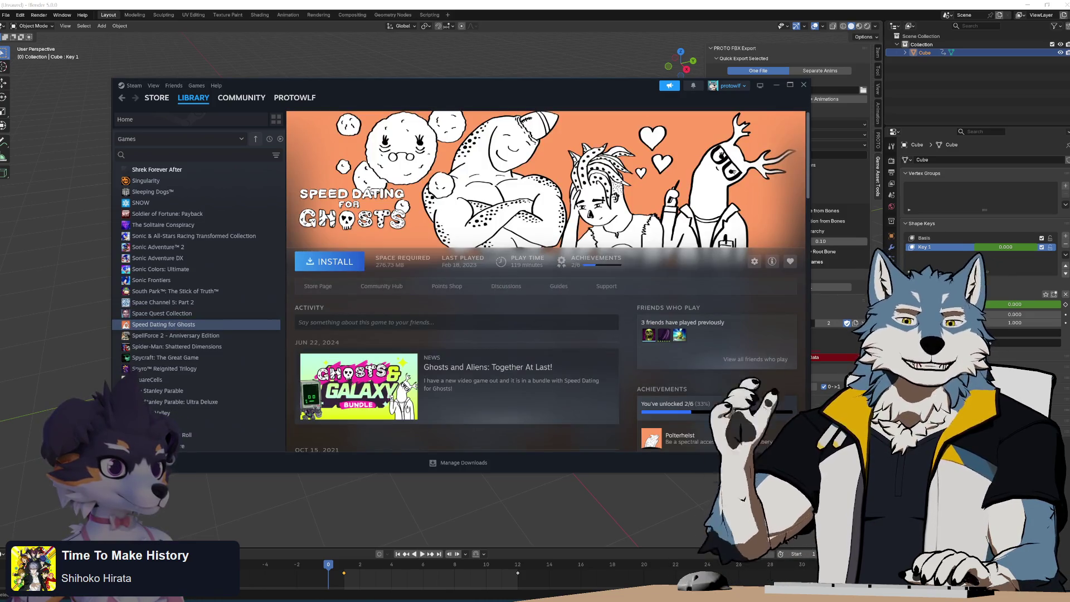
Browse the SpellForce 2, Spider-Man, Spycraft, Stephen's Sausage Roll and Stardew Valley pages.
click(187, 337)
scroll(641, 345, down, 10)
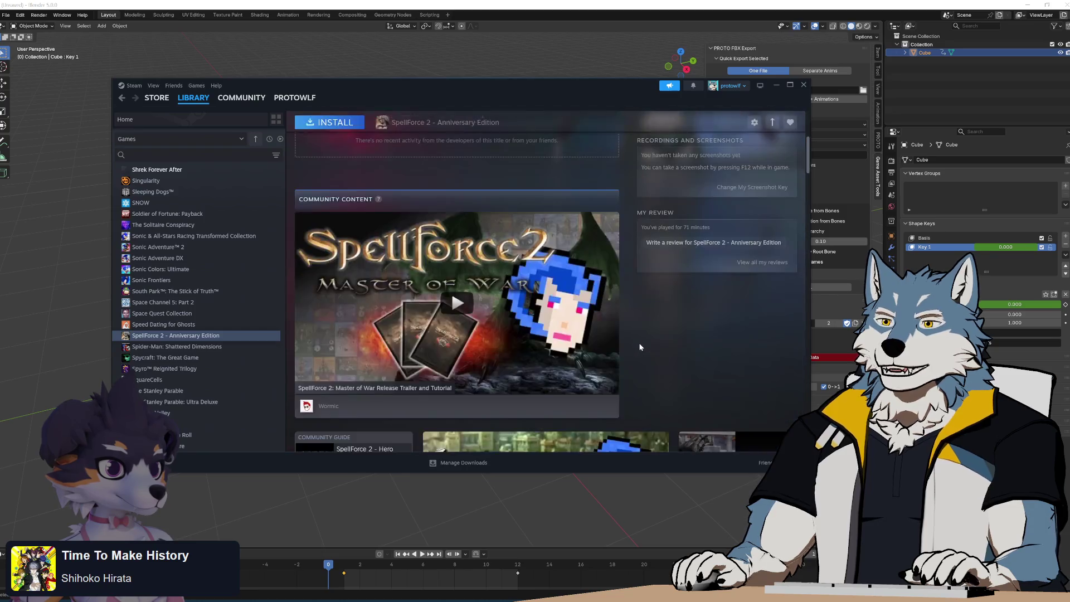
scroll(632, 346, down, 6)
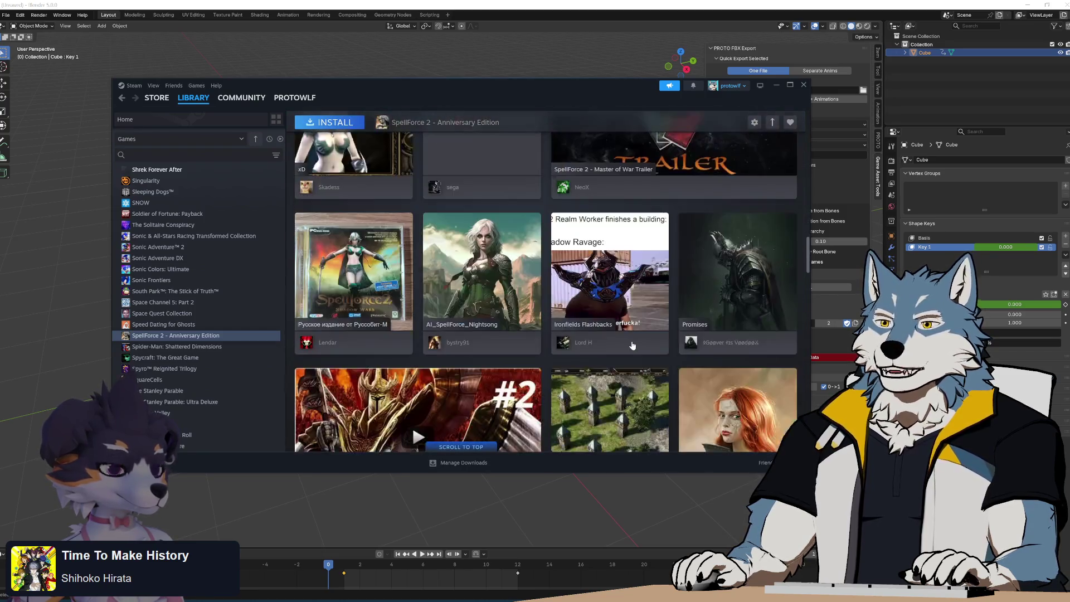
scroll(632, 345, up, 3)
scroll(631, 346, up, 10)
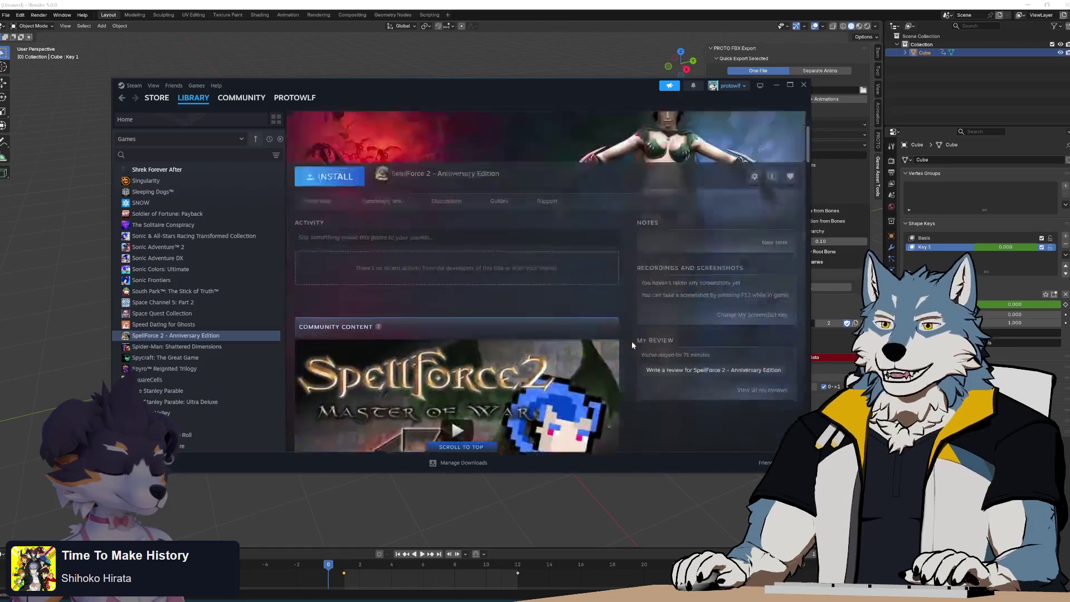
click(178, 348)
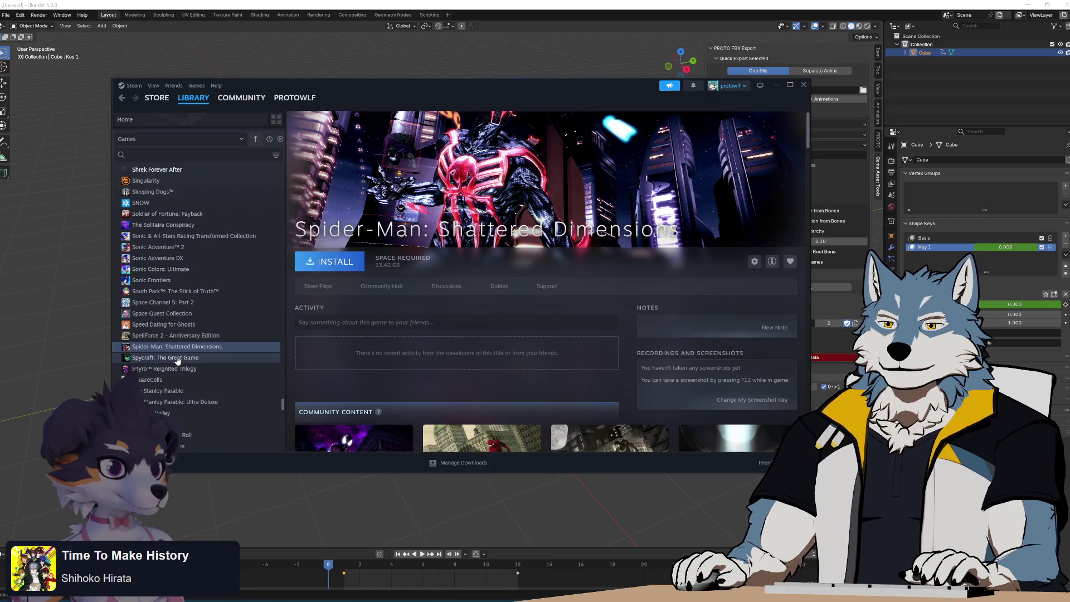
scroll(497, 368, down, 3)
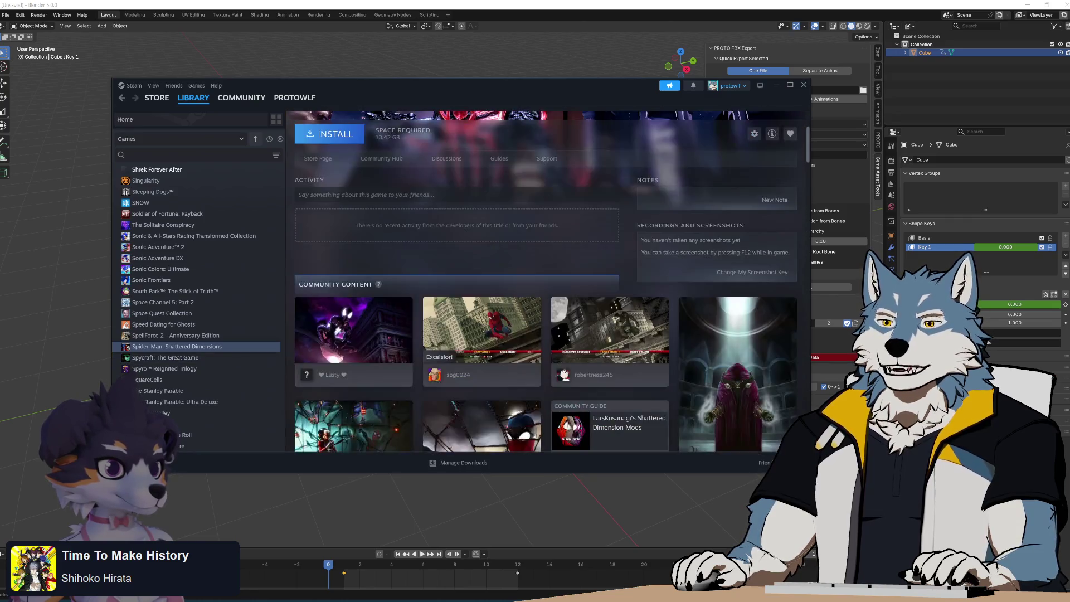
scroll(496, 376, down, 2)
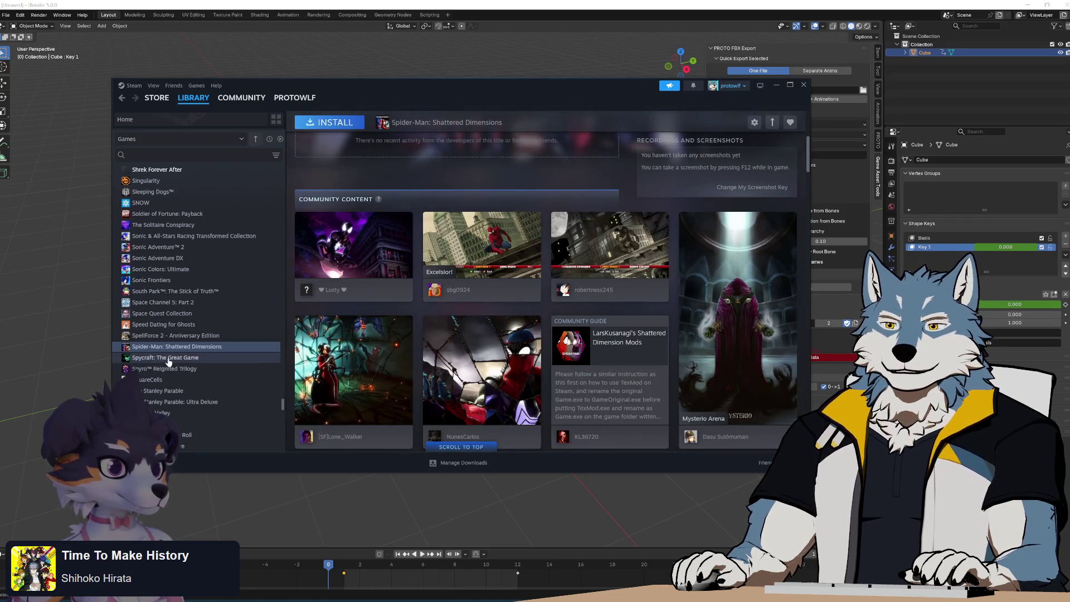
click(169, 359)
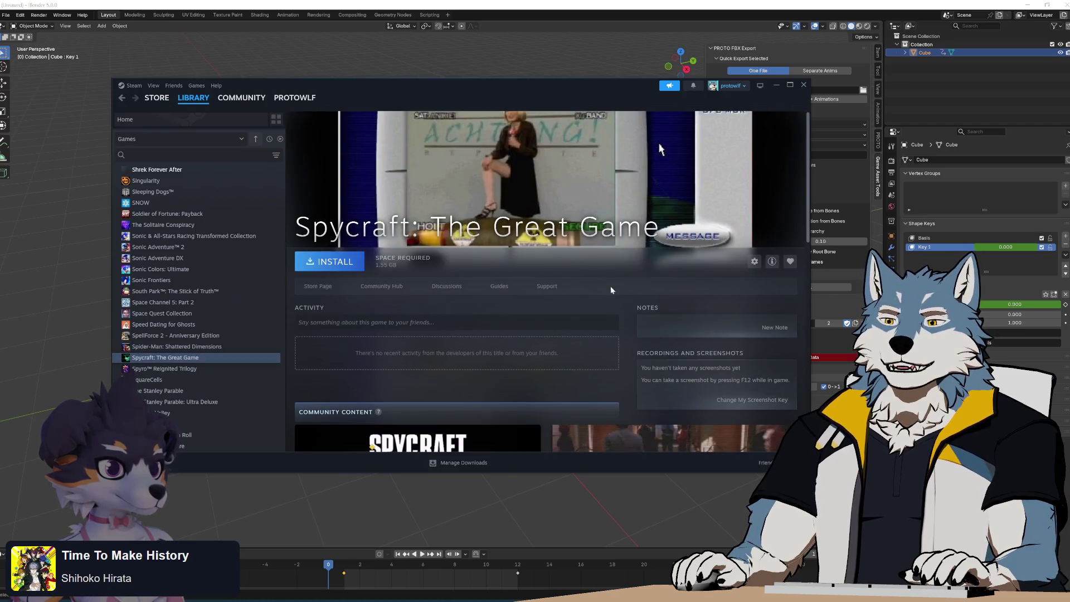
scroll(632, 301, down, 2)
scroll(633, 289, down, 3)
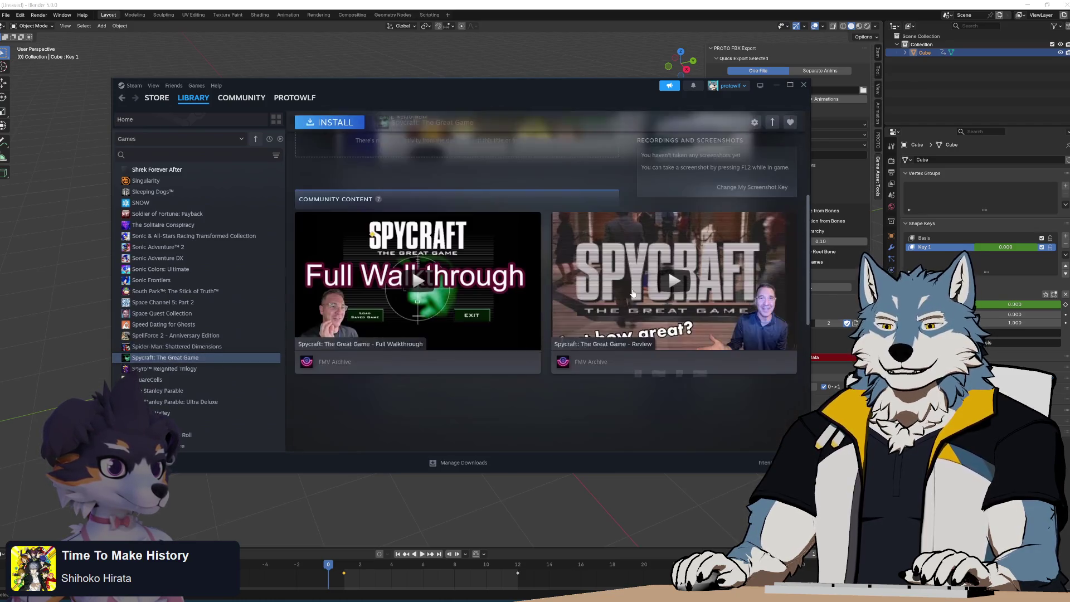
scroll(578, 352, up, 5)
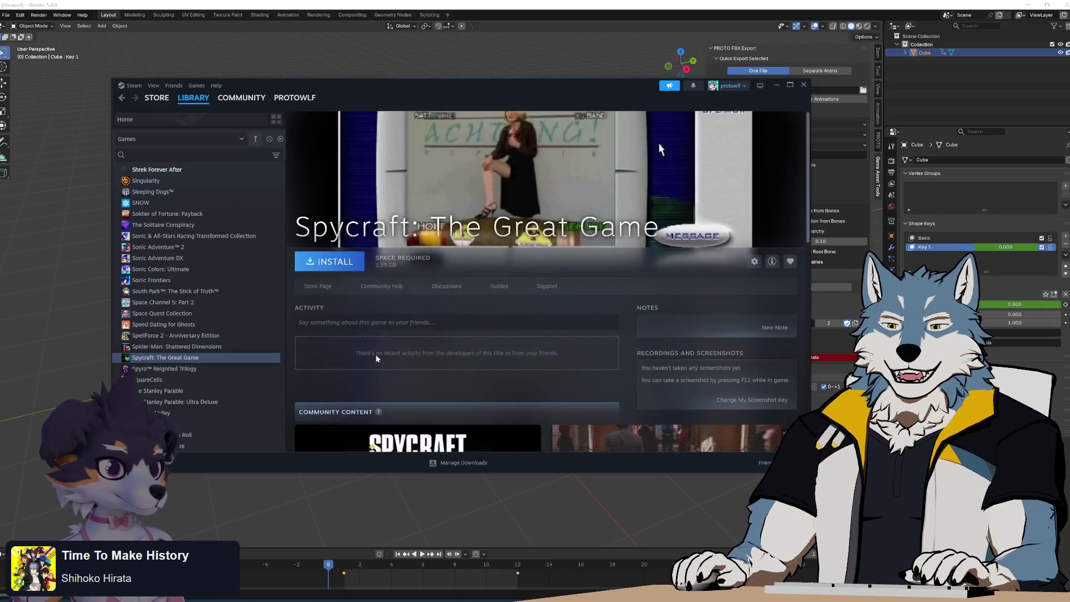
scroll(184, 334, down, 3)
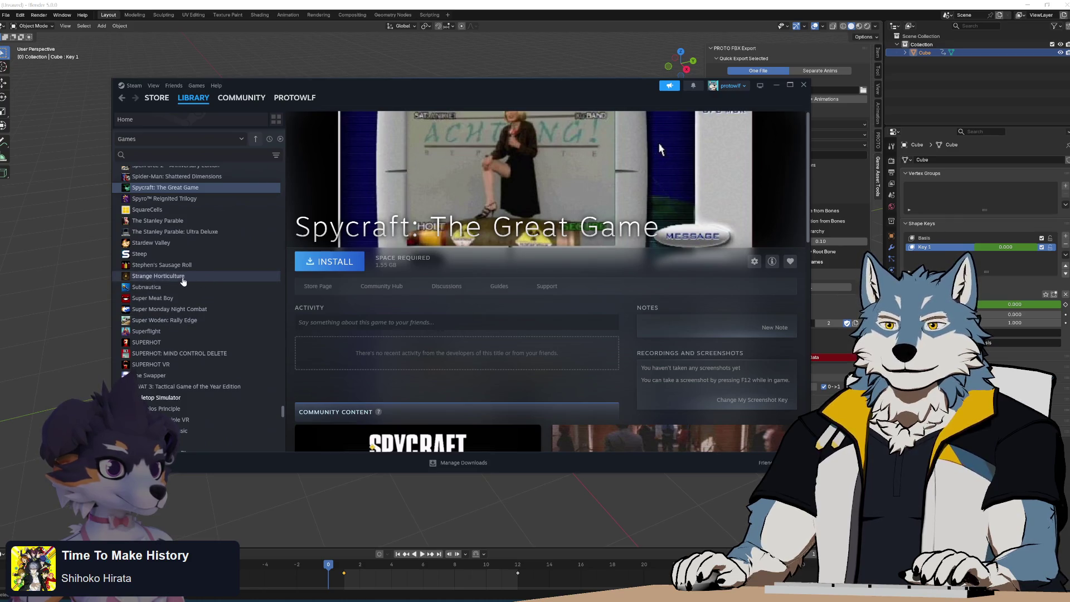
click(168, 269)
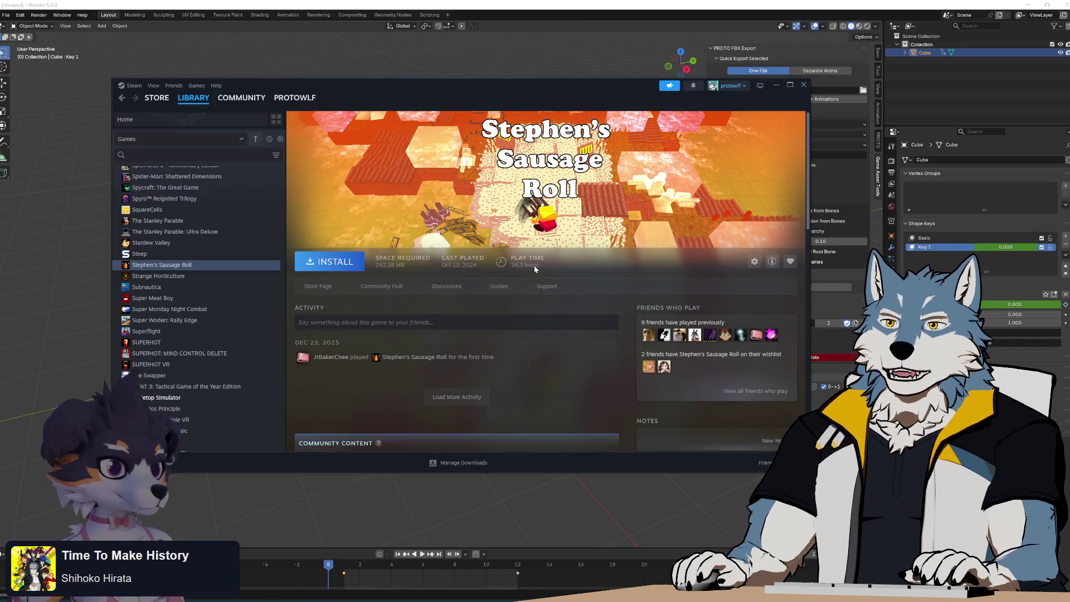
click(162, 245)
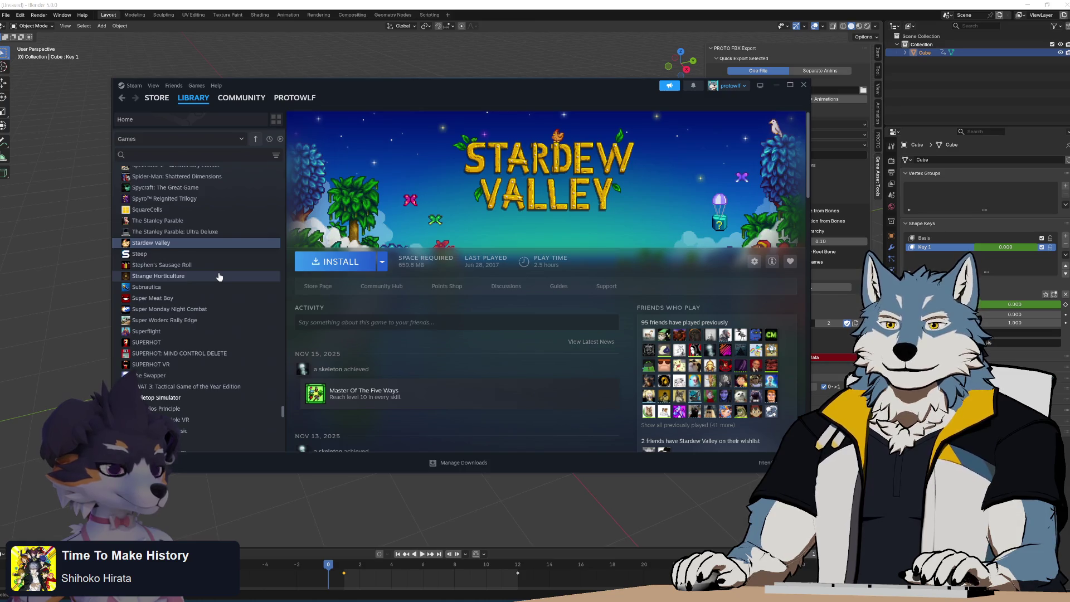
Browse Victory Heat Rally, Wolf Balls, World of Guns, World Series of Poker and Wreckfest pages.
scroll(219, 277, down, 4)
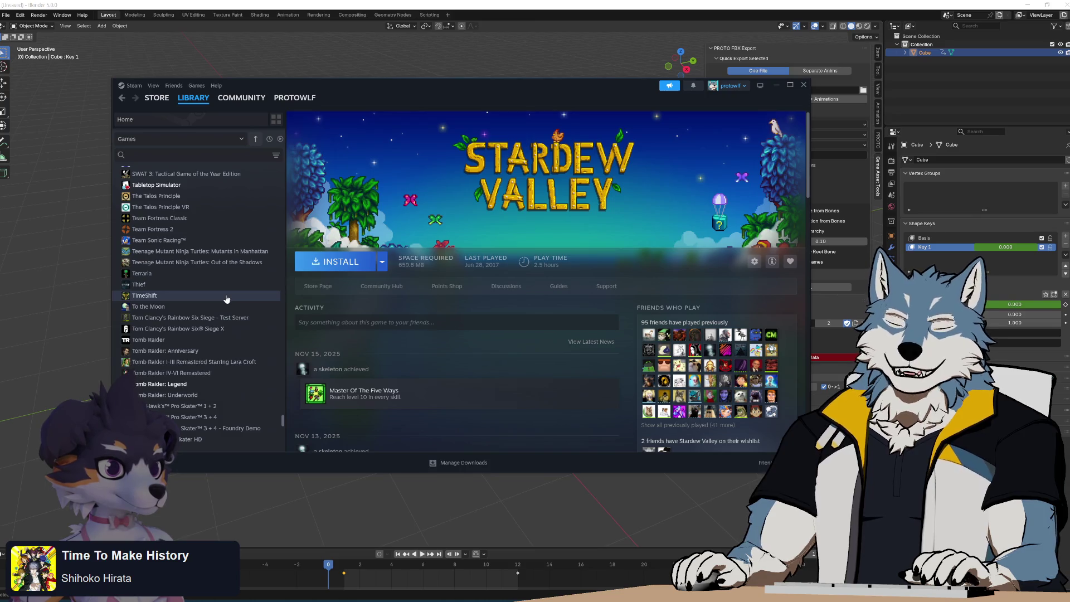
scroll(227, 298, down, 2)
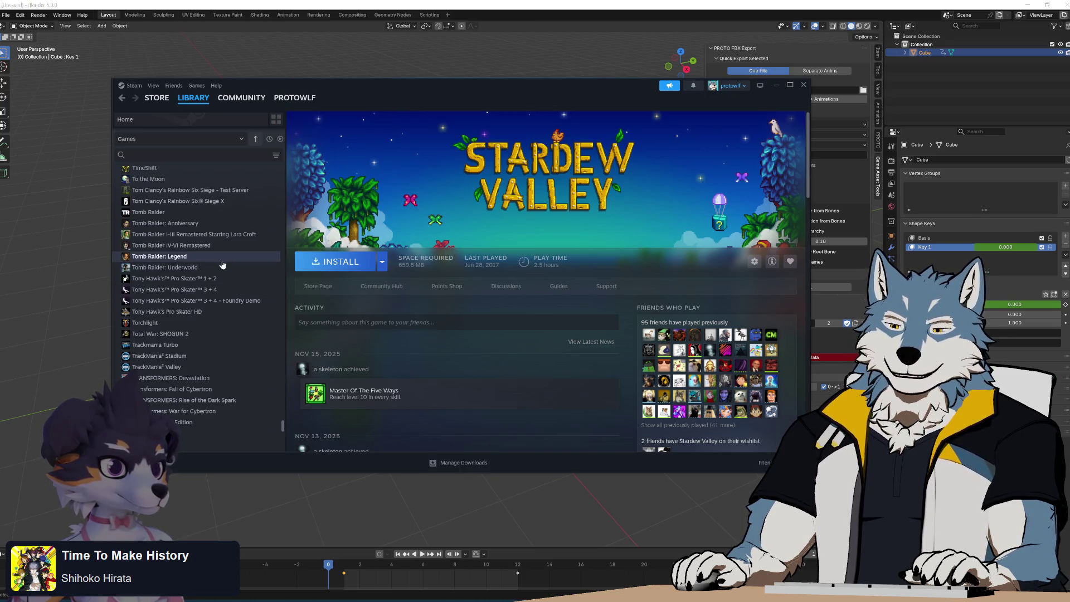
scroll(221, 264, down, 2)
scroll(221, 263, down, 2)
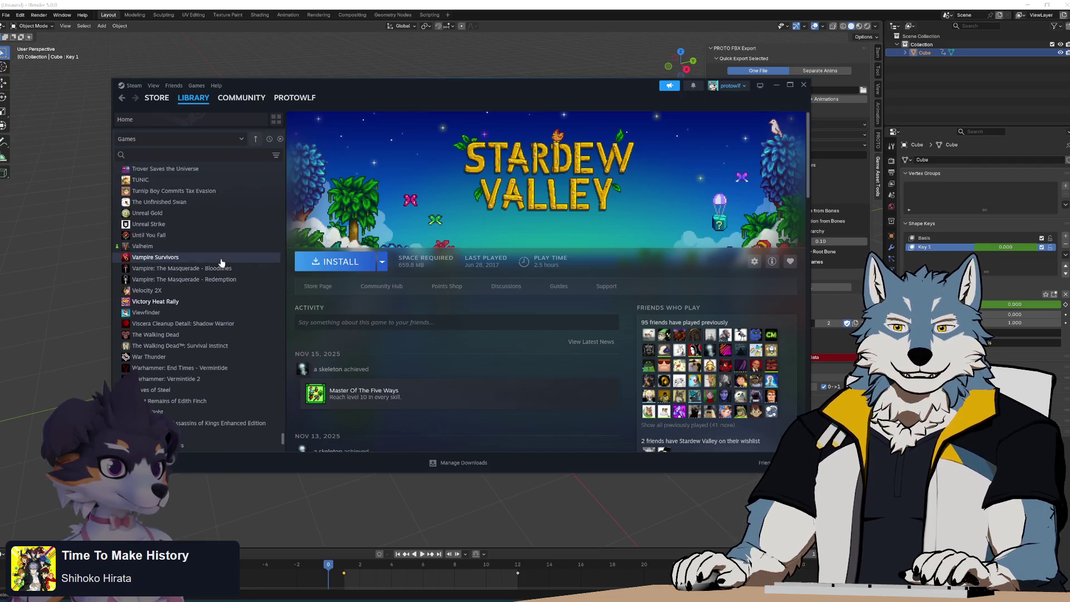
click(202, 302)
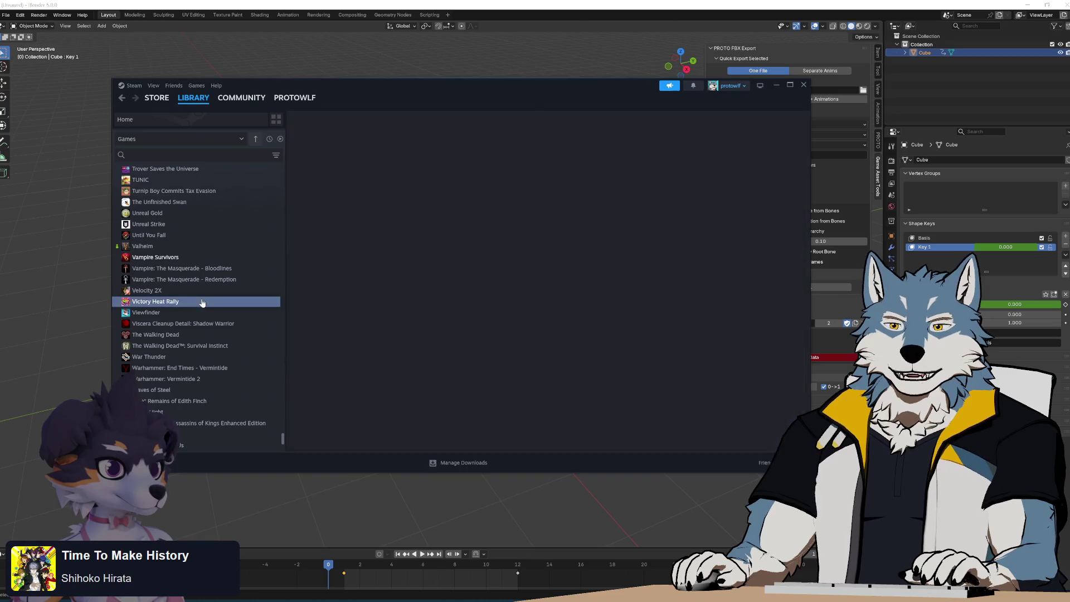
scroll(210, 335, down, 2)
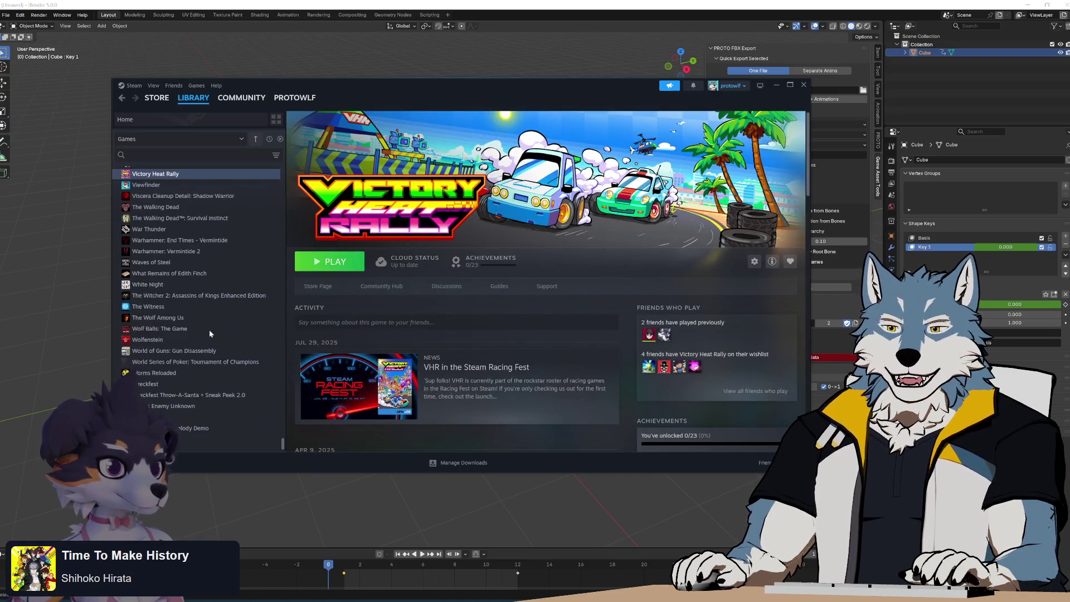
click(205, 329)
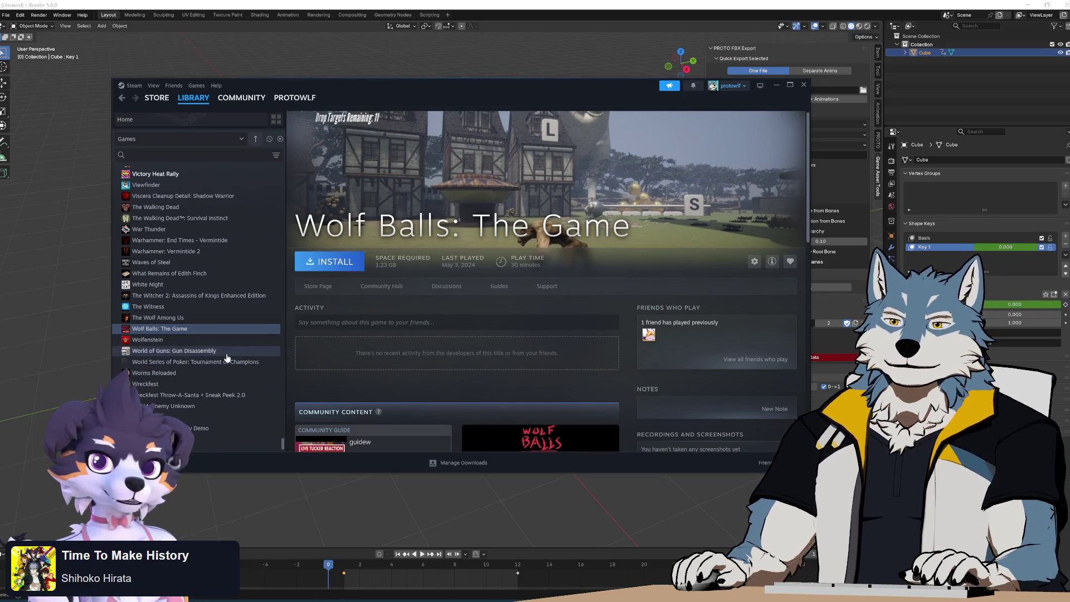
click(226, 353)
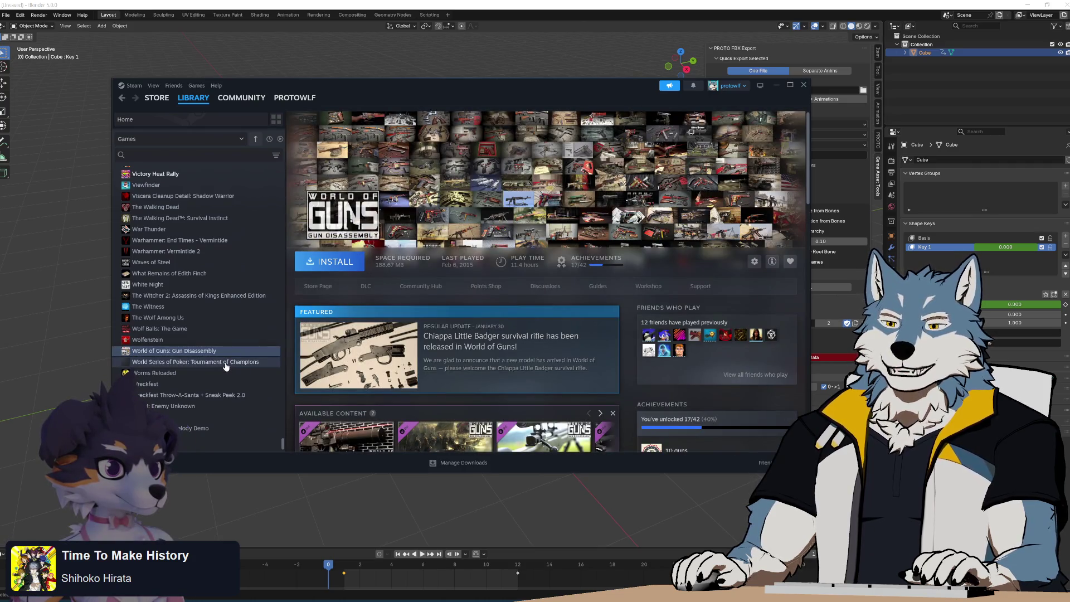
click(179, 366)
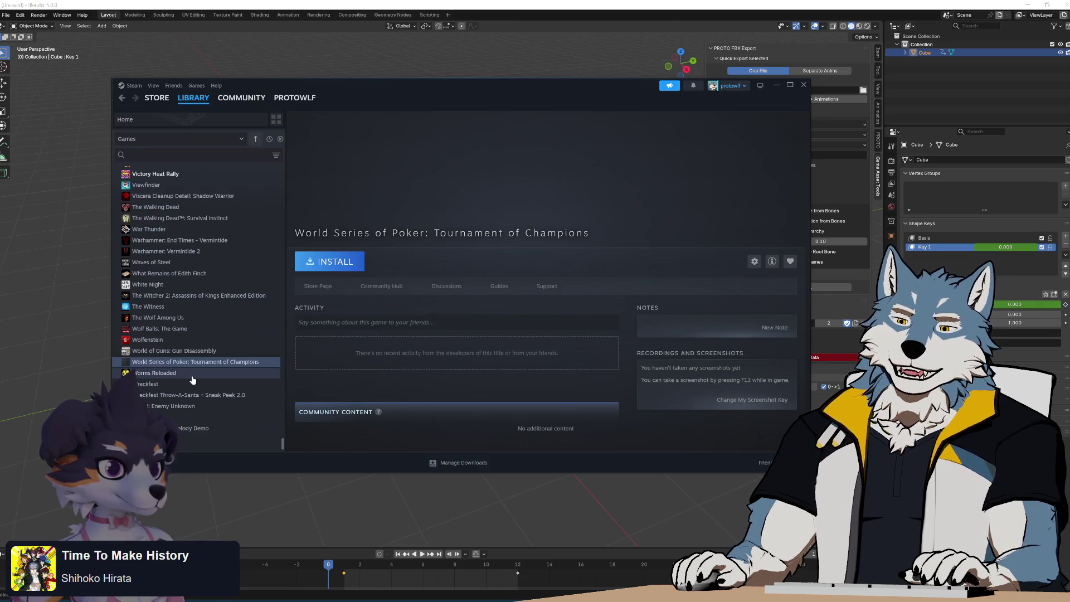
scroll(181, 379, down, 1)
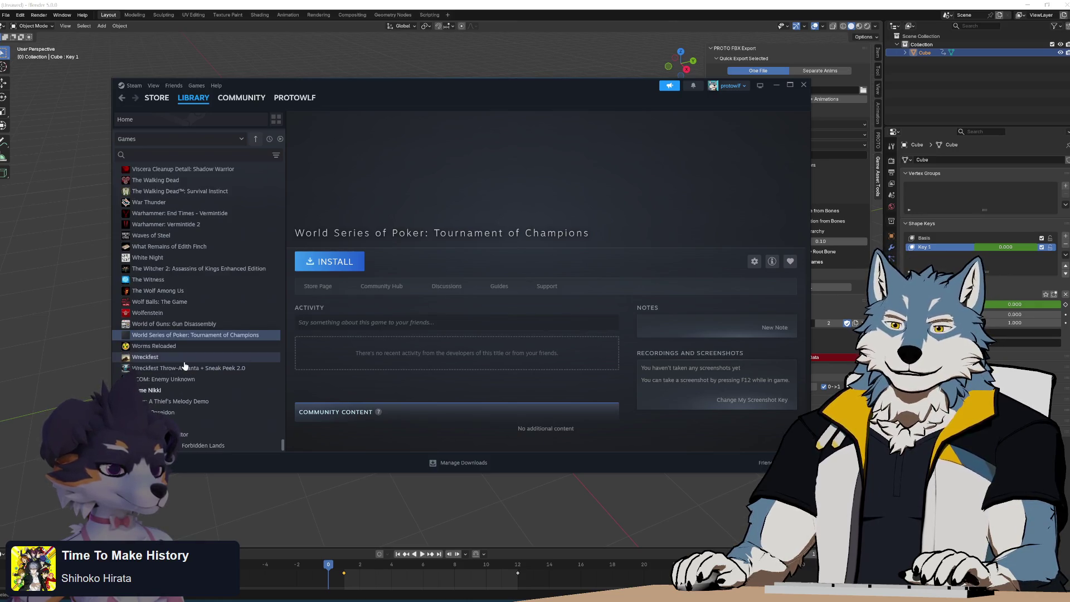
click(192, 368)
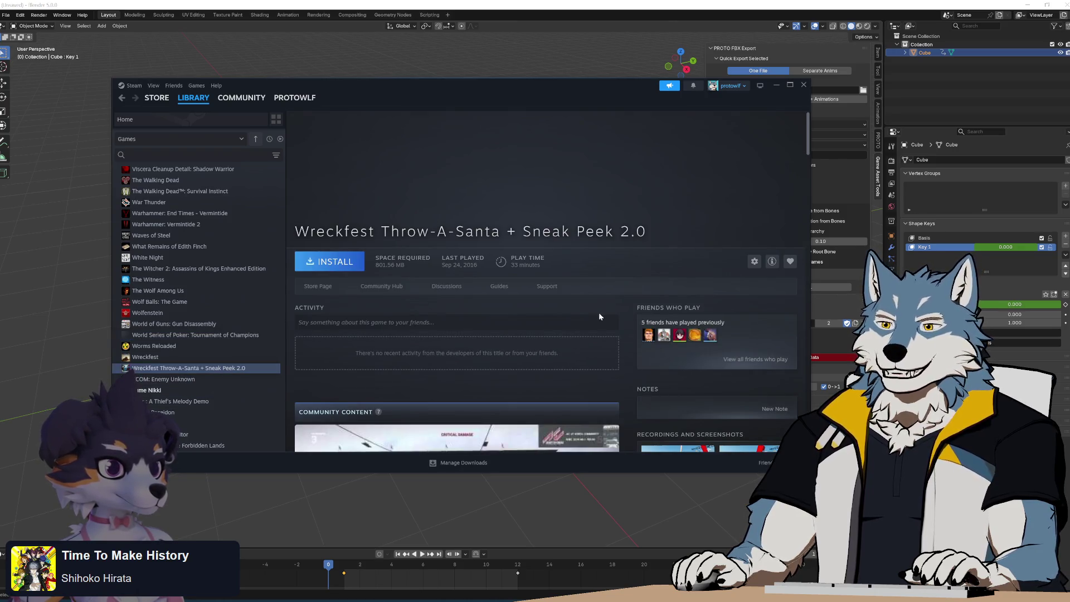
Scroll to the end and view Zefyr demo, Zork Anthology, Grand Inquisitor and Zork Nemesis pages.
scroll(632, 311, down, 4)
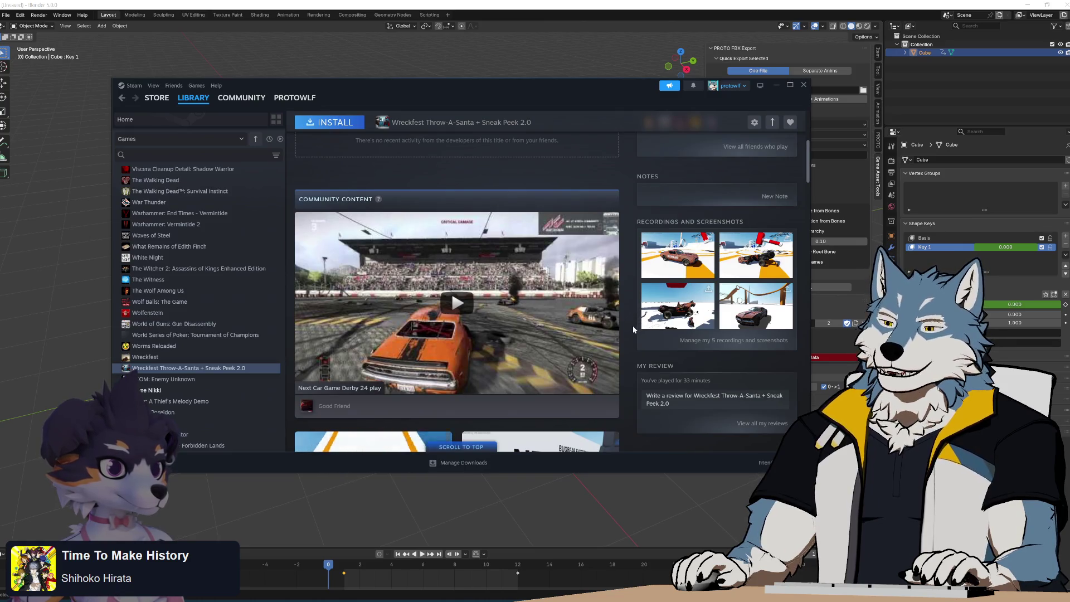
scroll(633, 325, down, 4)
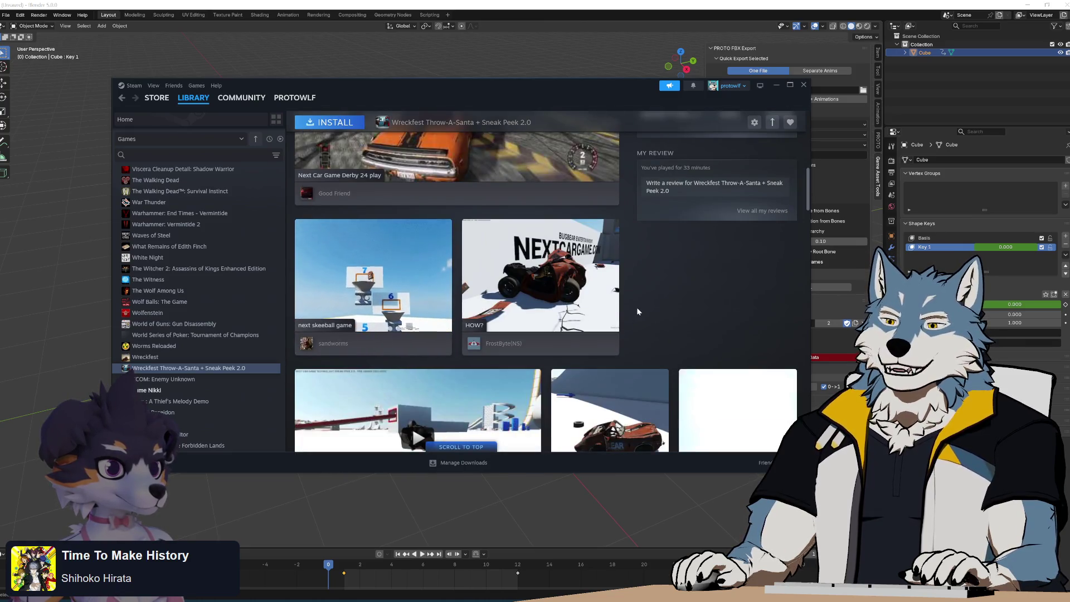
scroll(637, 310, down, 4)
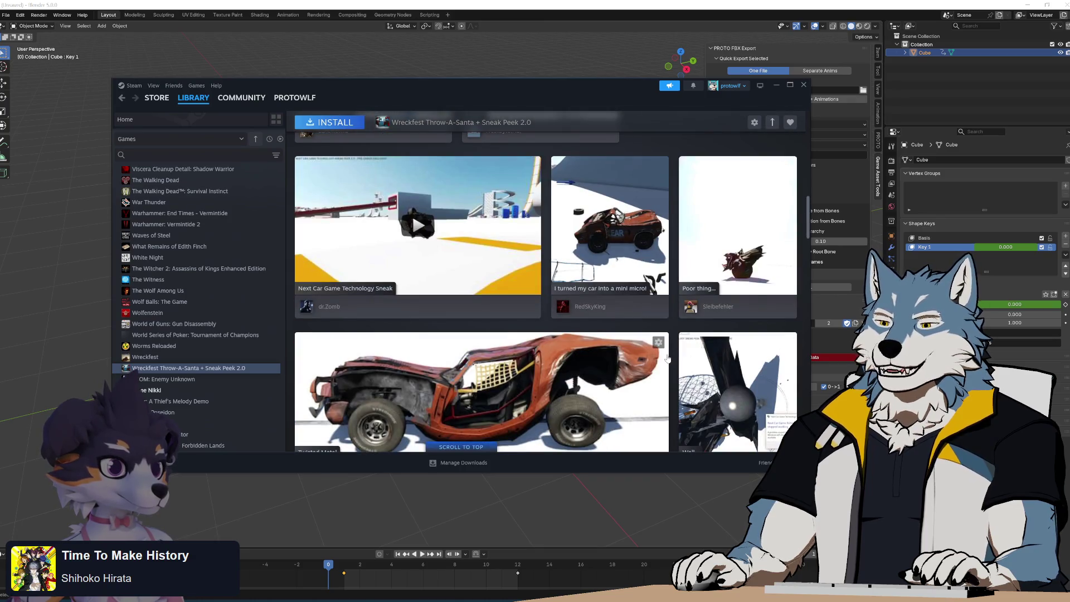
scroll(673, 372, down, 5)
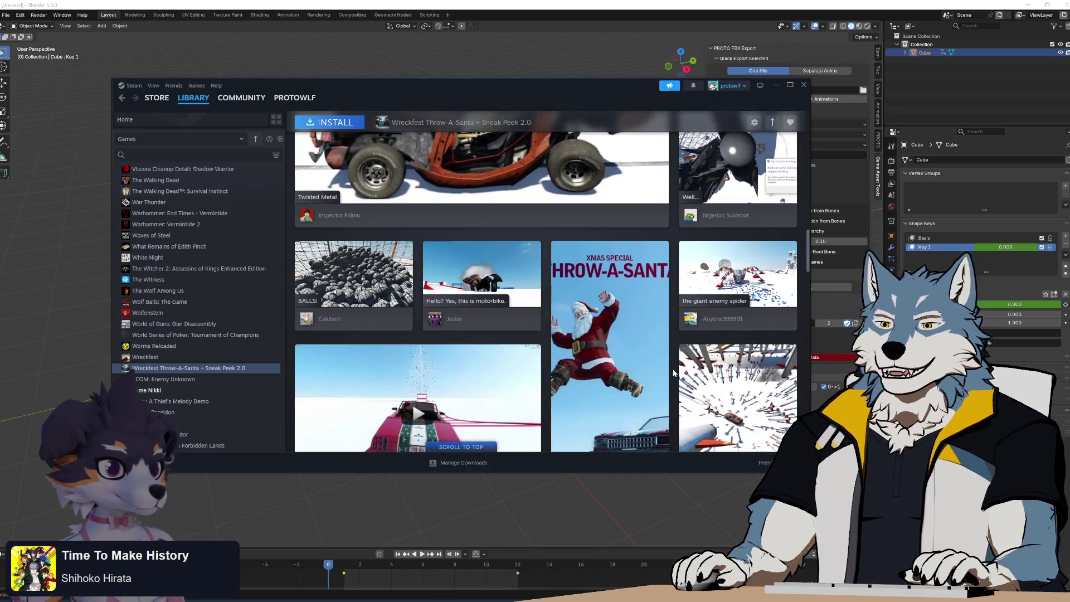
scroll(673, 372, down, 3)
scroll(673, 372, down, 4)
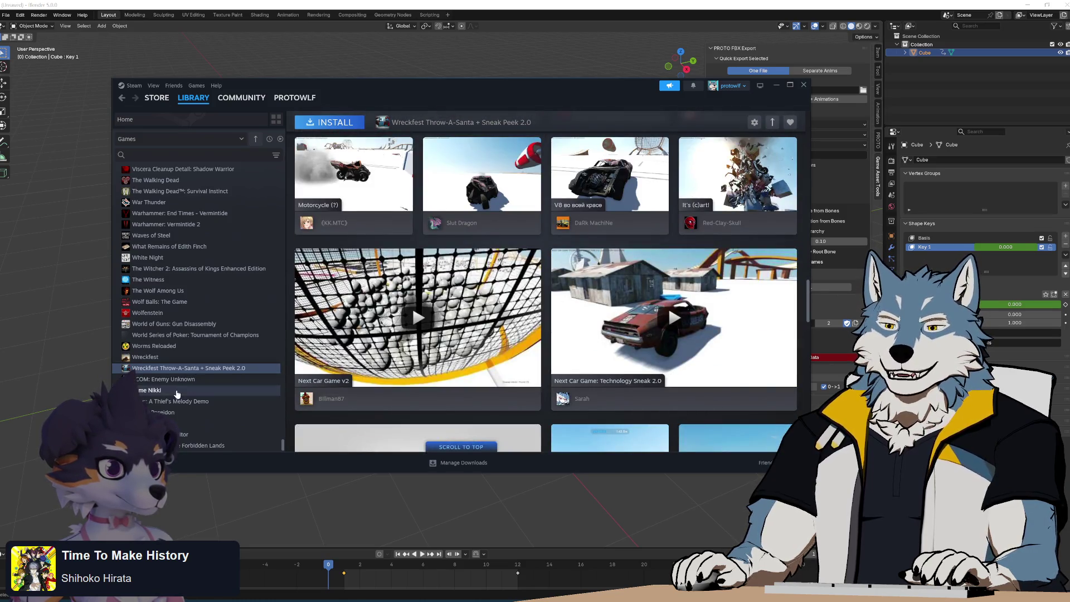
click(190, 402)
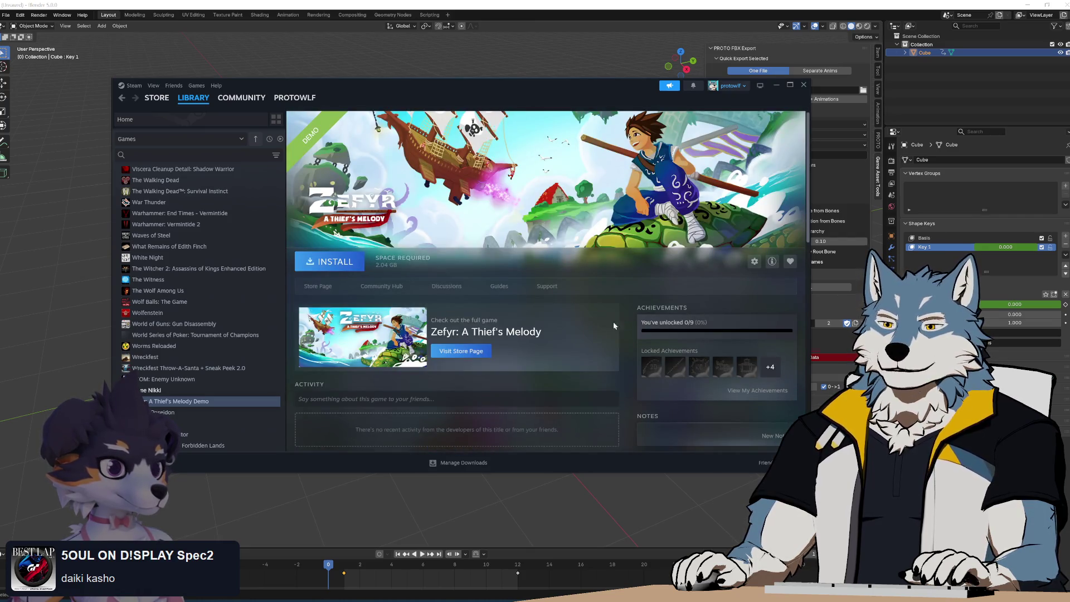
click(162, 423)
click(228, 434)
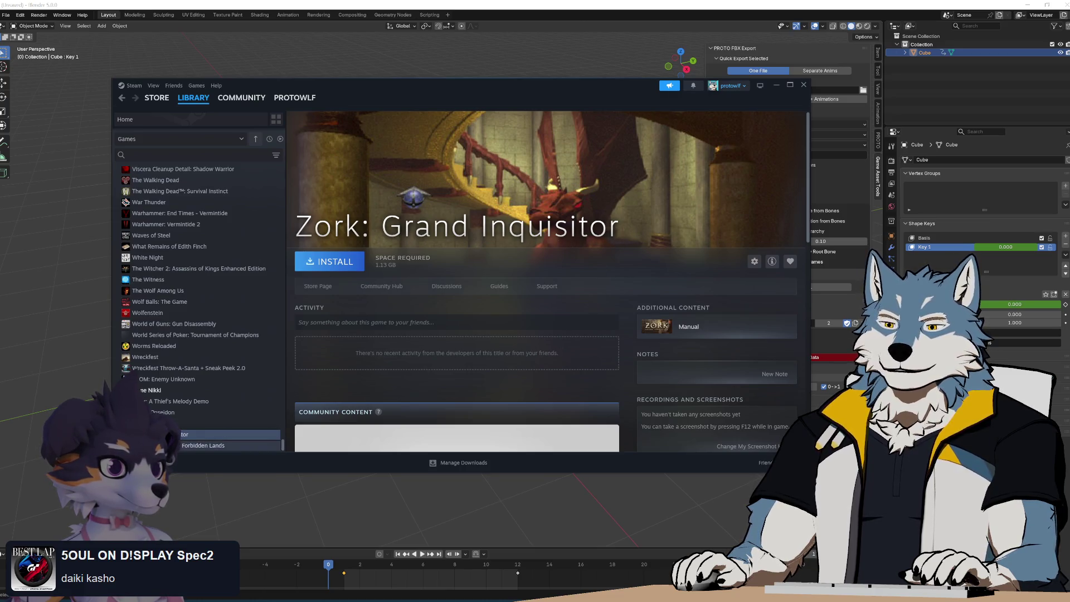
click(229, 445)
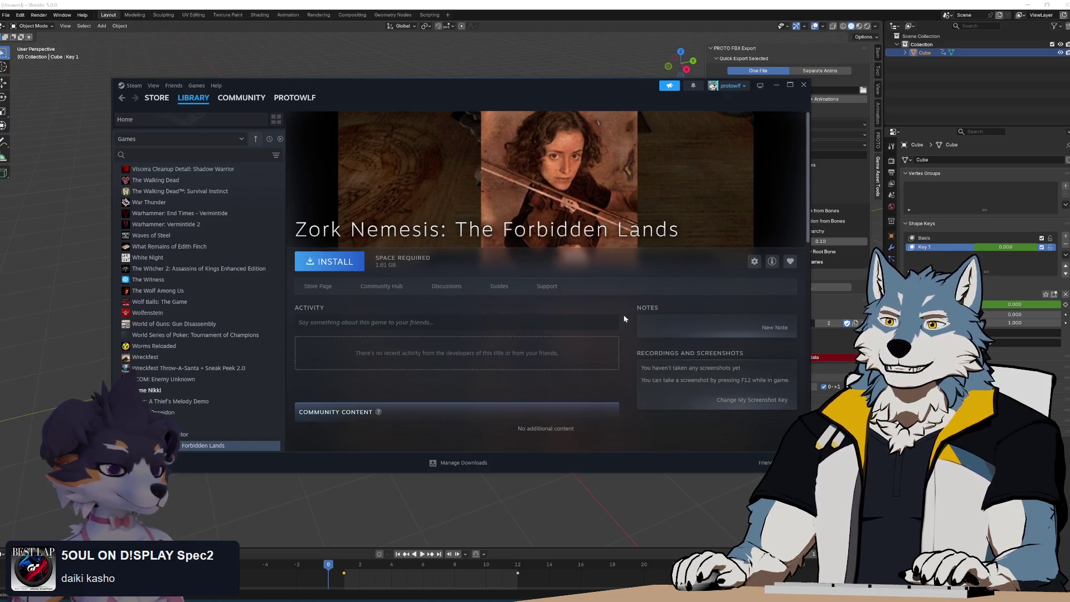
Move the Steam window, clear the 'spellb' search and switch to the browser's Spellbreak page.
drag(557, 87, 523, 138)
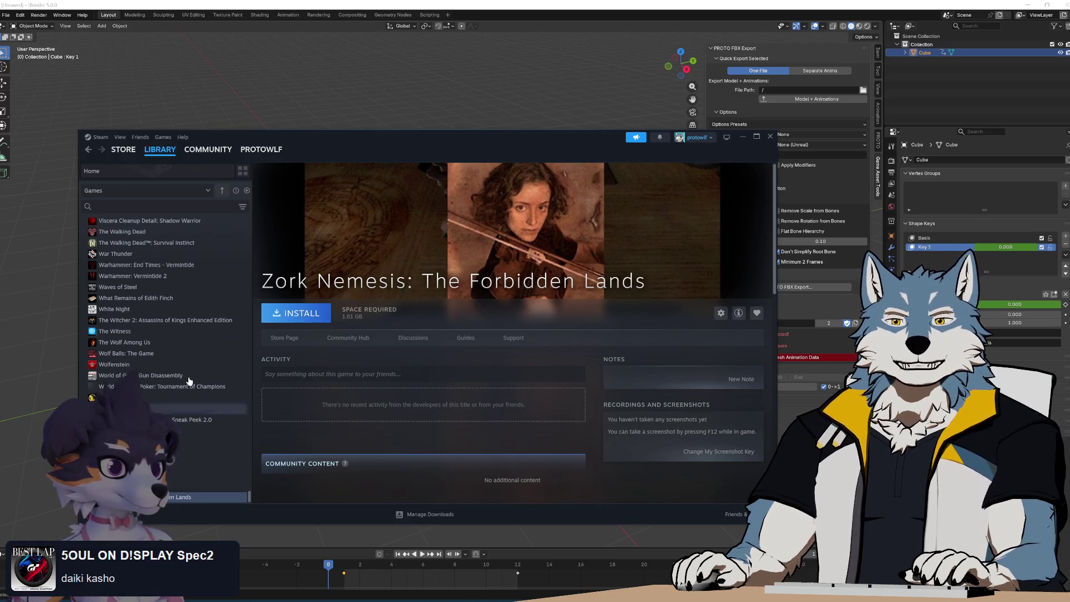
text(spellb)
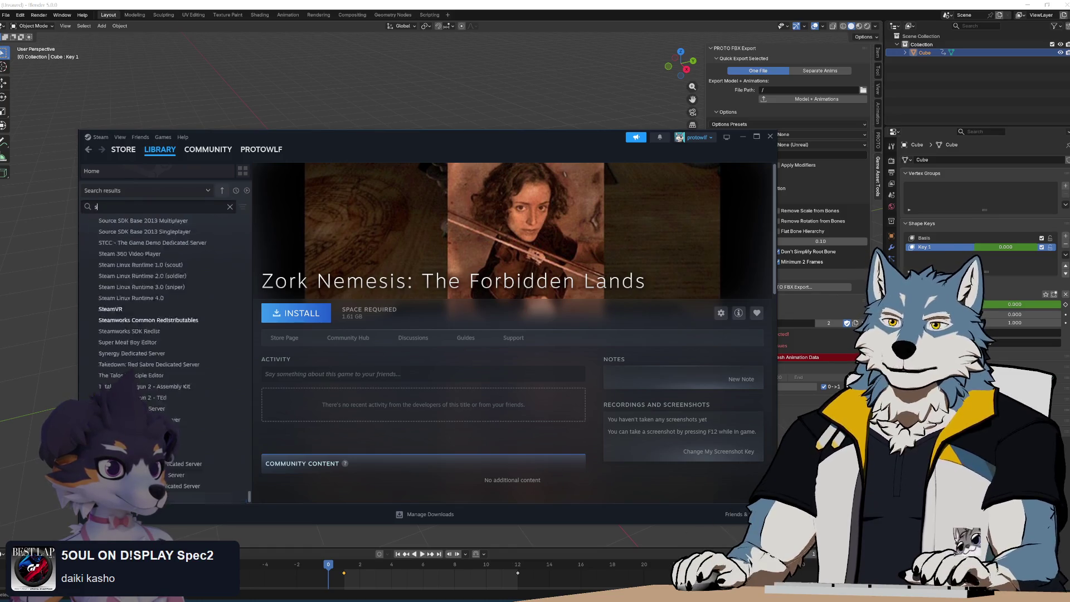
key(BackSpace)
key(BackSpace)
key(BackSpace)
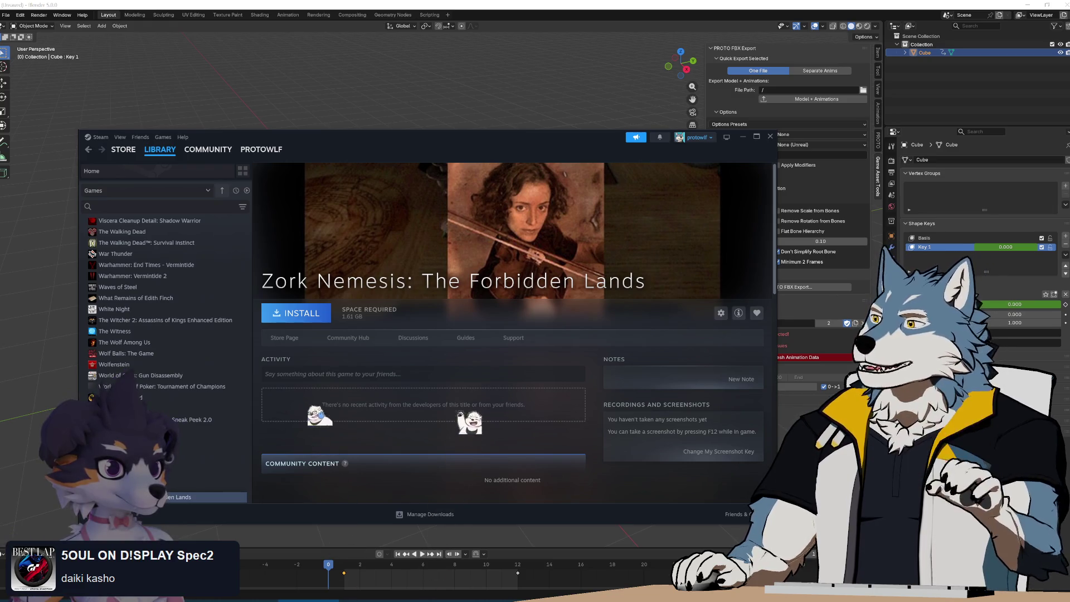
key(alt+Tab)
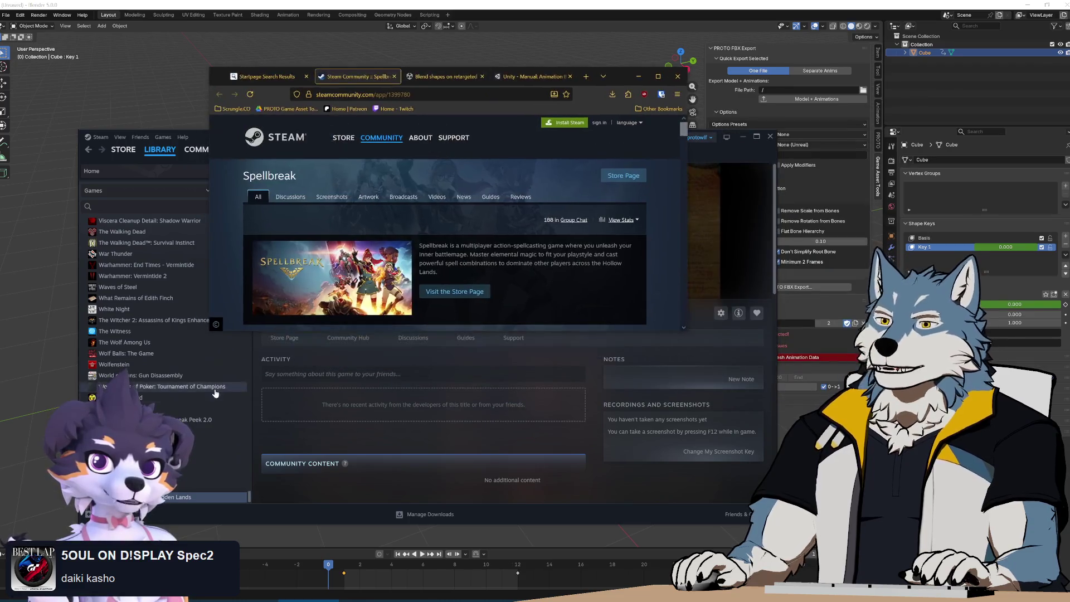
Enlarge the browser window and go to Spellbreak's Steam store page.
drag(210, 331, 79, 524)
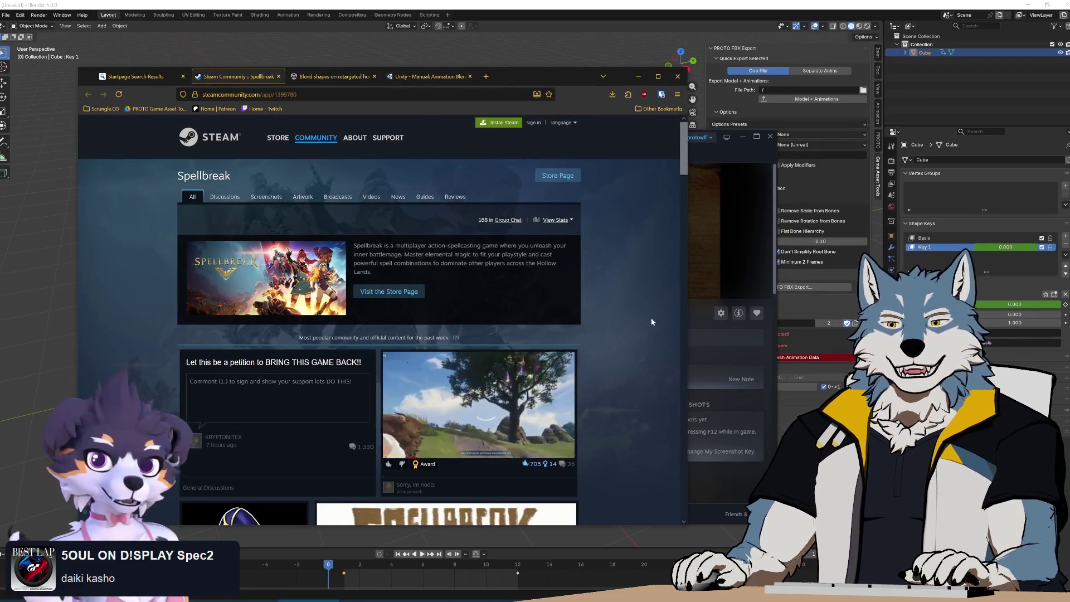
drag(689, 233, 891, 234)
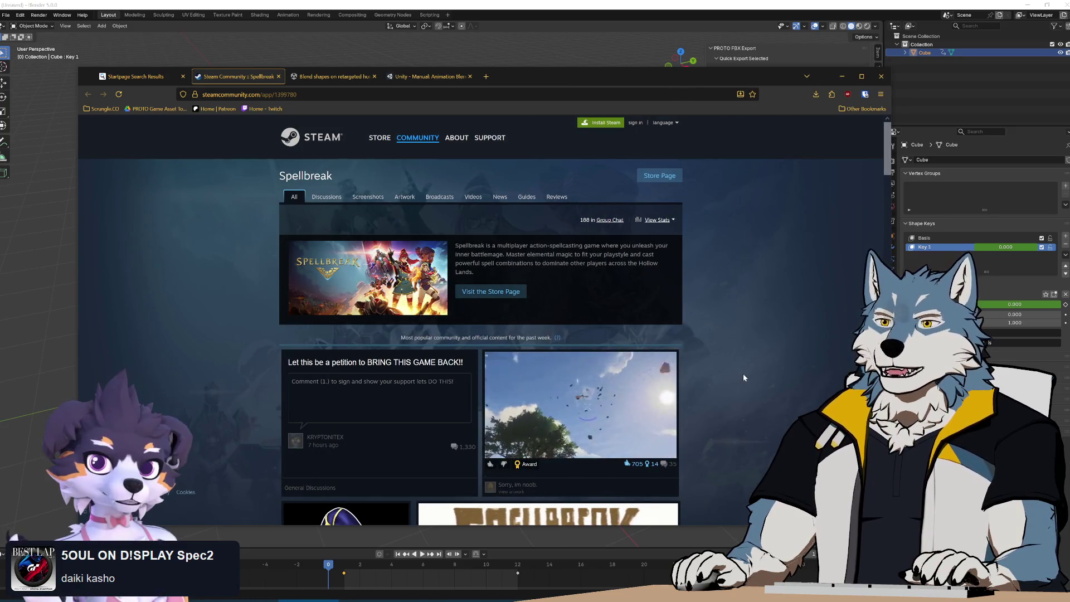
scroll(744, 385, down, 4)
scroll(745, 387, down, 8)
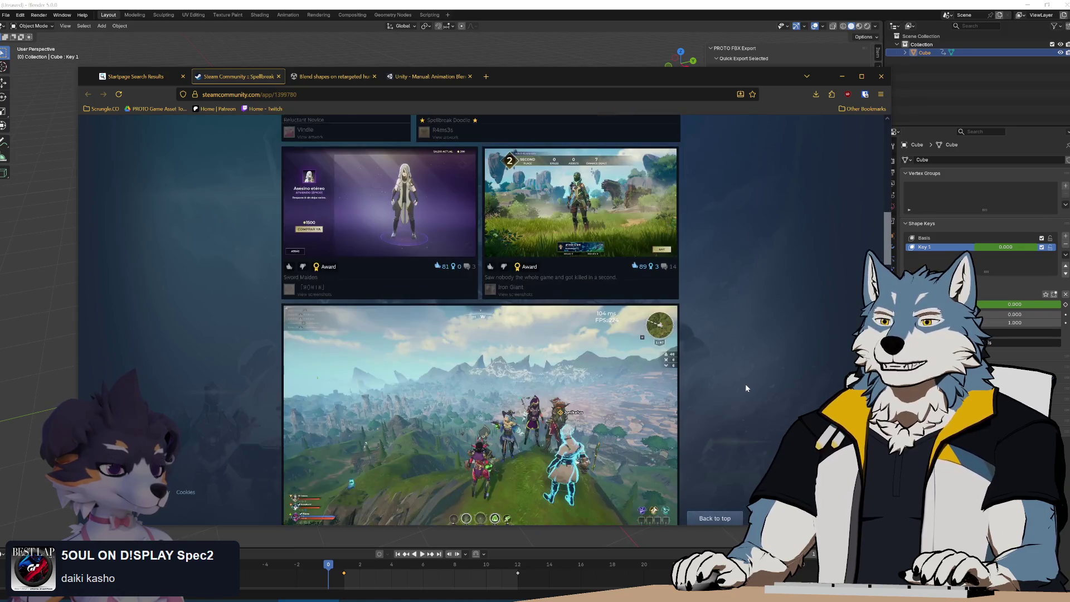
scroll(744, 384, down, 3)
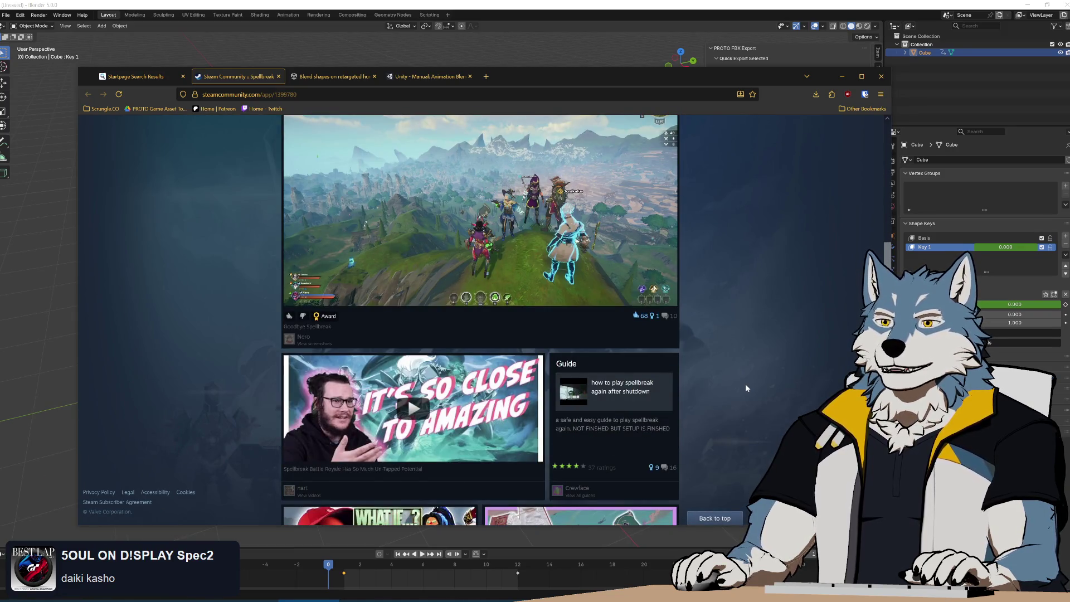
scroll(744, 384, up, 15)
click(715, 518)
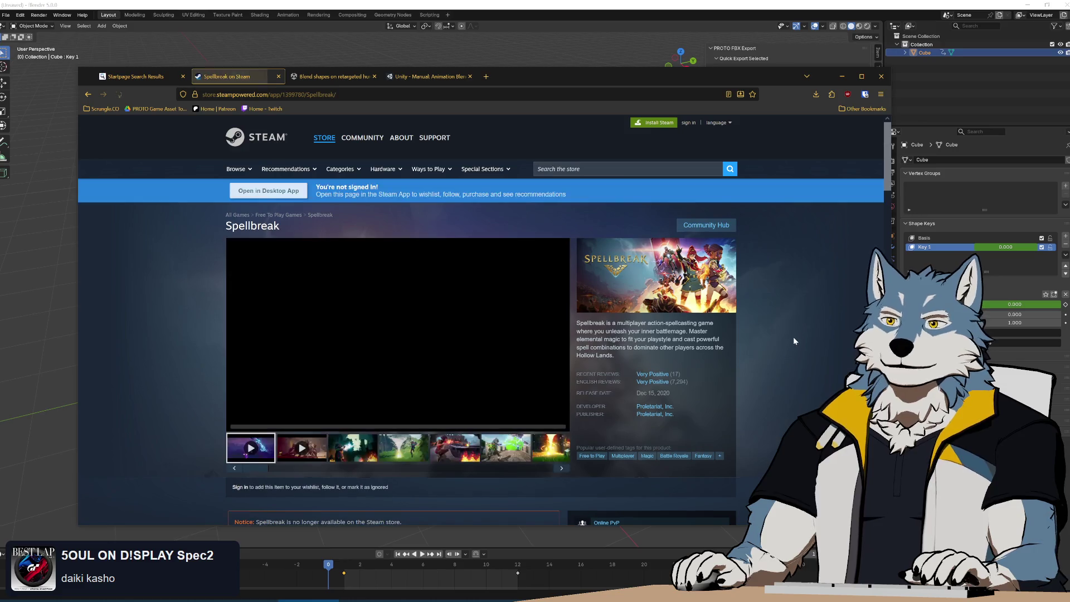
Browse Spellbreak's screenshot thumbnails, including the green tornado, fire shots and trailer.
scroll(790, 340, down, 2)
scroll(790, 344, down, 2)
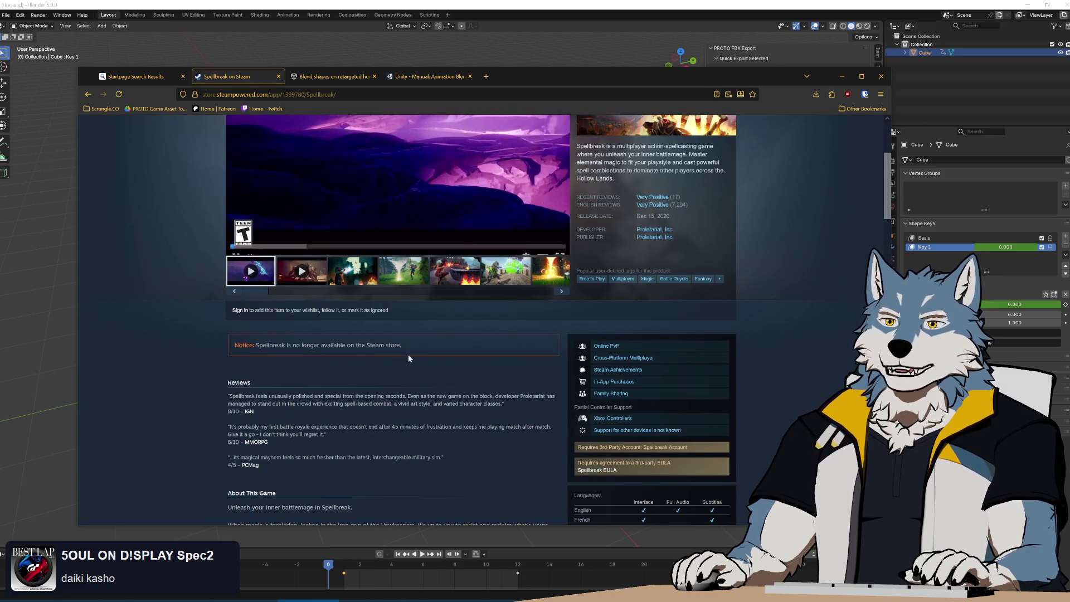
scroll(782, 314, up, 5)
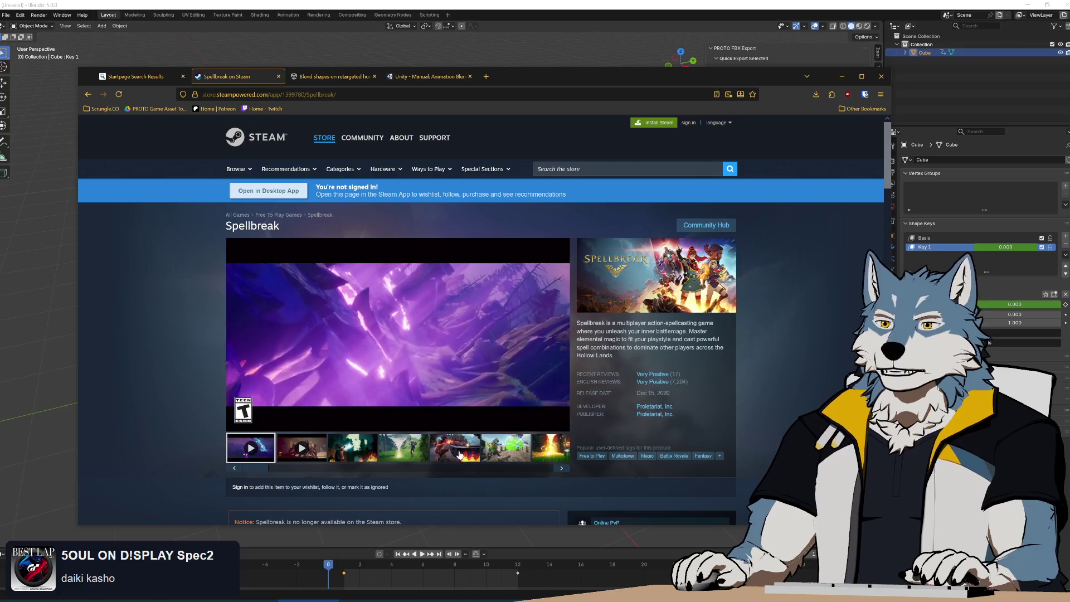
click(455, 447)
click(405, 454)
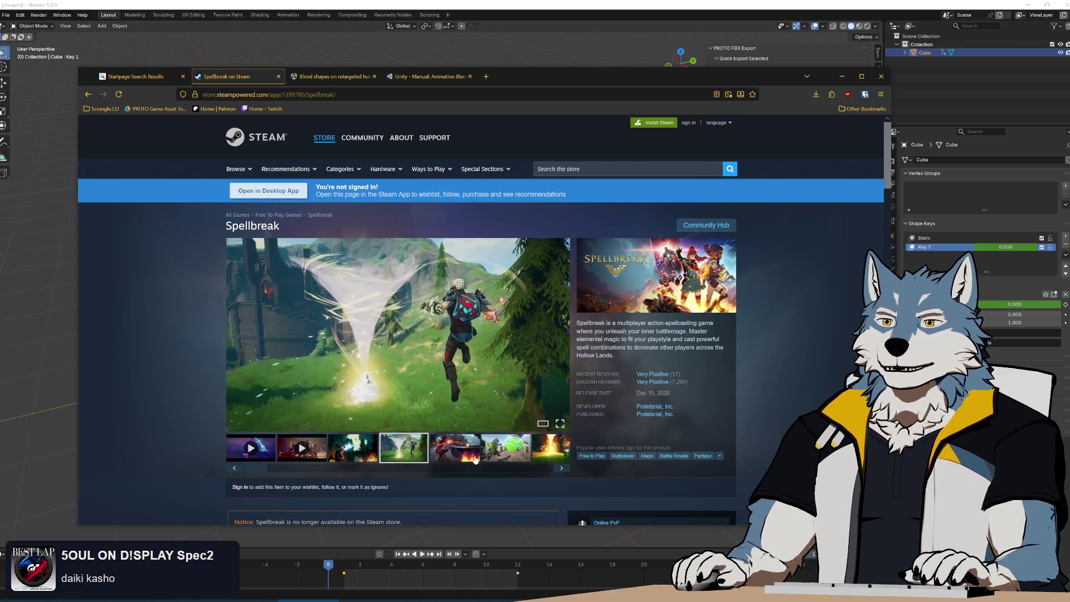
click(503, 452)
click(549, 449)
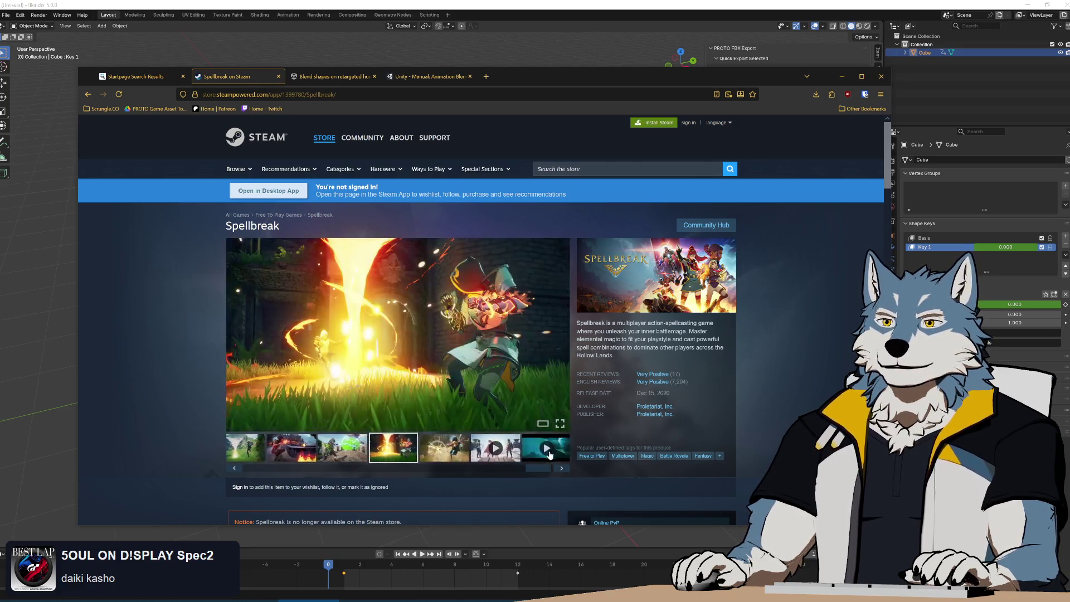
click(432, 457)
click(490, 451)
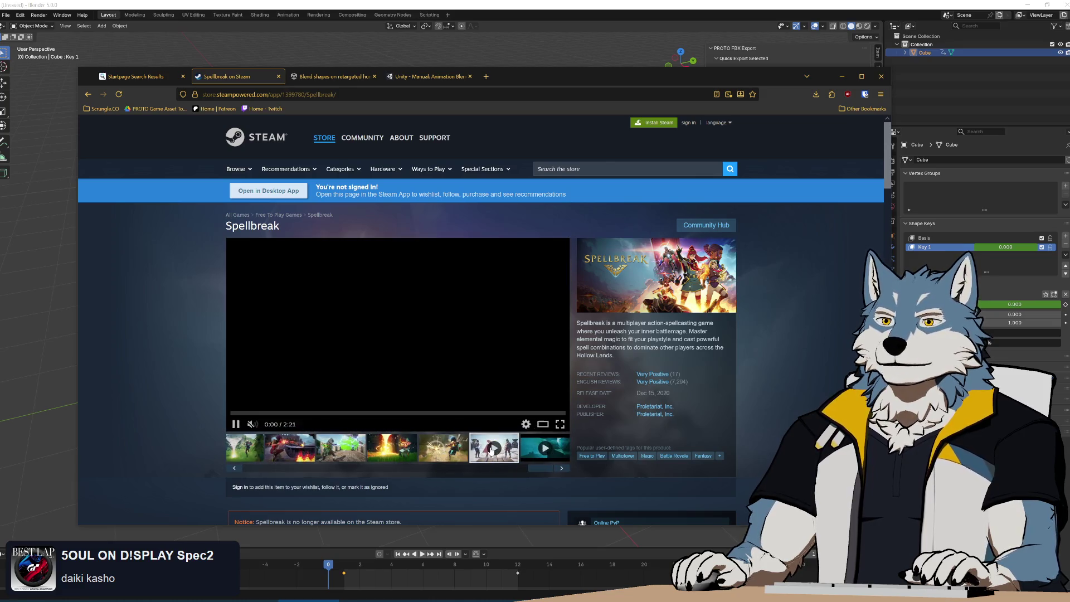
click(425, 455)
click(387, 454)
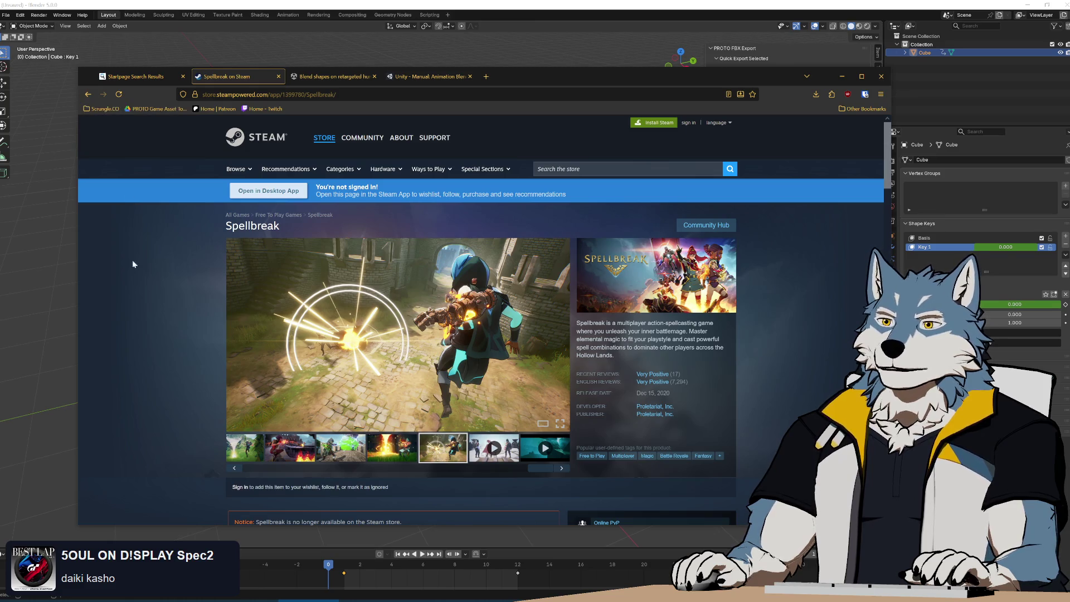
Close the Spellbreak store tab.
scroll(133, 280, down, 15)
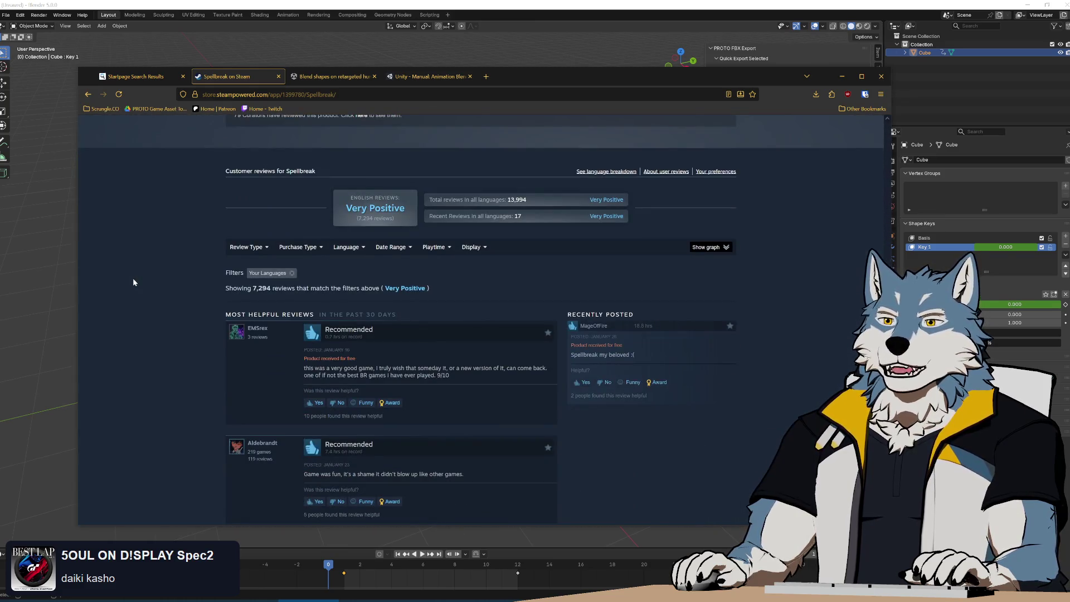
scroll(133, 278, up, 15)
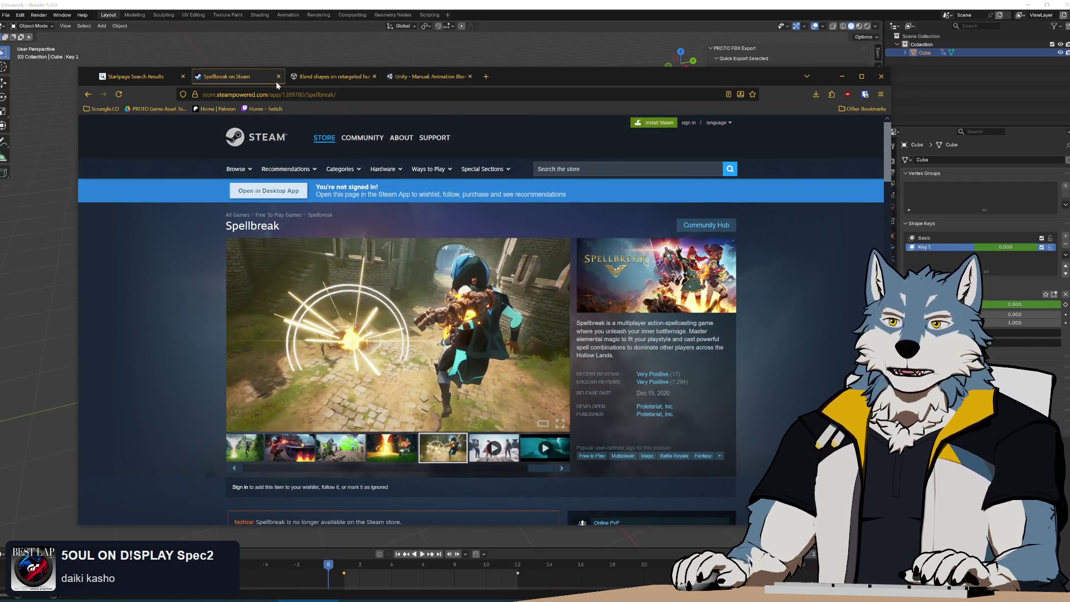
click(279, 77)
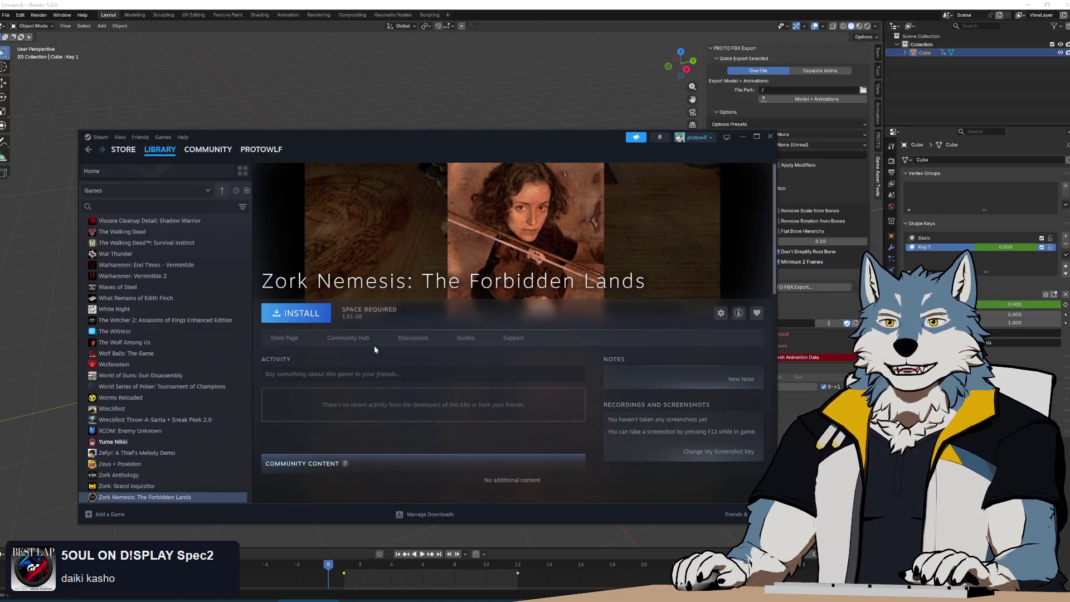
Go past Trover Saves the Universe to Trombone Champ's library page and bring up its Install dialog.
drag(251, 497, 248, 486)
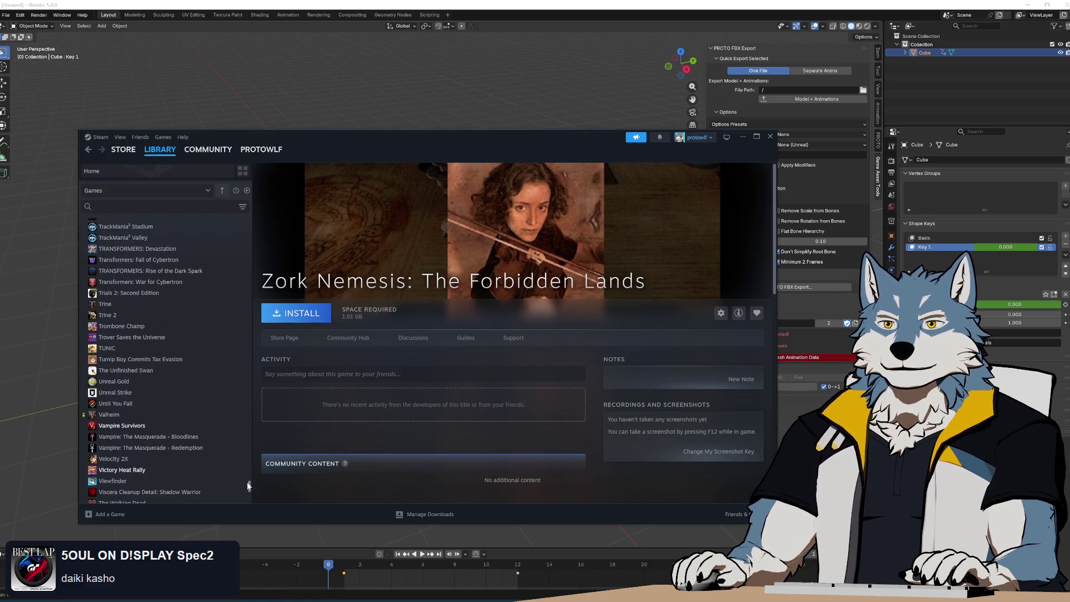
click(175, 338)
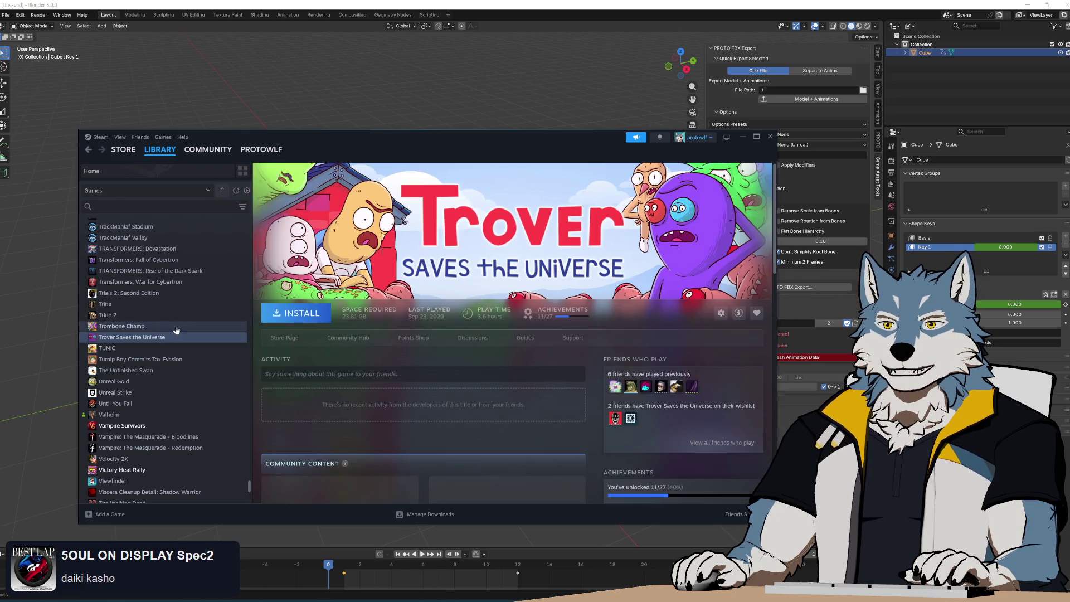
click(161, 328)
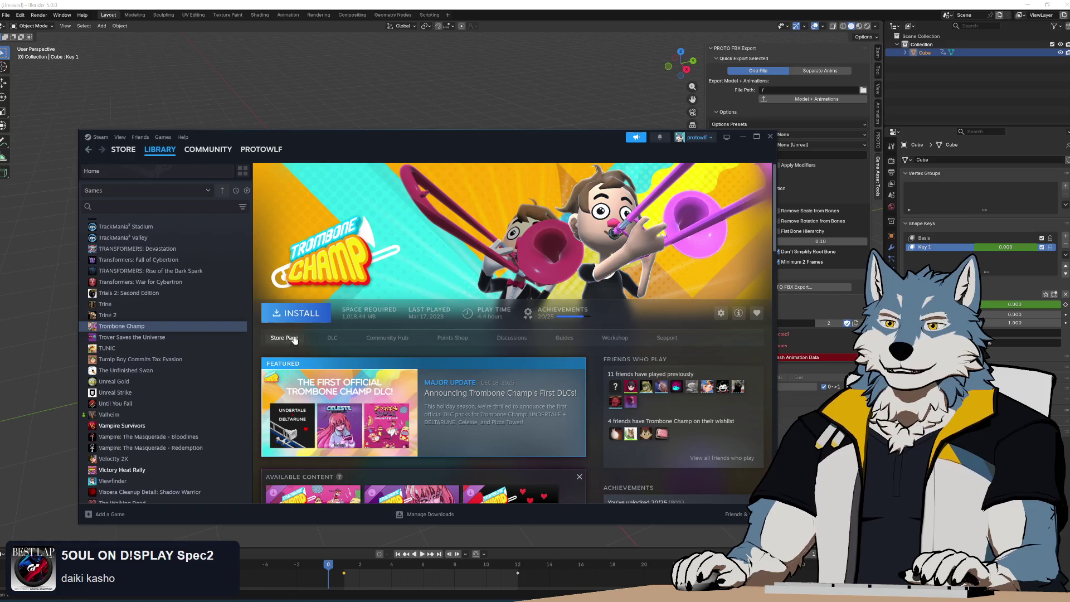
click(298, 314)
Install Trombone Champ to SATA SDD 2 (F:) and launch it once downloaded.
click(424, 358)
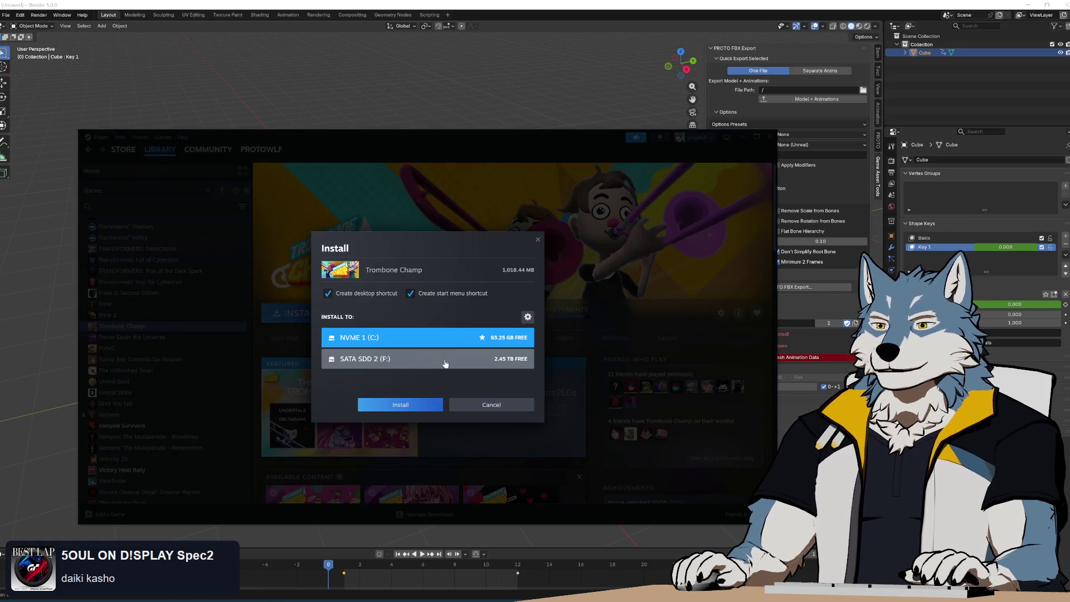
click(405, 413)
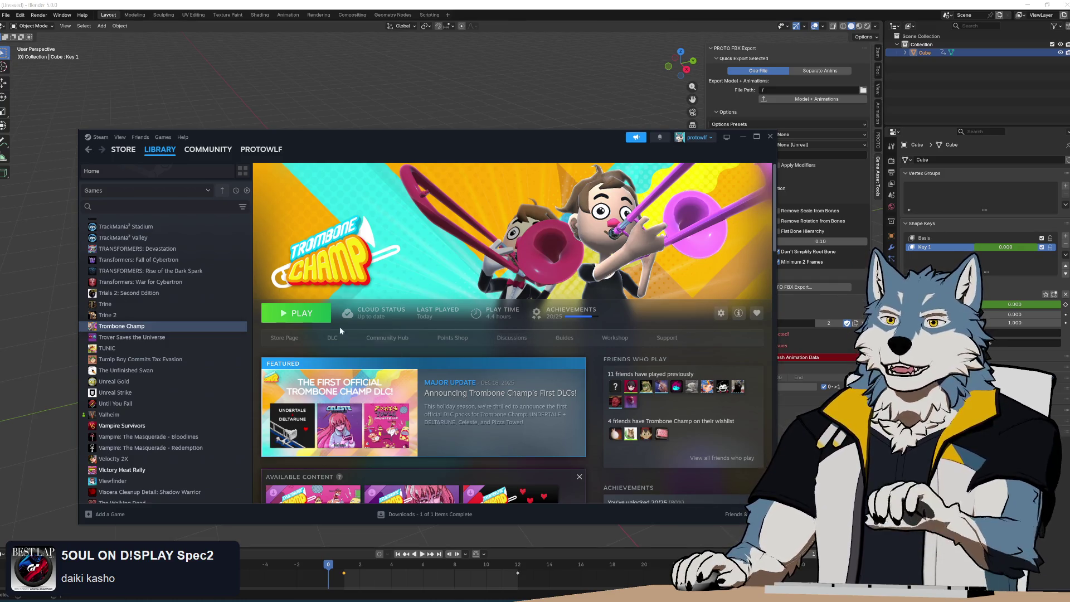
click(304, 318)
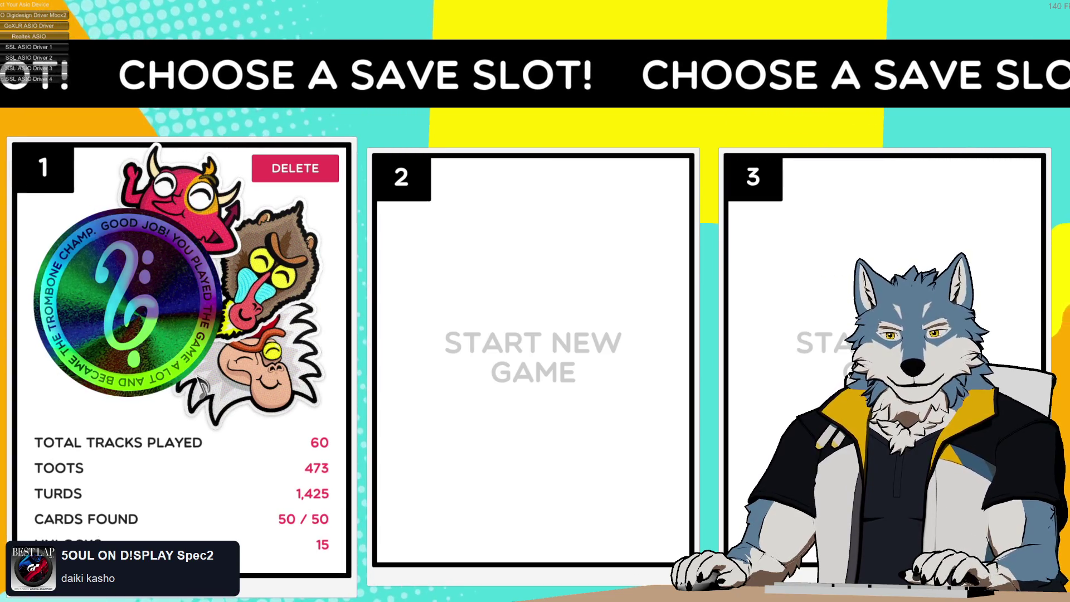
Open the Windows Start menu over Trombone Champ's save slot screen.
key(super)
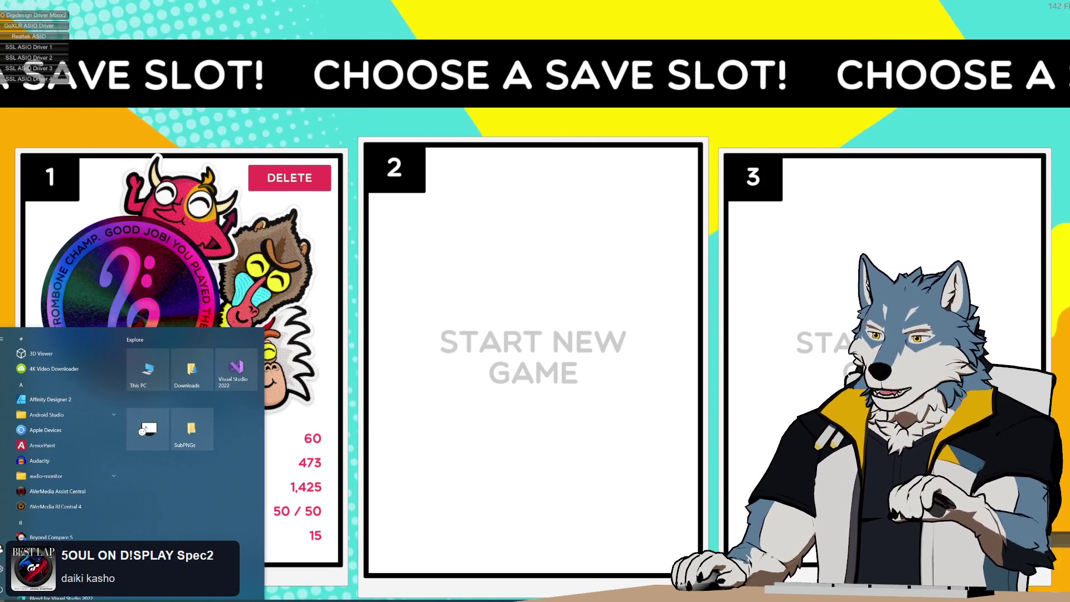
Go to Sound settings' App volume and device preferences.
click(148, 428)
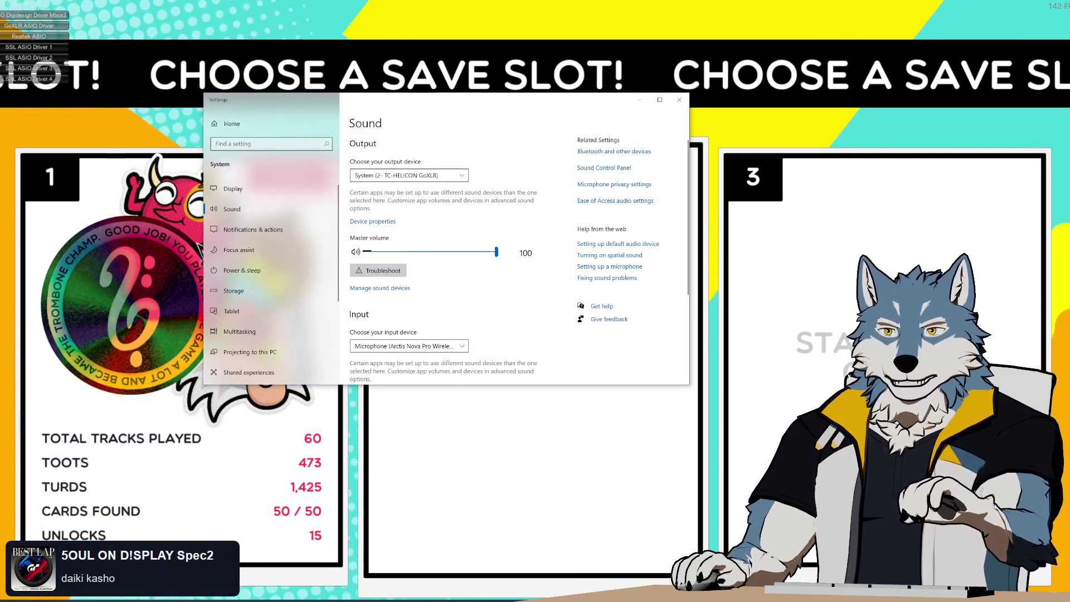
scroll(283, 313, down, 3)
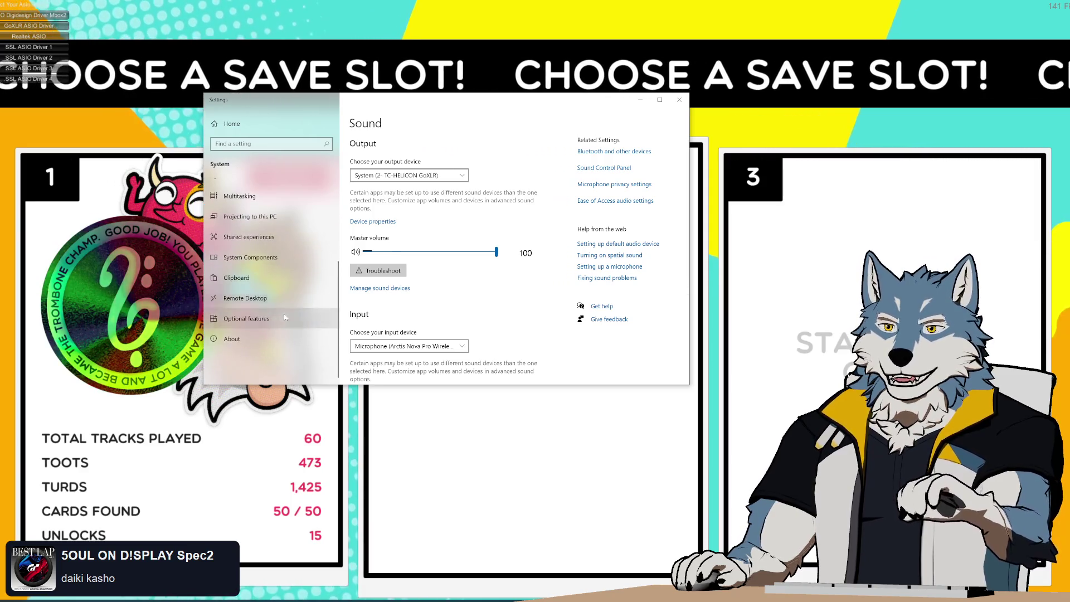
scroll(283, 290, up, 2)
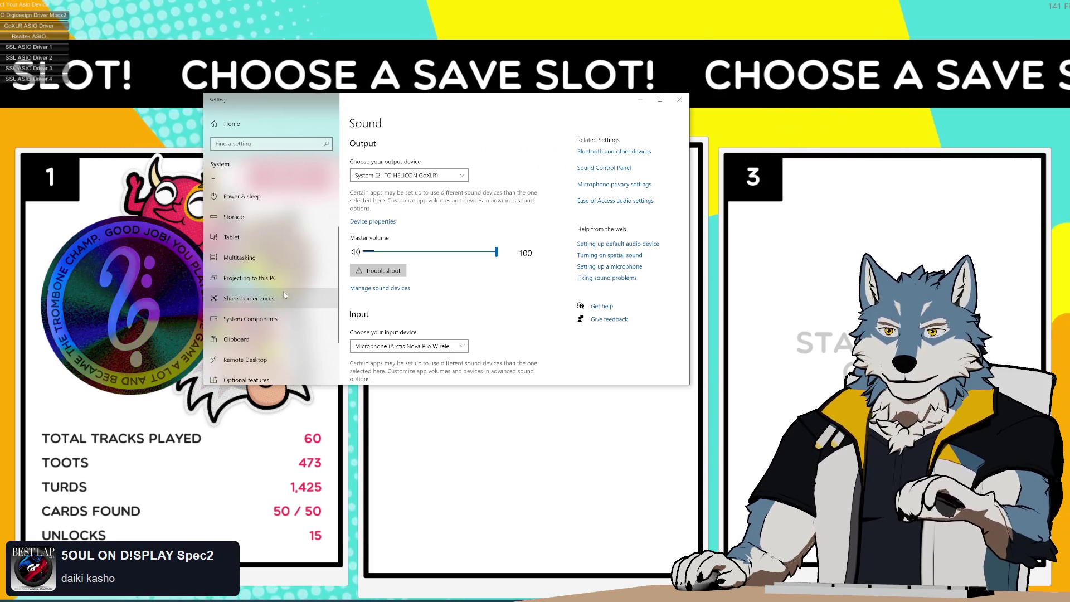
scroll(285, 291, down, 2)
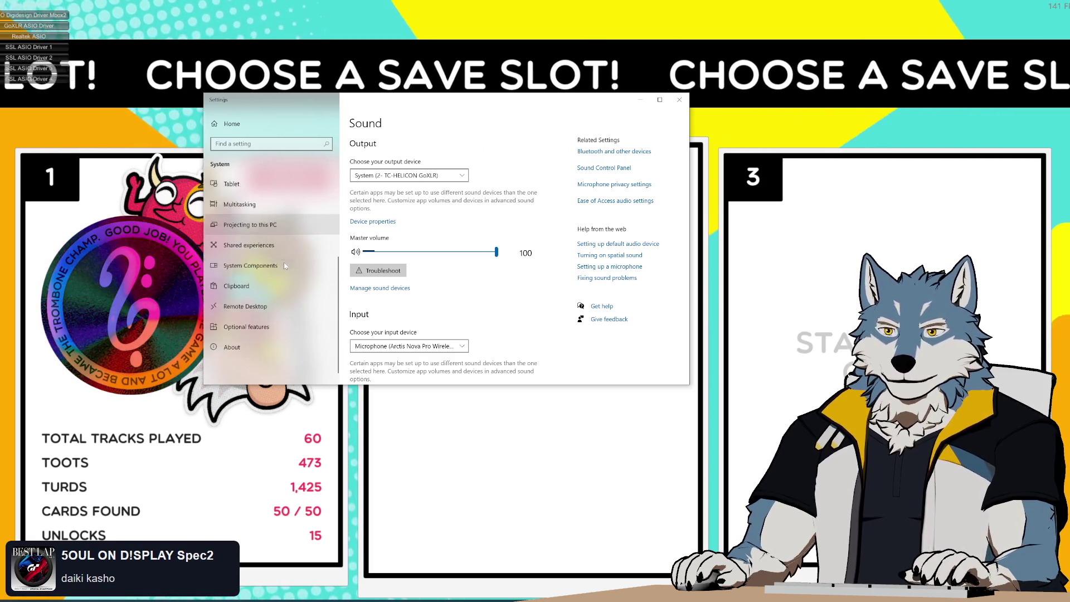
scroll(440, 328, down, 5)
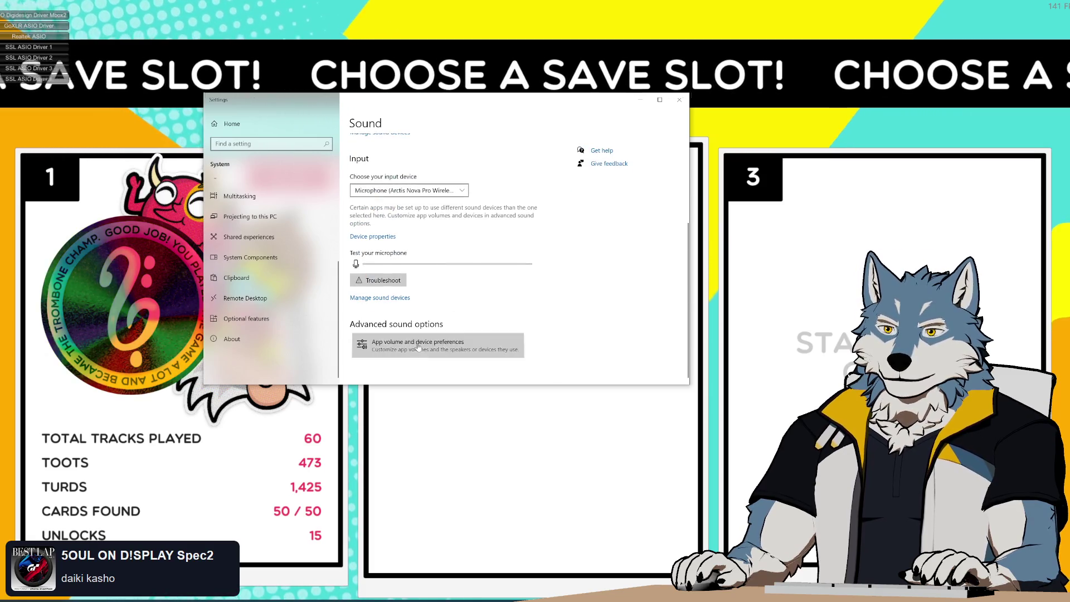
click(417, 343)
scroll(438, 223, down, 5)
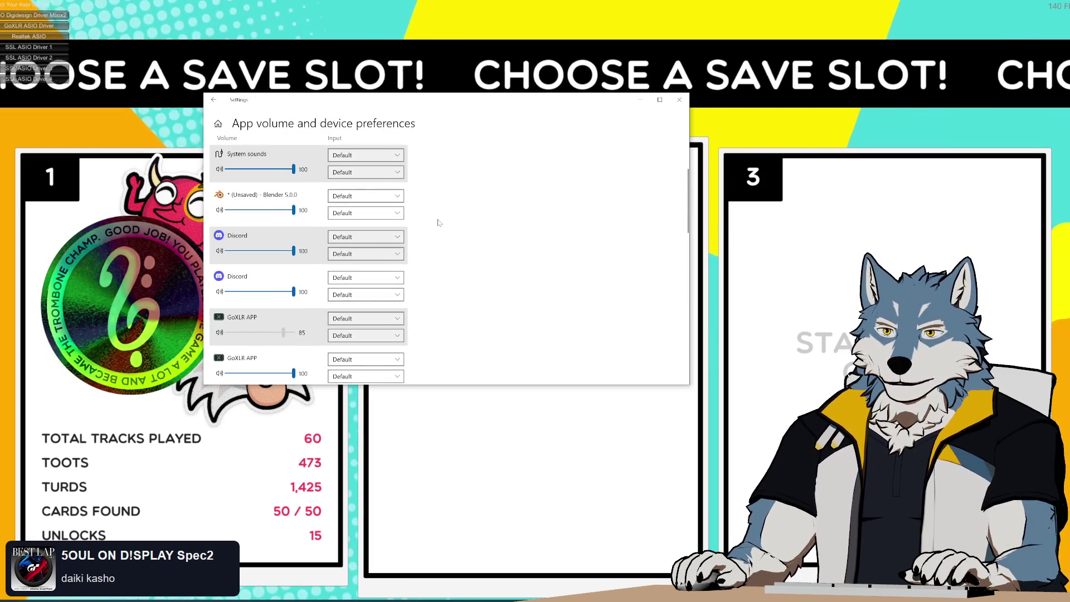
scroll(439, 223, down, 10)
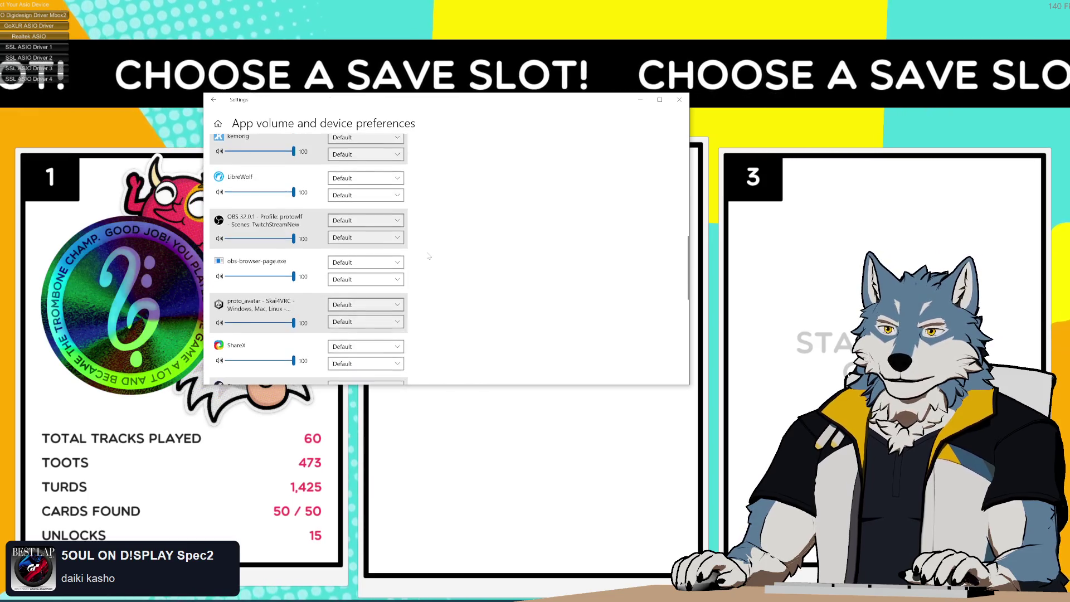
scroll(429, 256, down, 3)
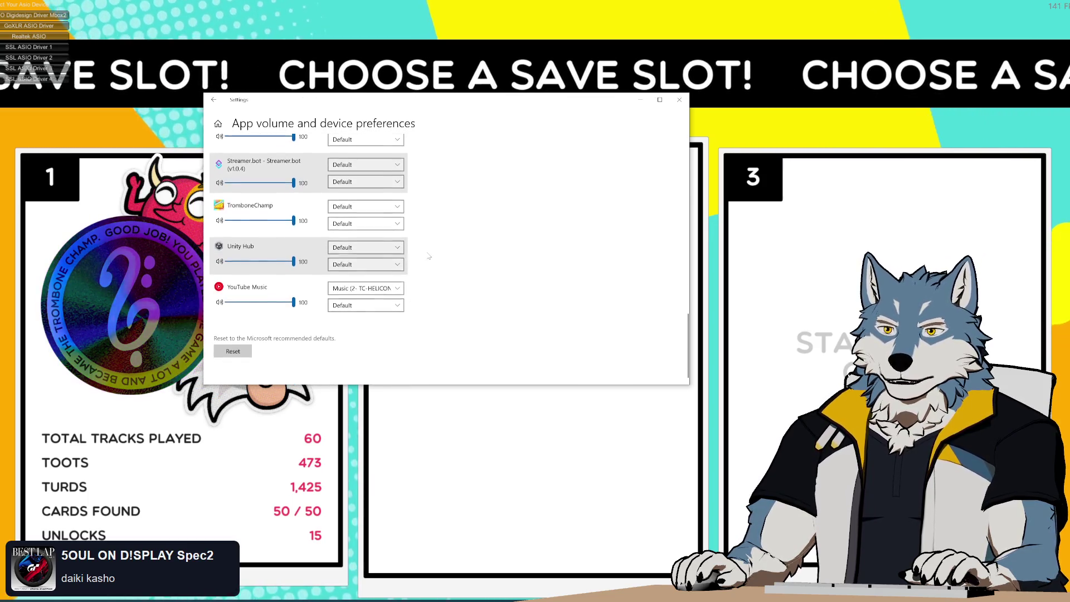
Route TromboneChamp's output to Game (2- TC-HELICON GoXLR) and return to save slot 1.
click(397, 244)
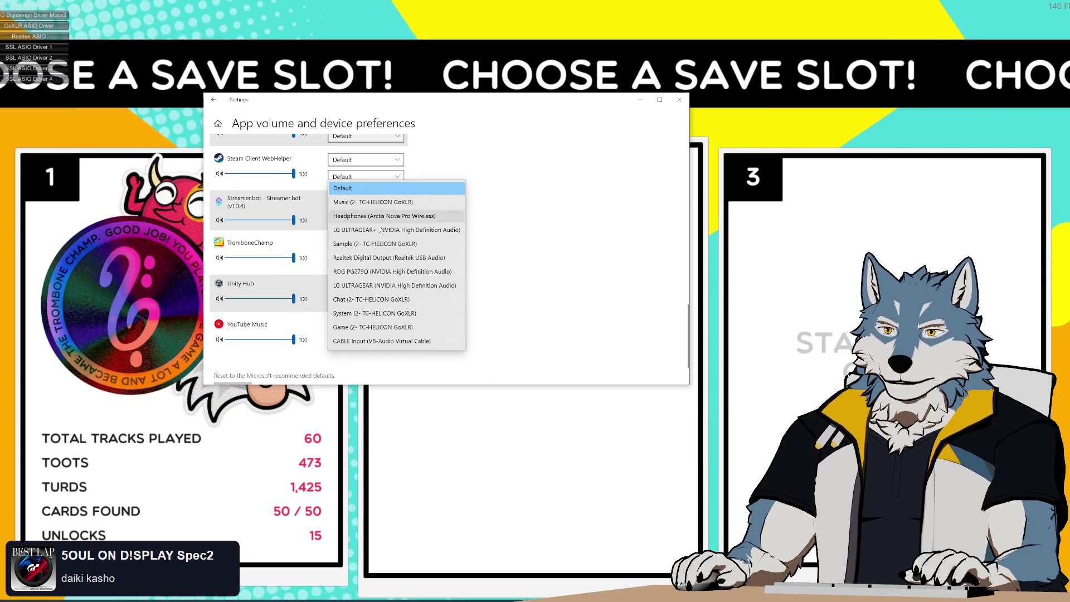
click(372, 327)
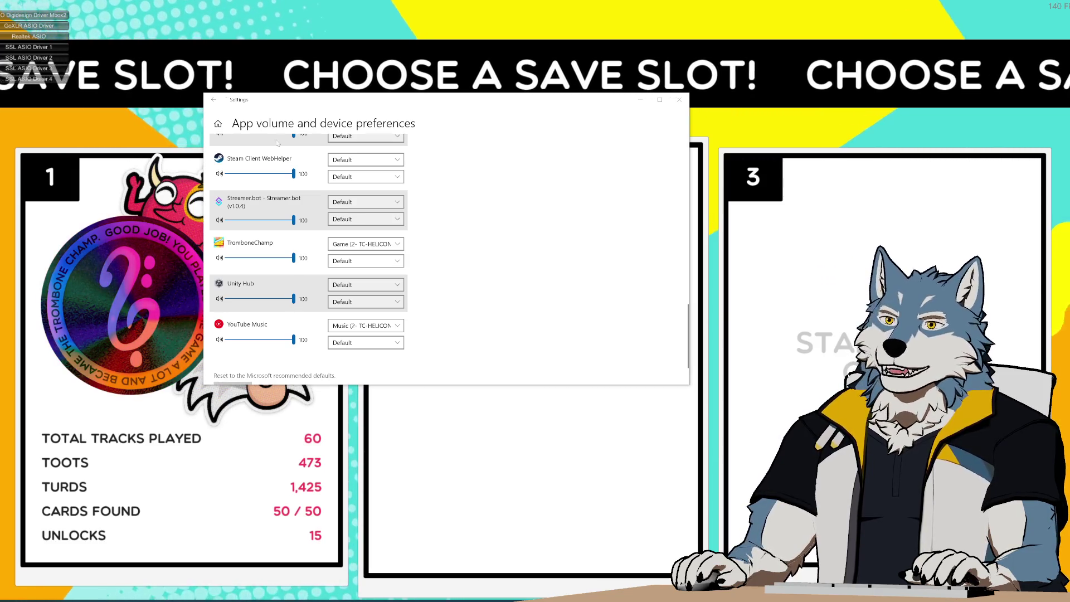
click(174, 334)
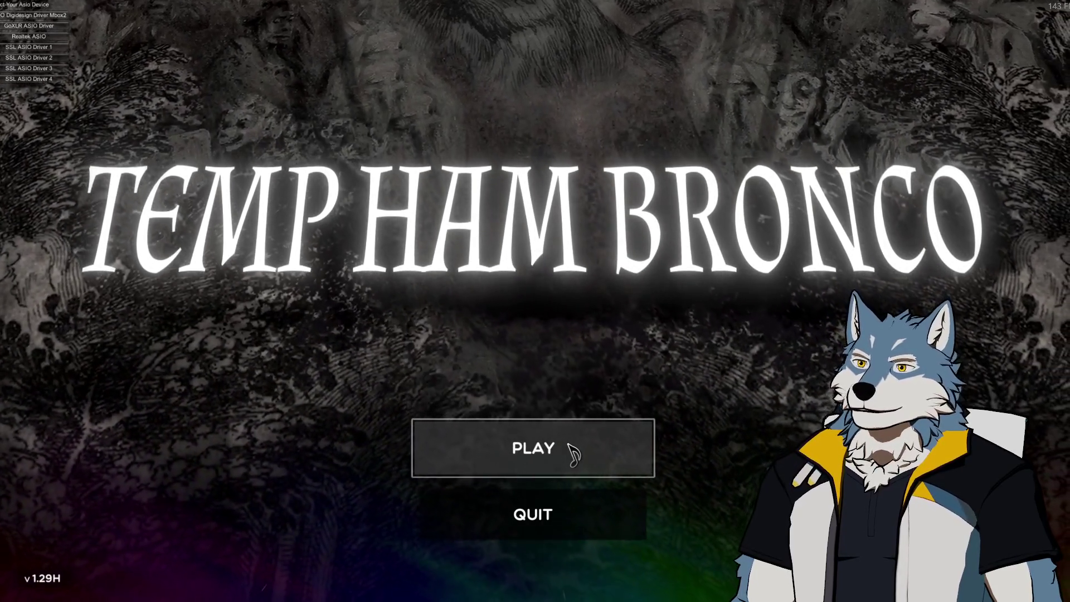
Start the game, dismiss the DLC notice, decline keyboard trombone keys, and enter Play.
click(574, 454)
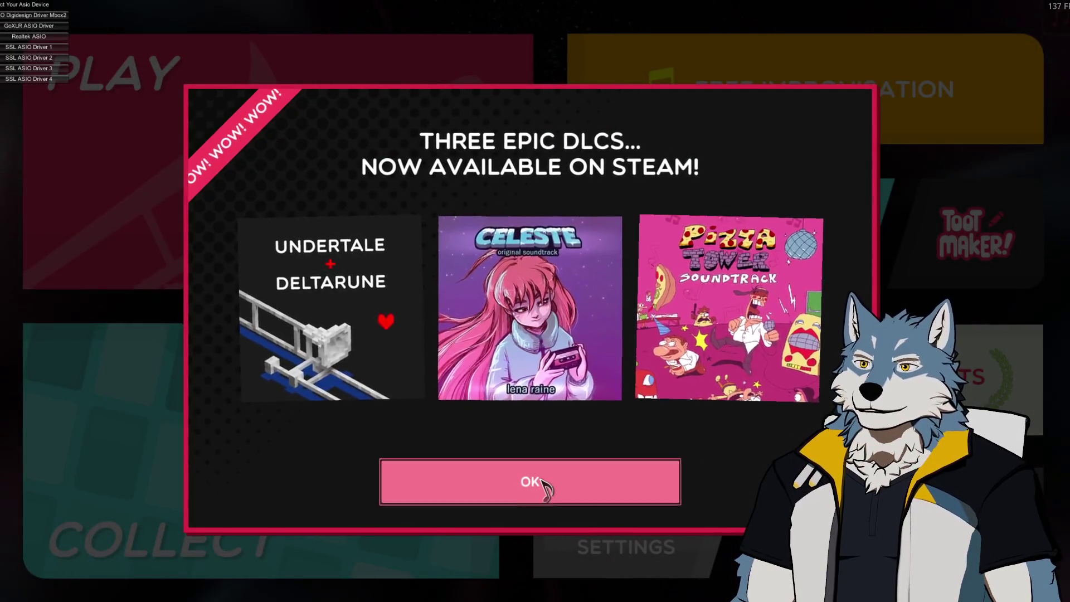
click(493, 489)
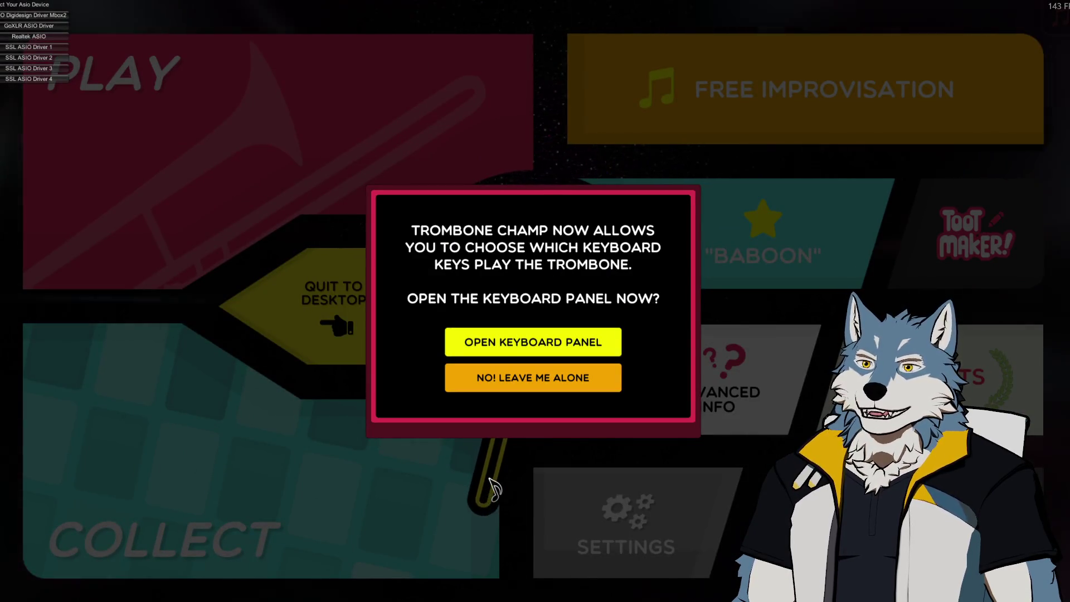
click(571, 378)
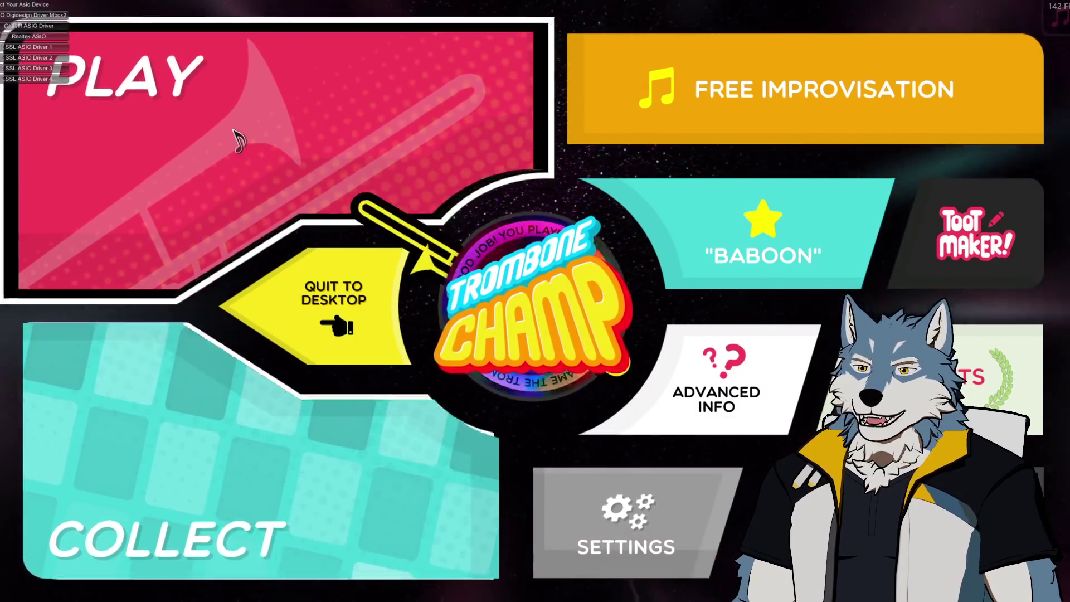
click(267, 112)
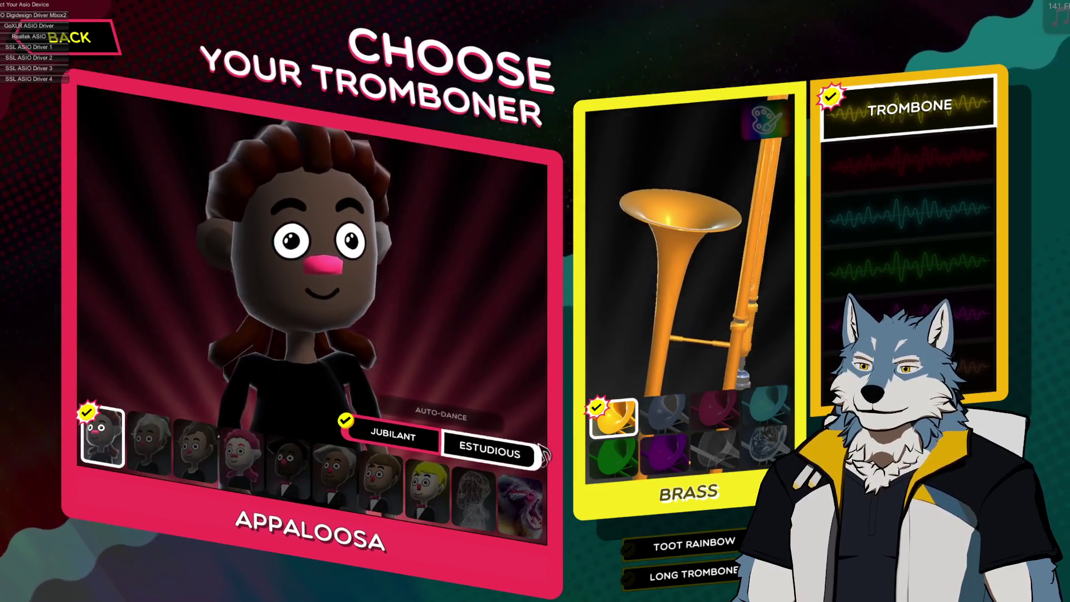
Set auto-dance to Estudious and give the trombone the Champ finish.
click(506, 458)
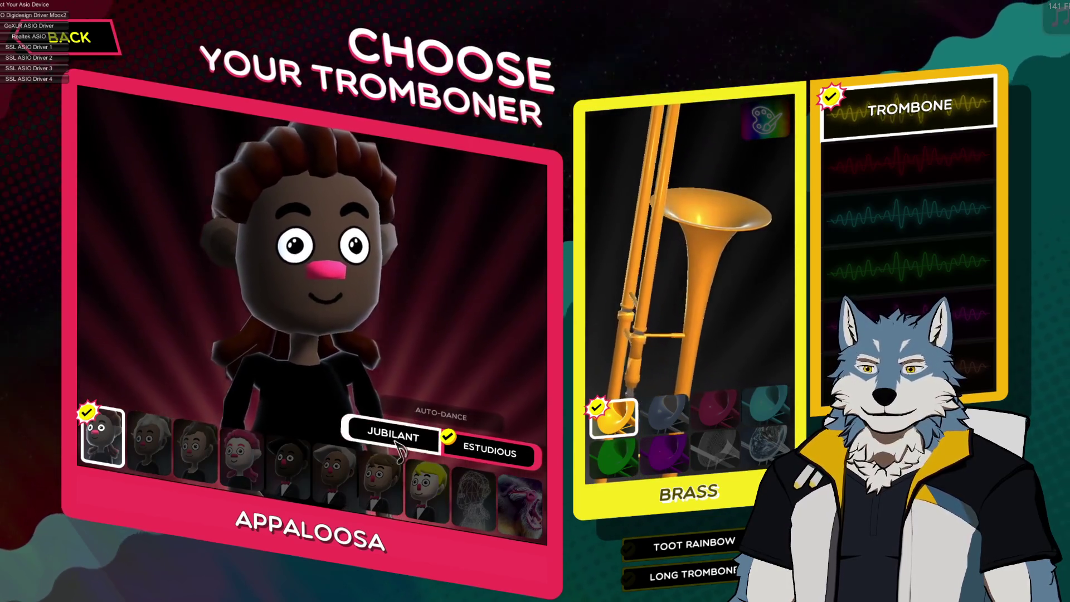
click(477, 451)
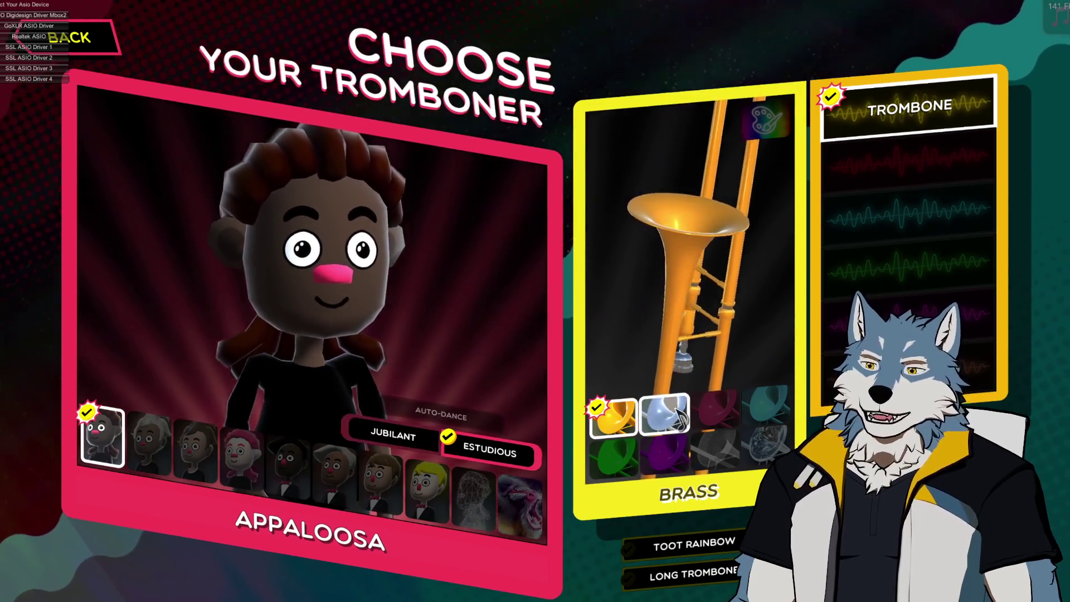
click(766, 404)
click(769, 445)
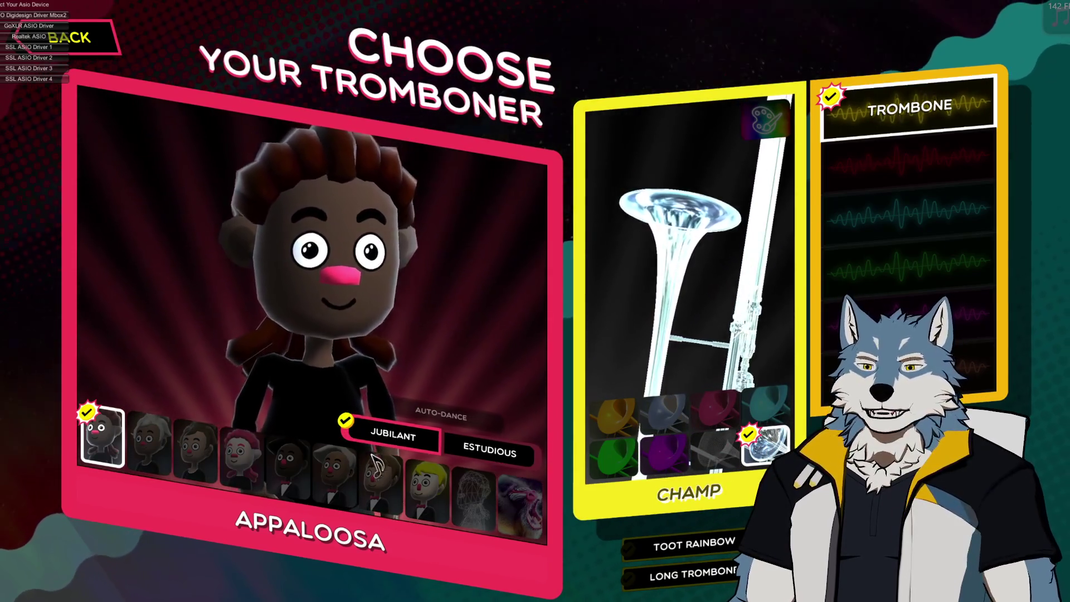
Choose Servant of Babi with the regular Trombone sound and Long Trombone on, then confirm.
click(241, 459)
click(474, 499)
click(519, 506)
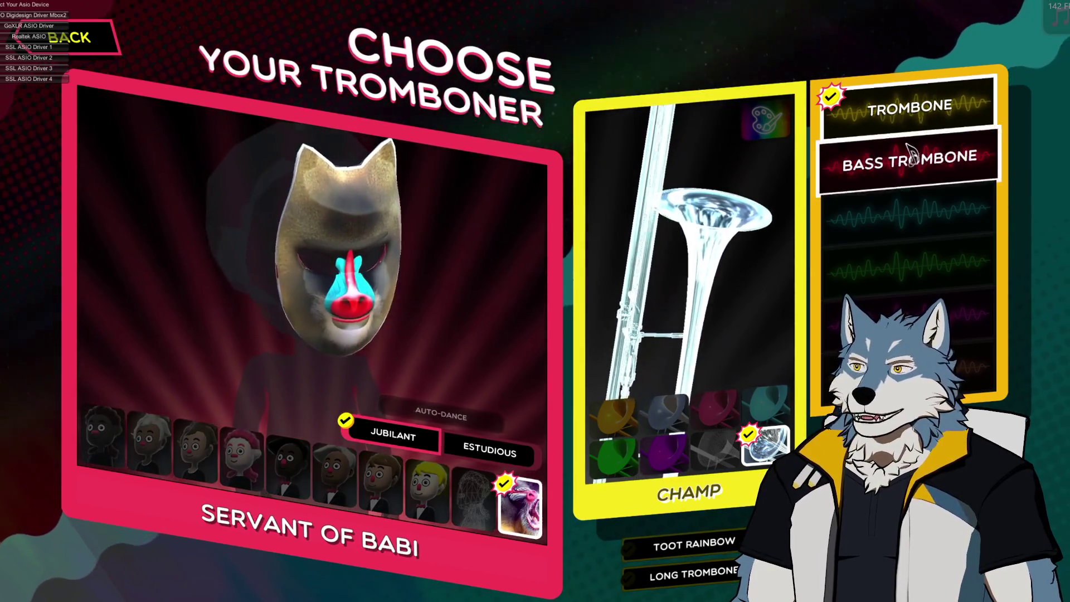
click(908, 167)
click(911, 120)
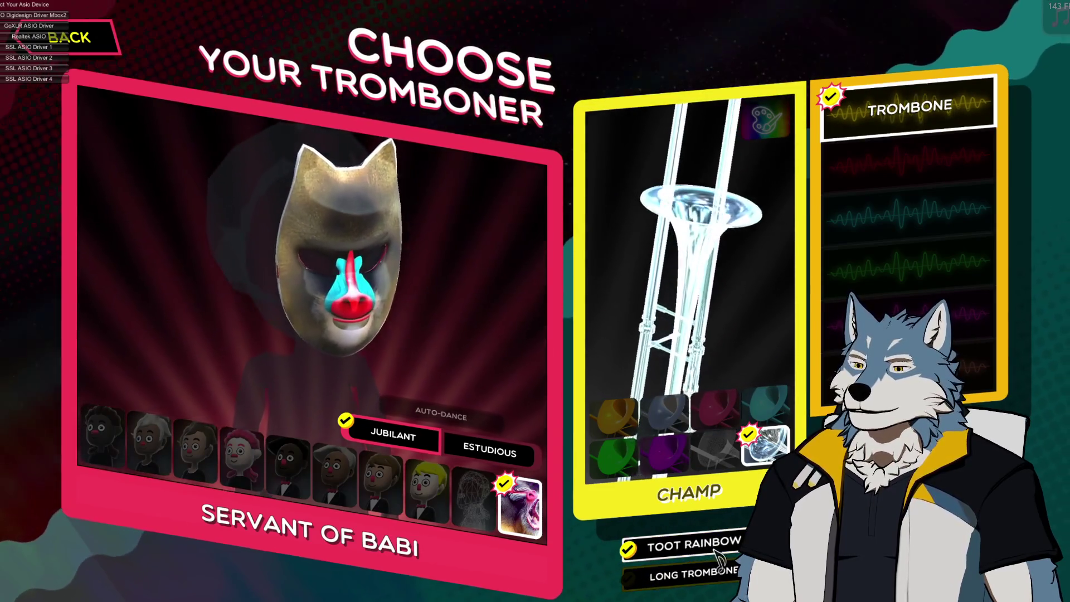
click(714, 574)
key(Return)
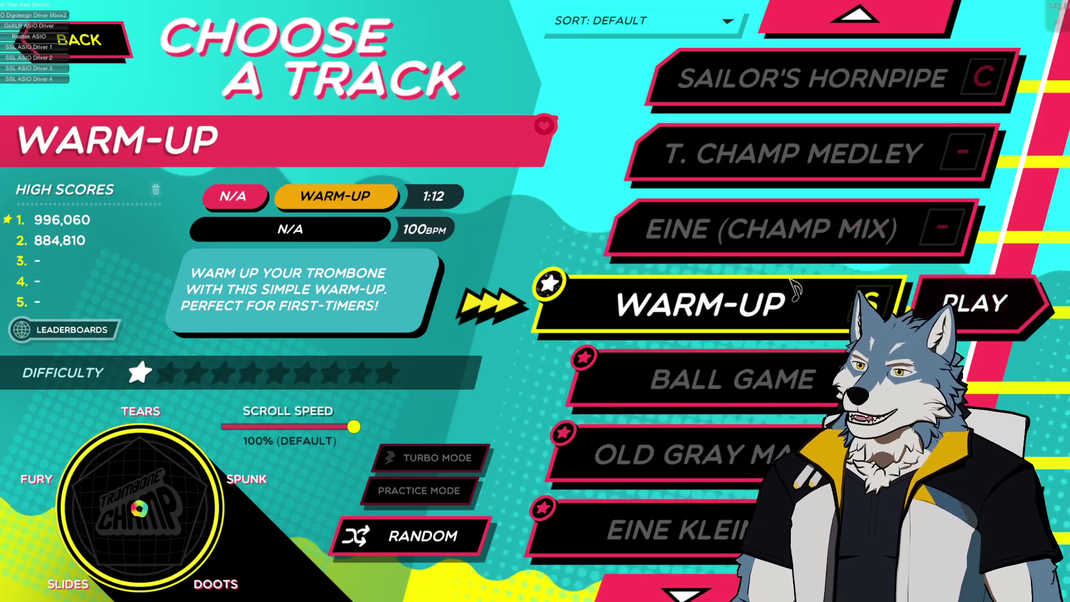
Scroll the track list and select Arirang, then Down by the Riverside.
scroll(785, 306, down, 15)
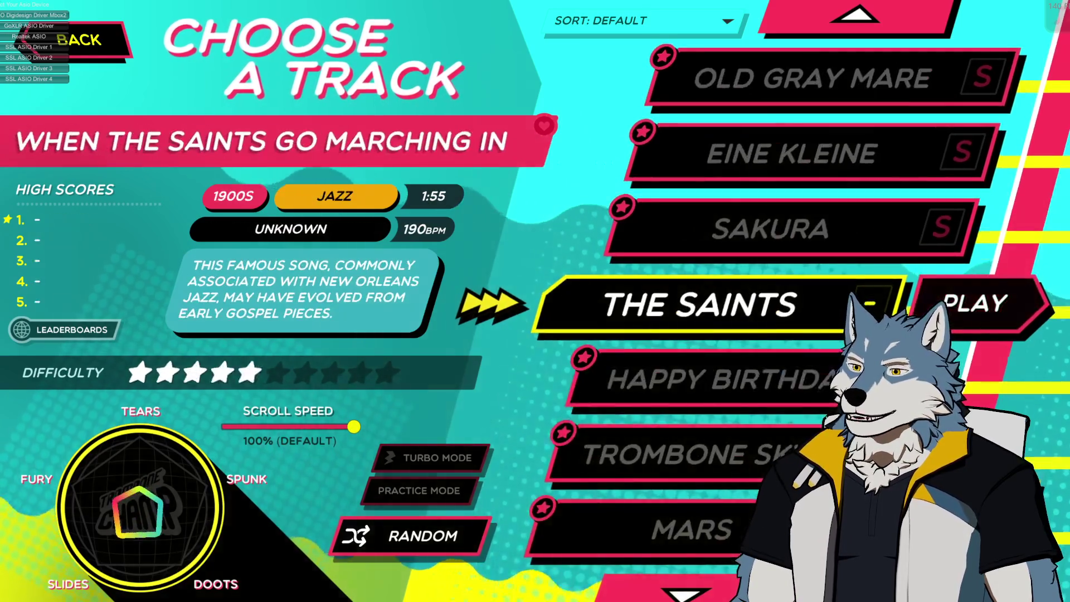
scroll(785, 307, down, 4)
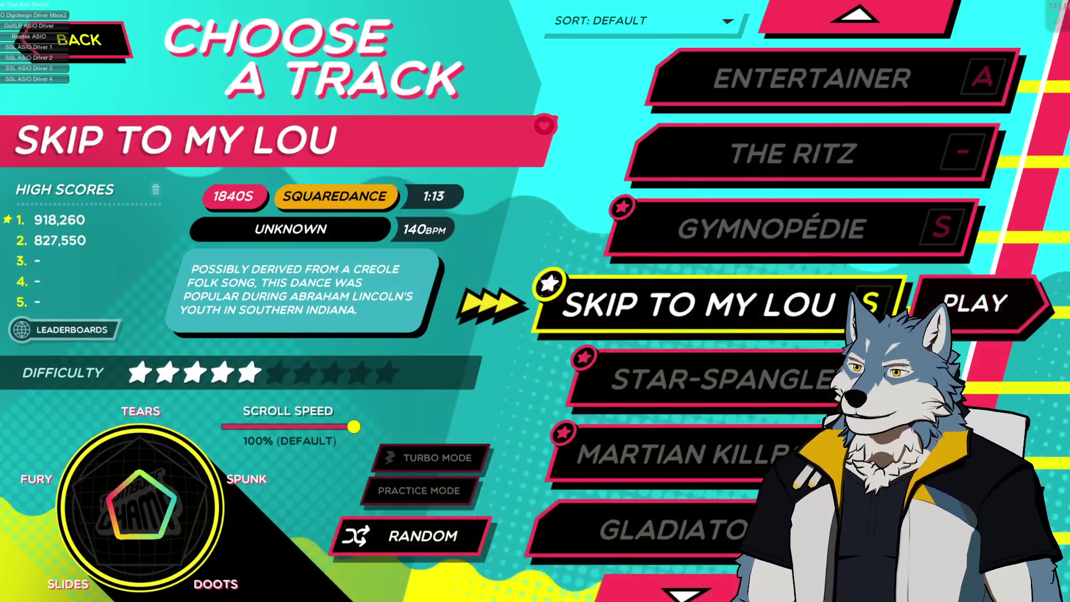
scroll(715, 318, down, 8)
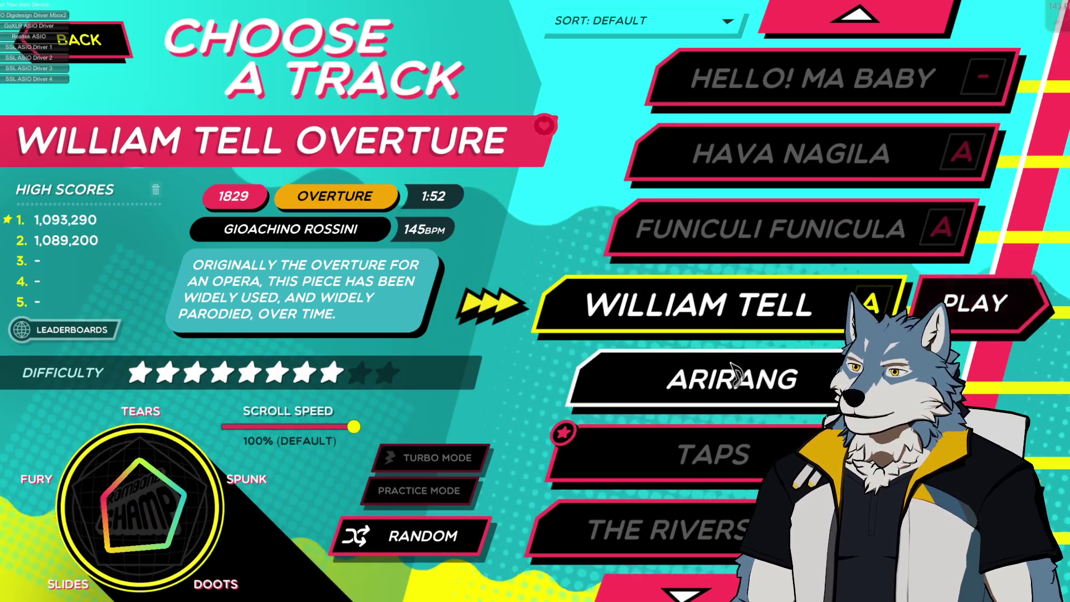
click(744, 387)
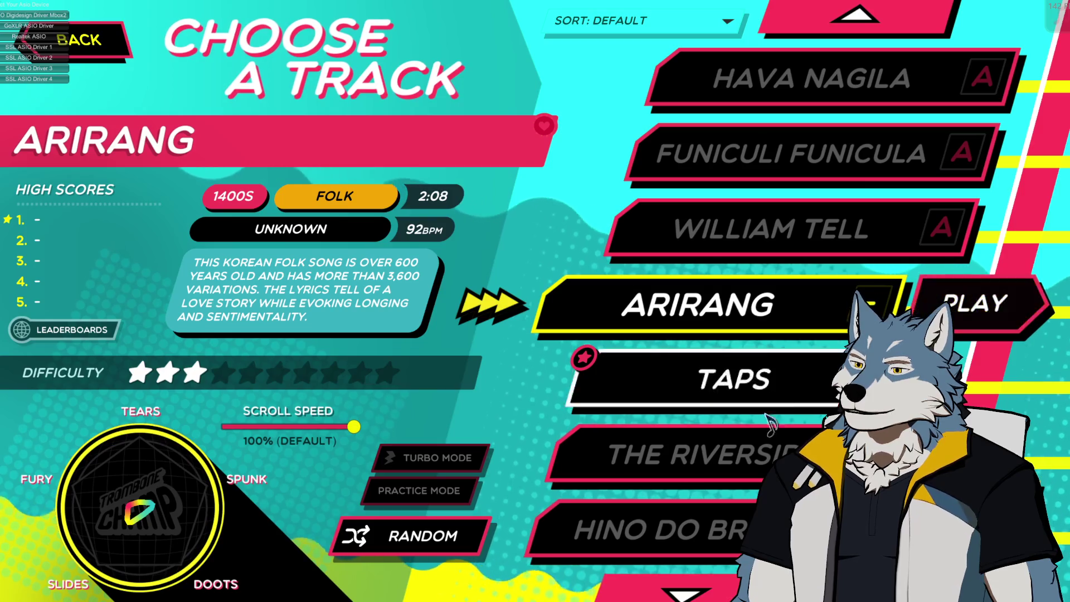
click(771, 452)
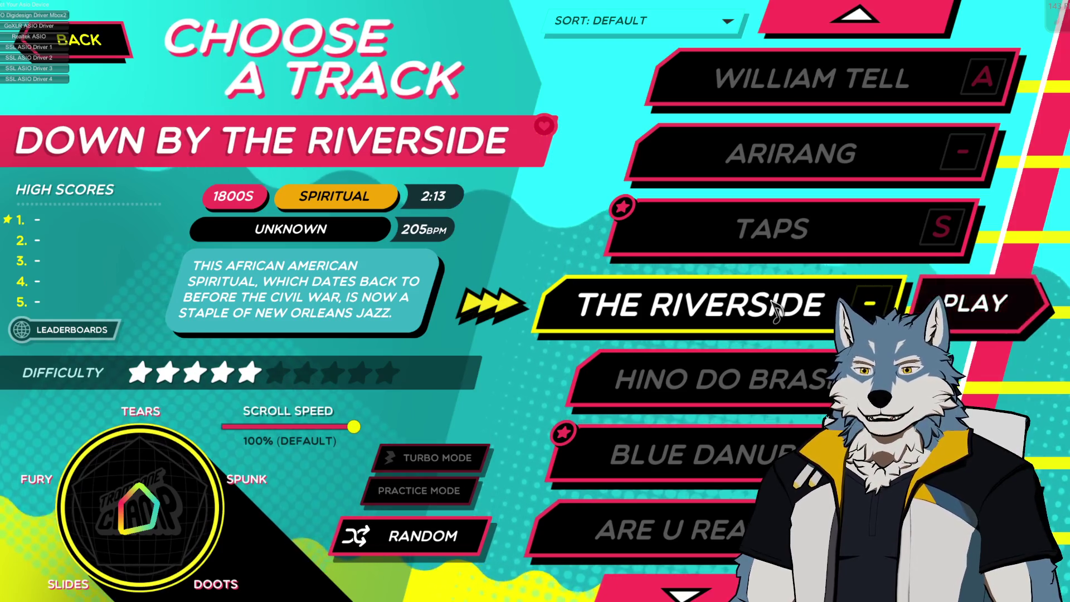
Preview the My TootMaker Tracks and My Favorites collections, then return to Trombone Champ.
scroll(775, 306, down, 4)
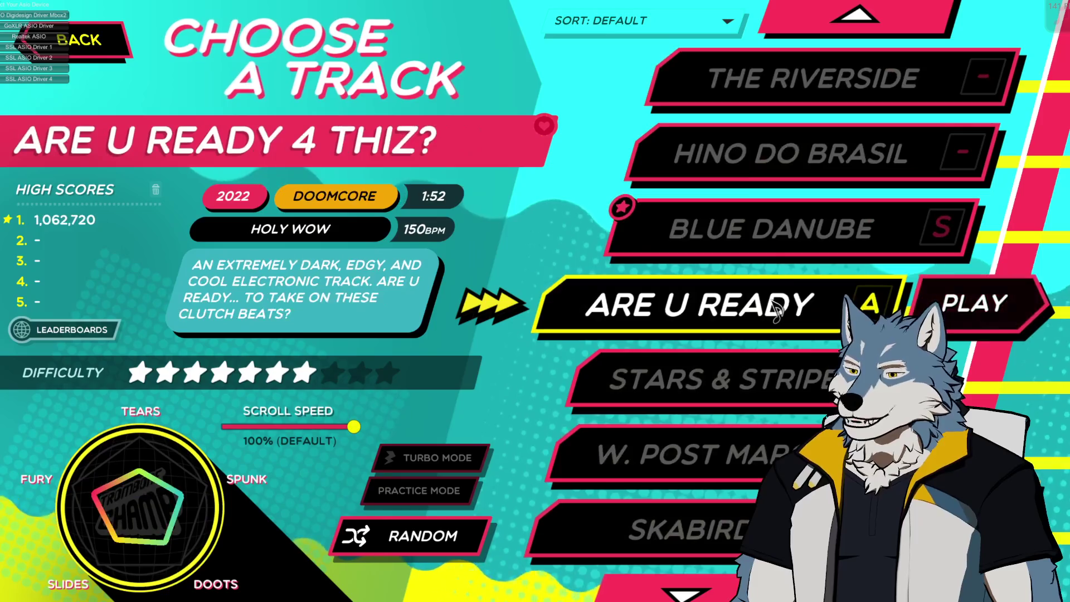
scroll(774, 310, down, 1)
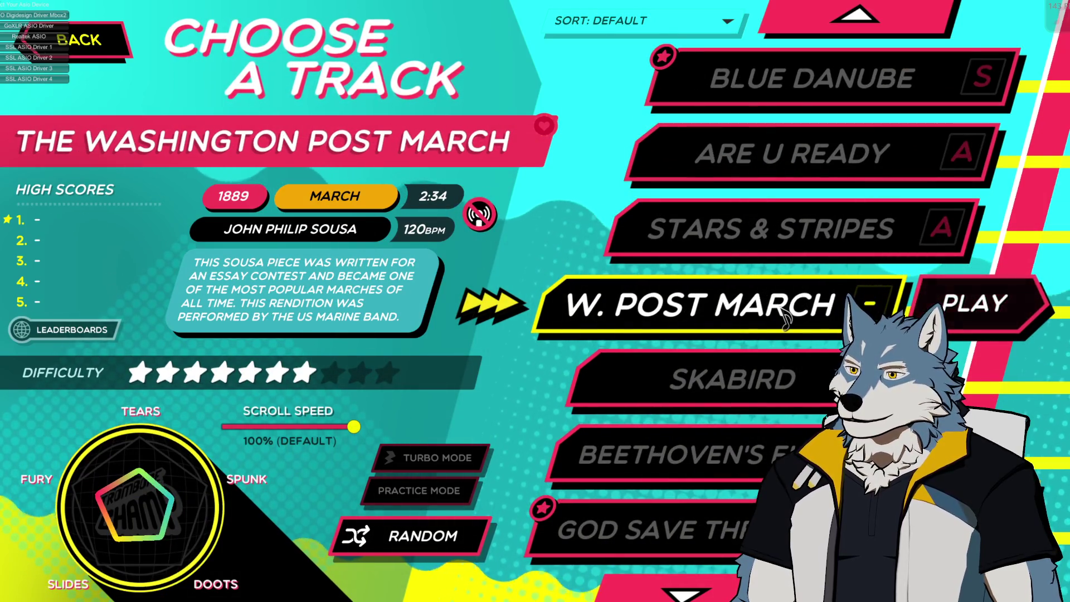
scroll(766, 384, down, 1)
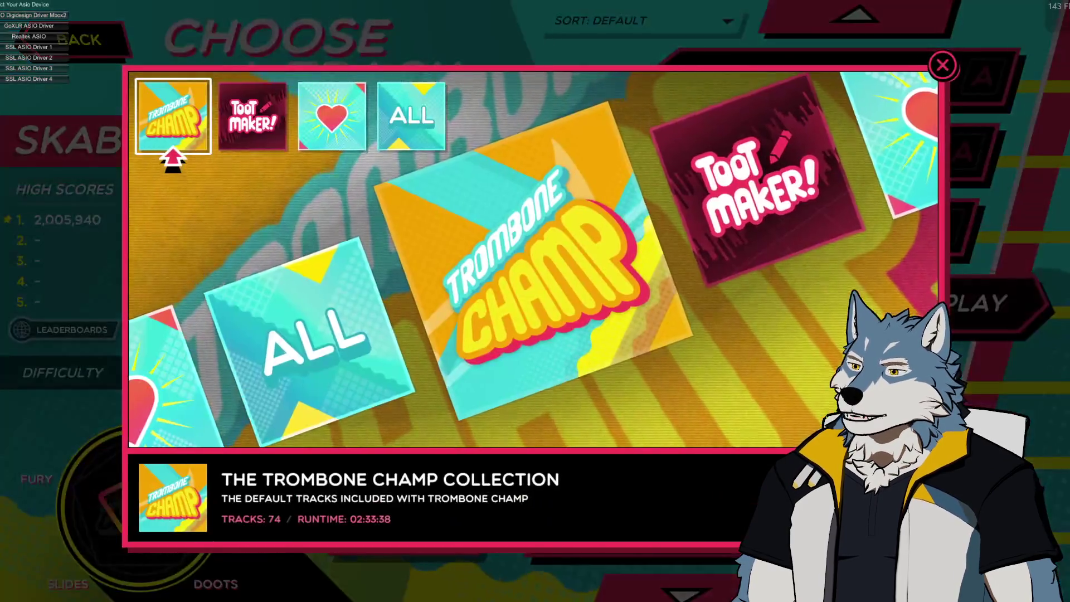
click(281, 136)
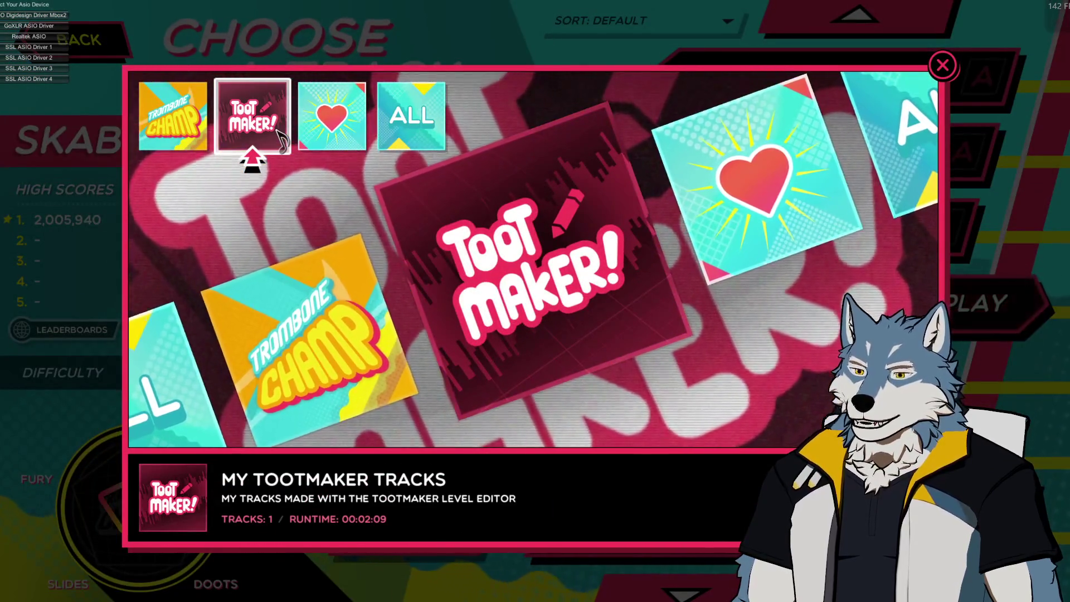
click(348, 136)
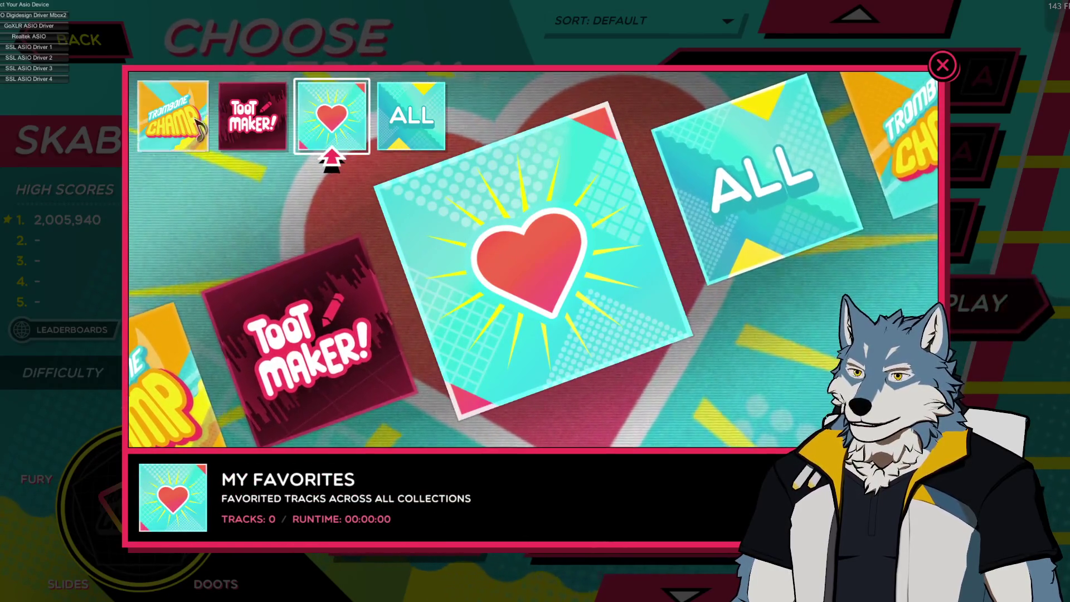
click(173, 117)
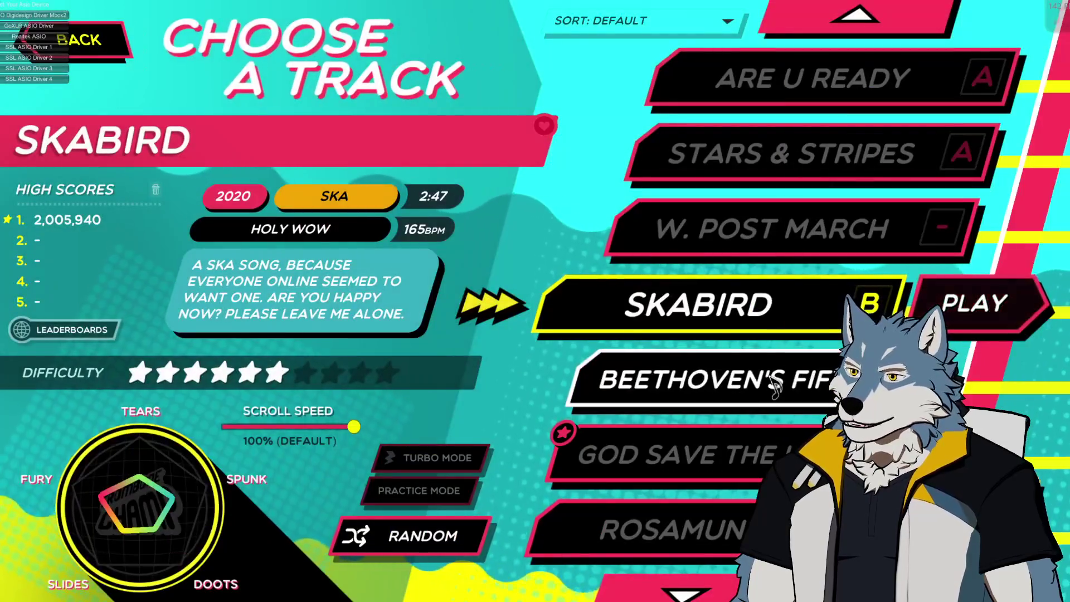
Scroll down to In the Hall of the Mountain King and start playing it.
scroll(736, 447, down, 3)
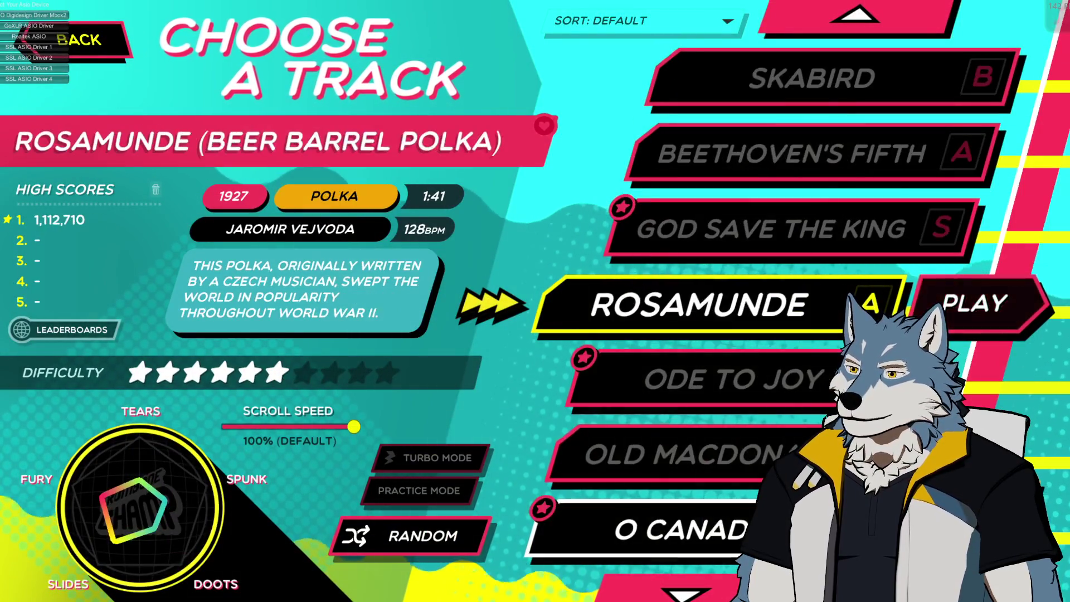
scroll(735, 463, down, 2)
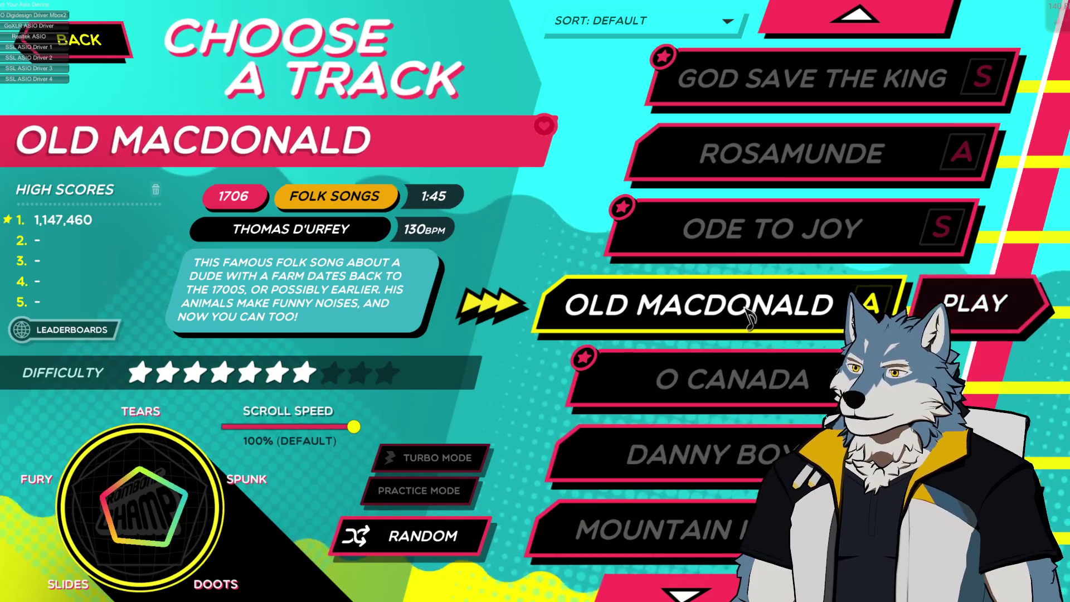
scroll(757, 388, down, 1)
scroll(758, 385, down, 1)
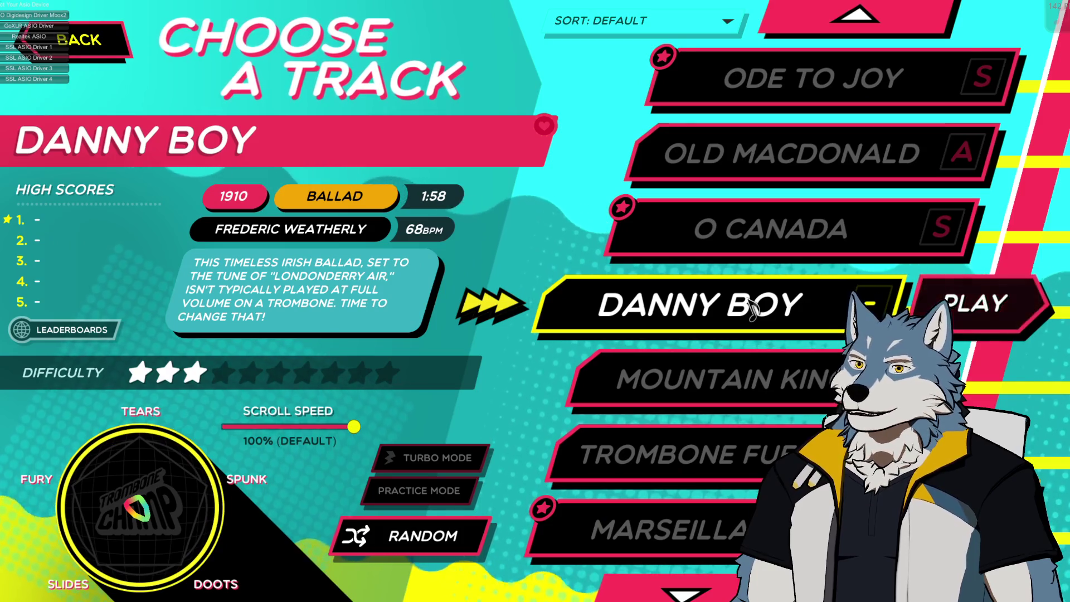
scroll(753, 309, down, 1)
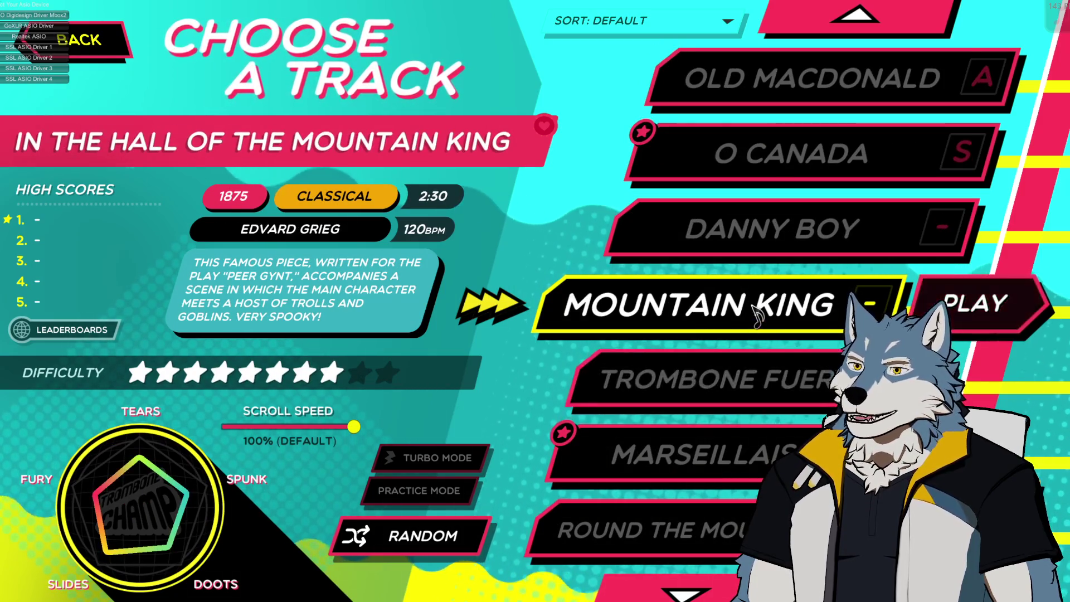
click(991, 310)
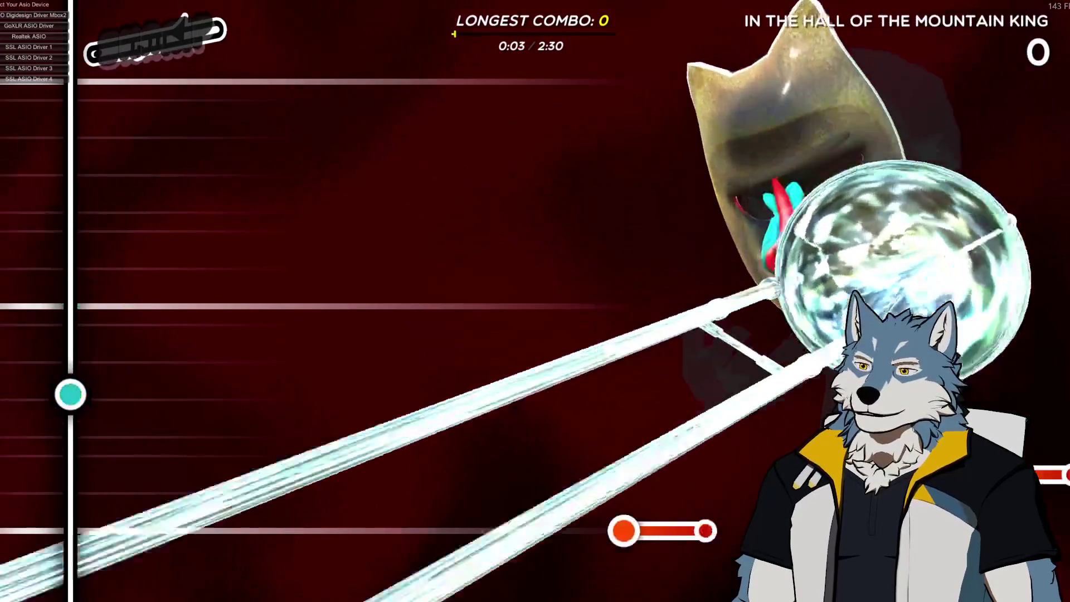
Play notes on the trombone, pause with Esc at 0:12, and exit the track.
mouse_move(70, 519)
mouse_down()
mouse_move(70, 527)
mouse_move(70, 317)
mouse_move(71, 363)
mouse_up()
key(Escape)
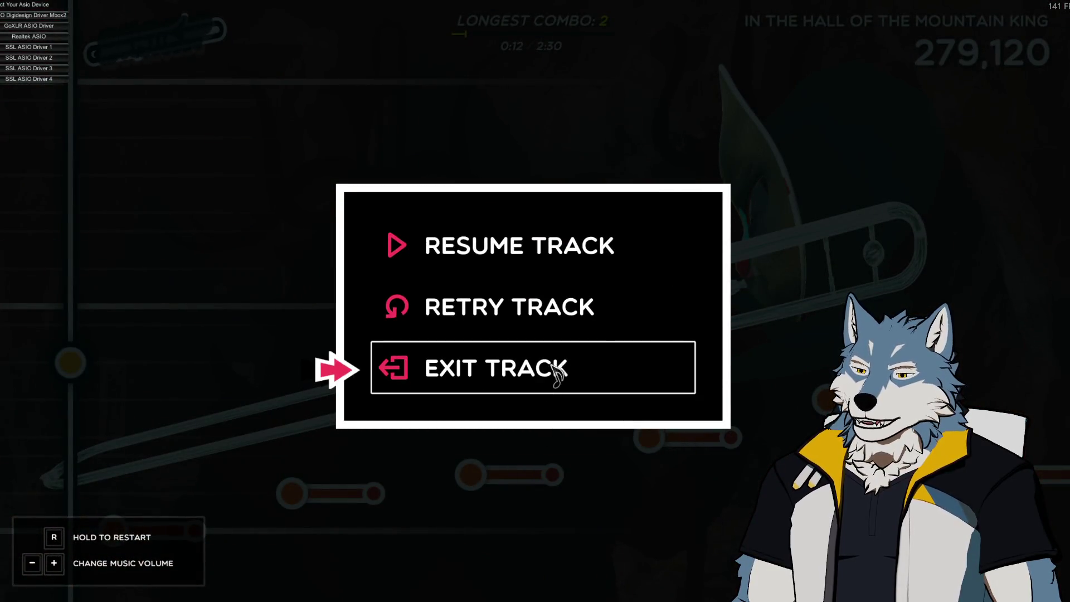
click(548, 383)
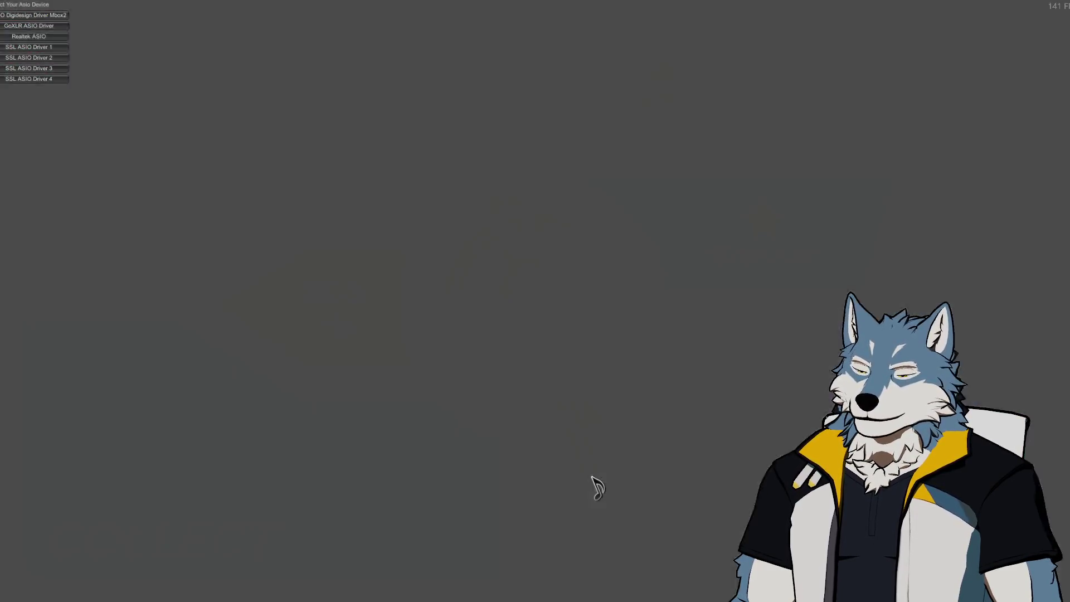
Open Settings from the main menu and set Trombone Volume to about 98%.
click(599, 493)
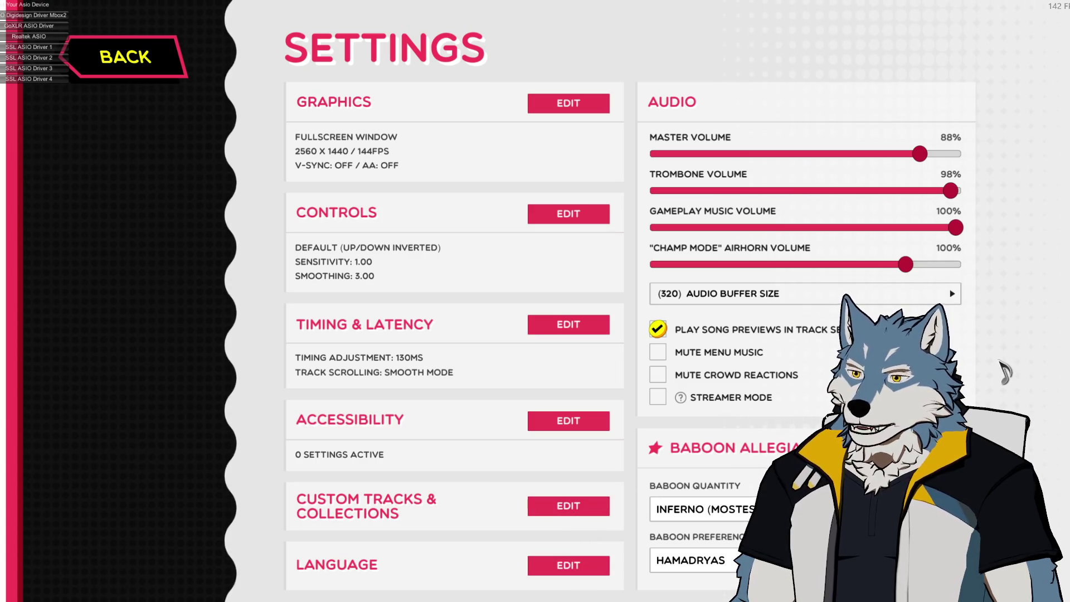
mouse_move(966, 196)
mouse_down()
mouse_move(880, 195)
mouse_move(951, 200)
mouse_up()
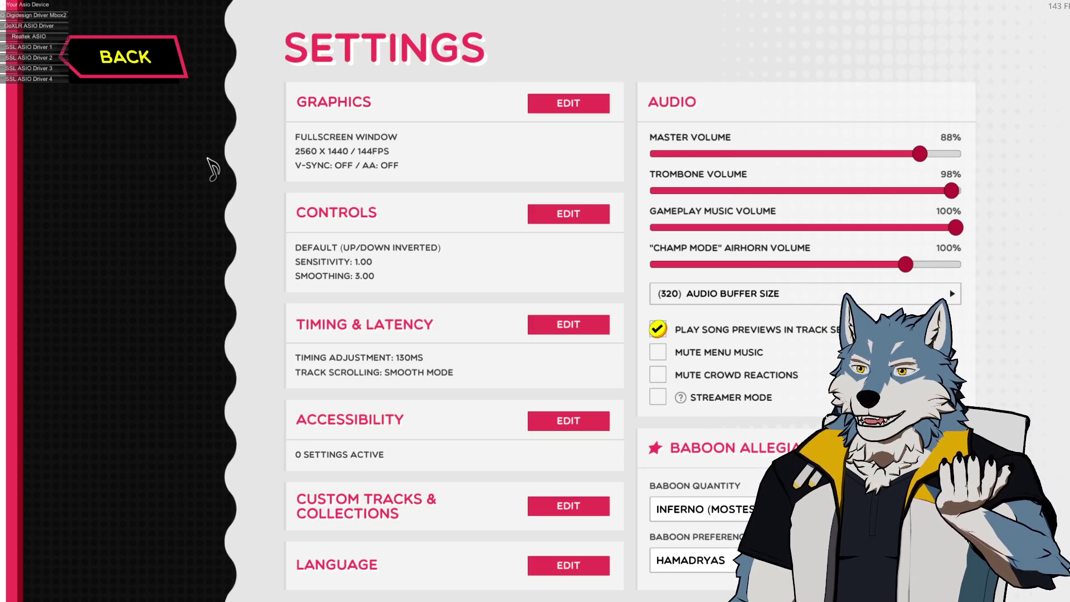
Launch Steam and browse Trombone Champ's local files via Manage in the Library.
key(super)
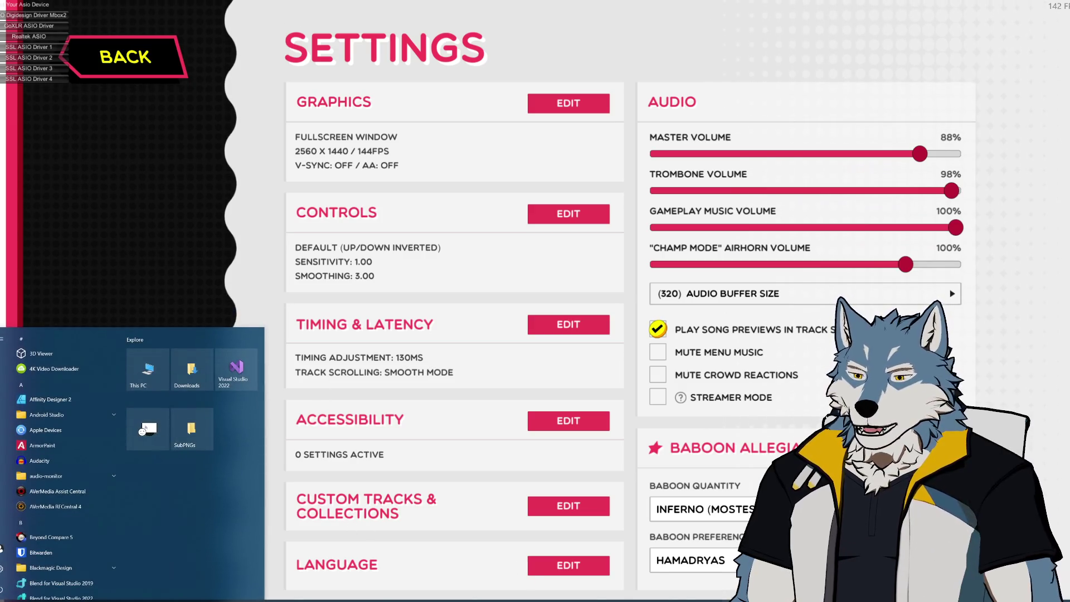
text(steam)
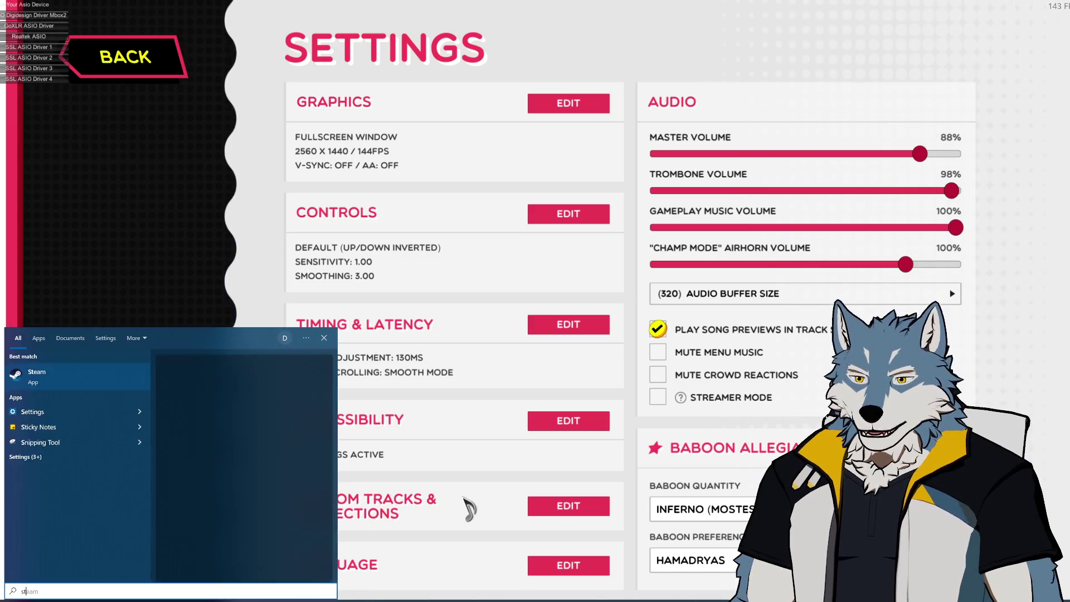
click(61, 380)
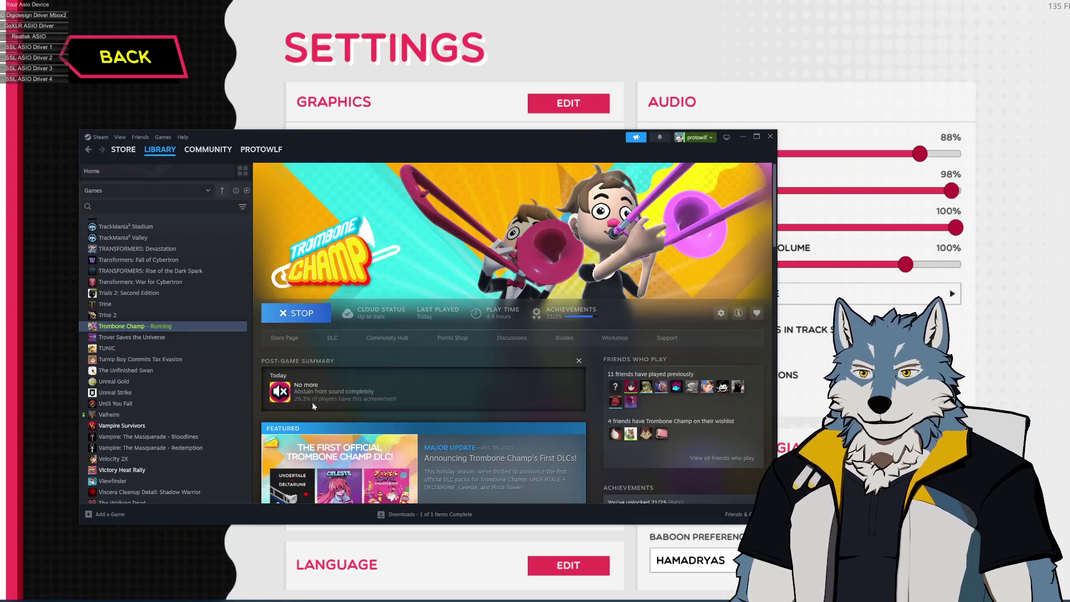
right_click(139, 327)
mouse_move(175, 383)
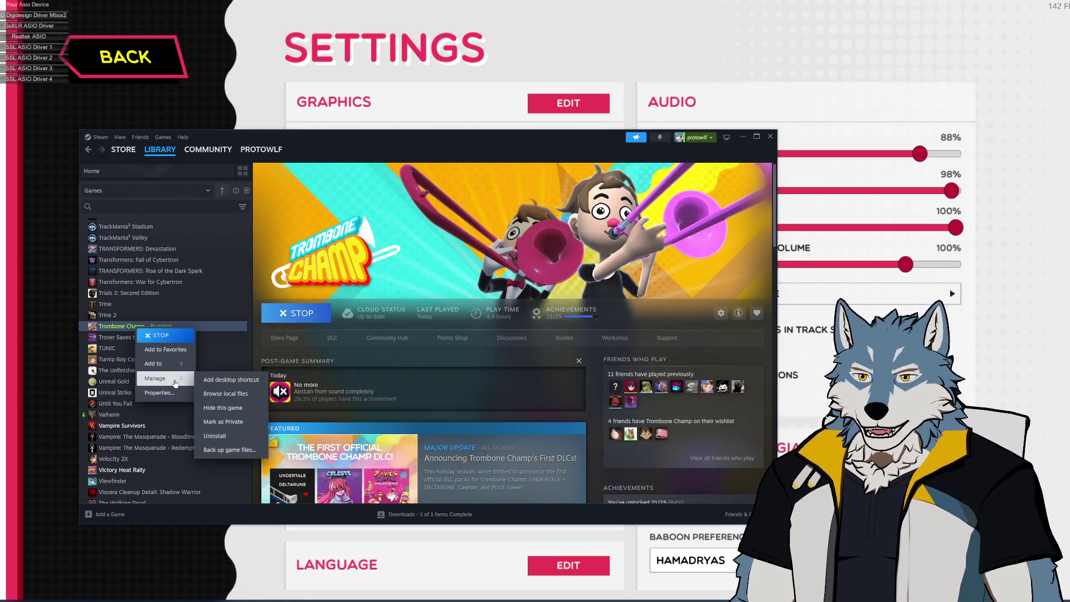
click(225, 393)
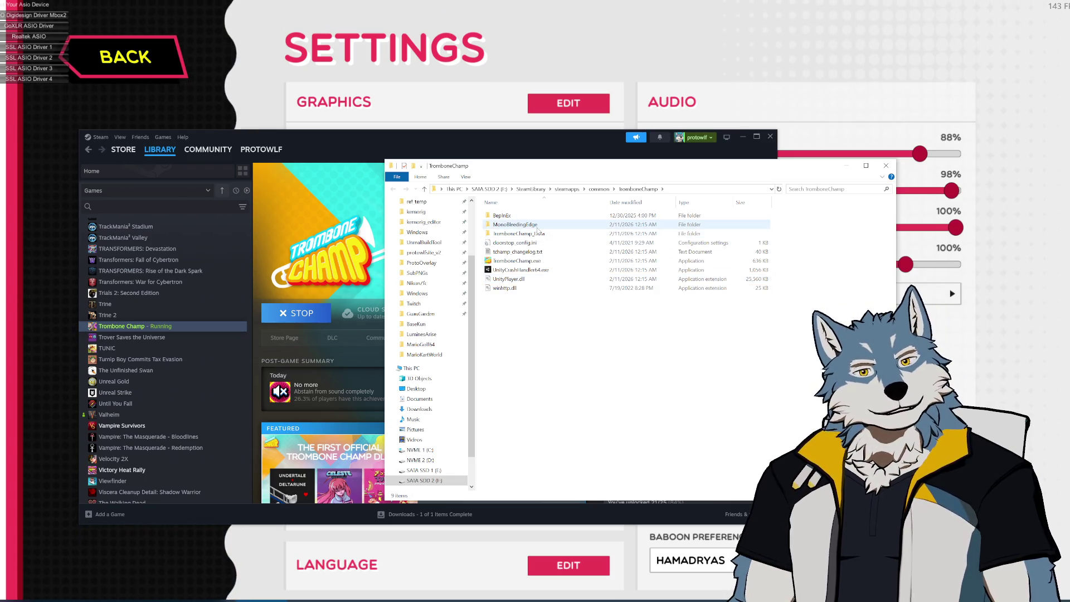
Inspect the BepInEx plugins folder, then return to the TromboneChamp folder.
mouse_move(537, 229)
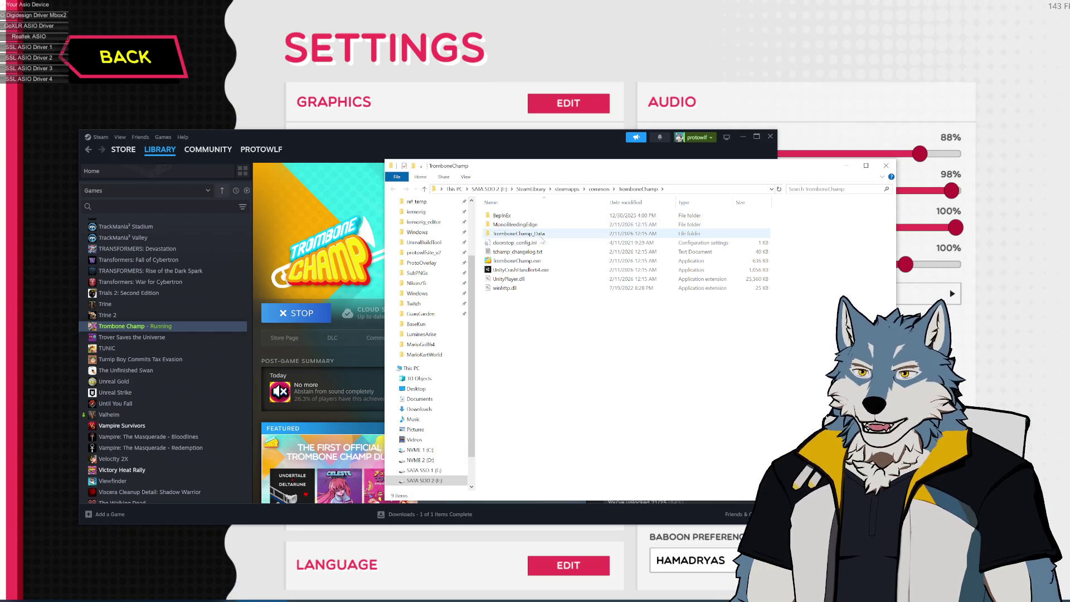
double_click(517, 216)
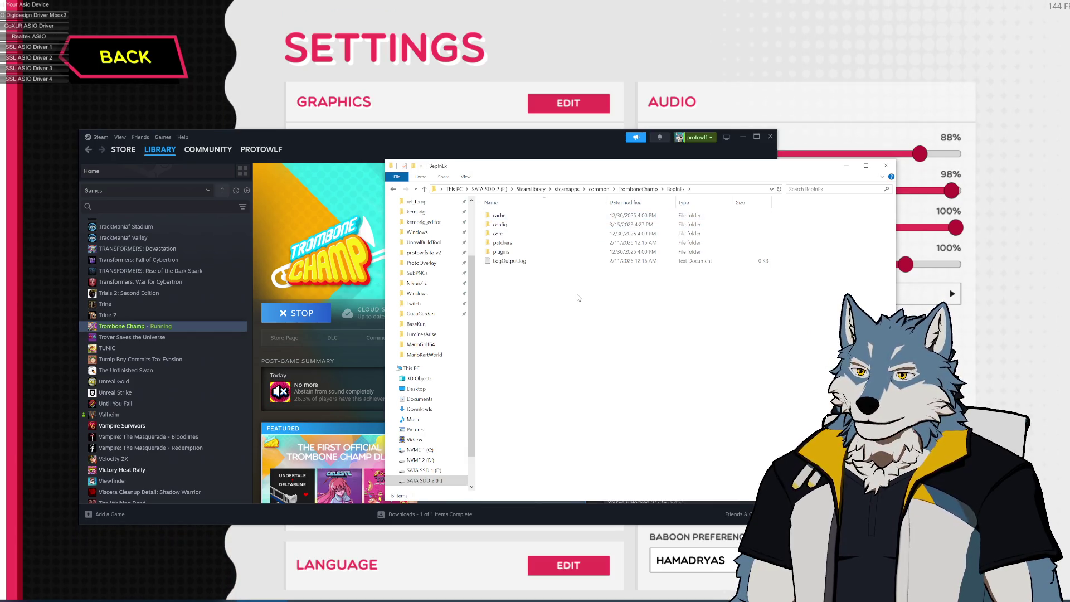
double_click(518, 252)
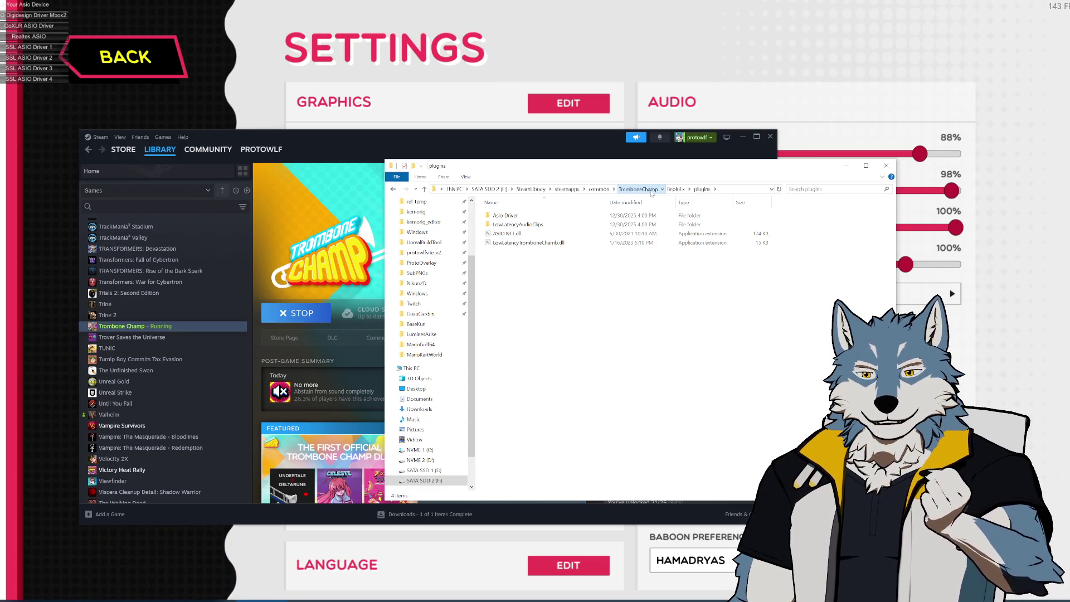
click(637, 189)
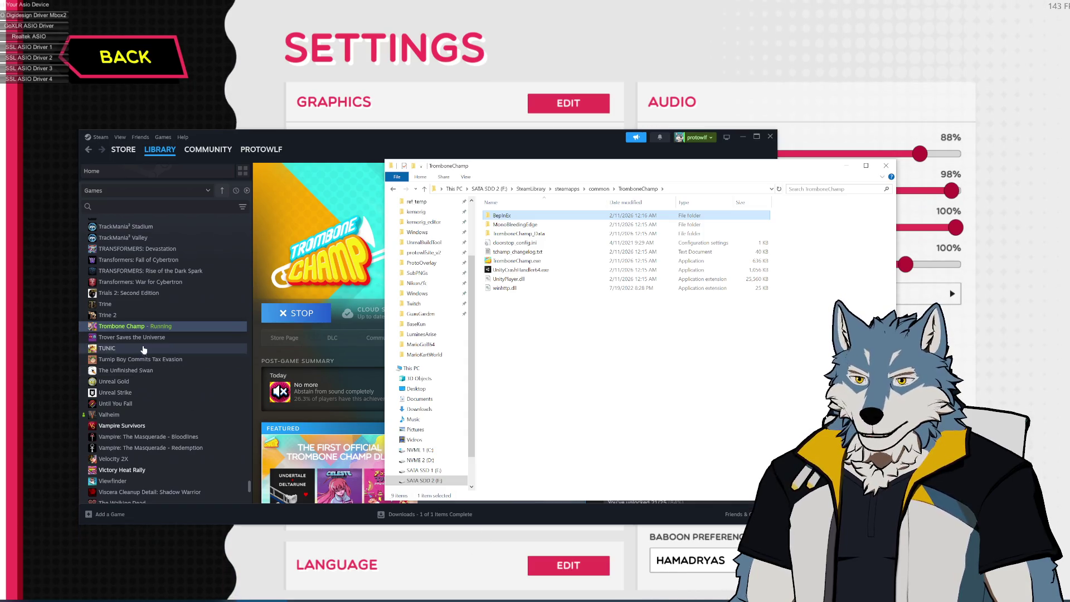
Stop the running Trombone Champ game from Steam and confirm the exit.
click(301, 315)
click(301, 314)
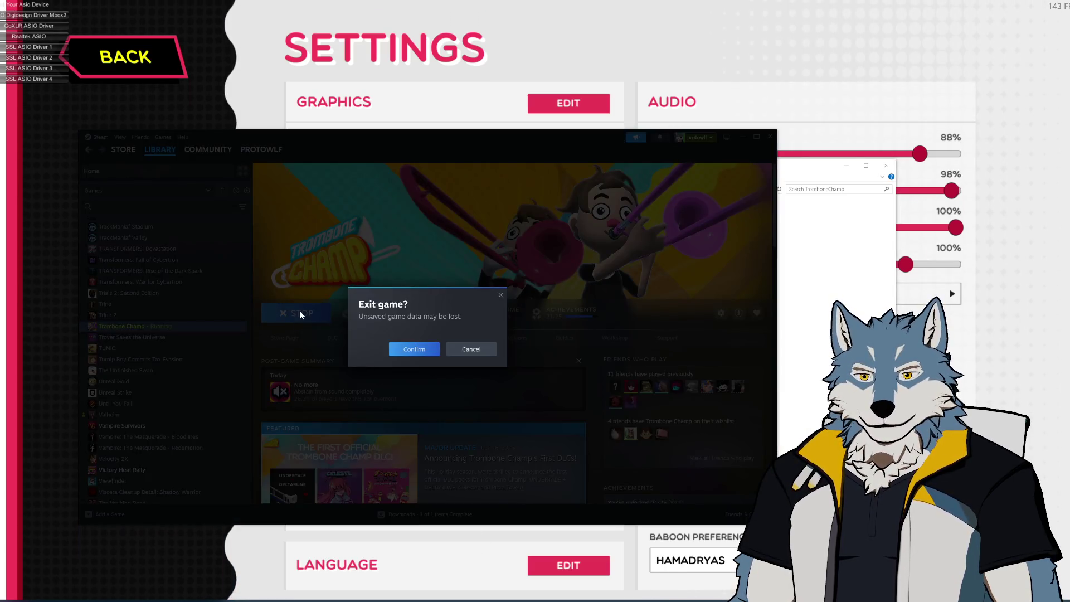
click(425, 348)
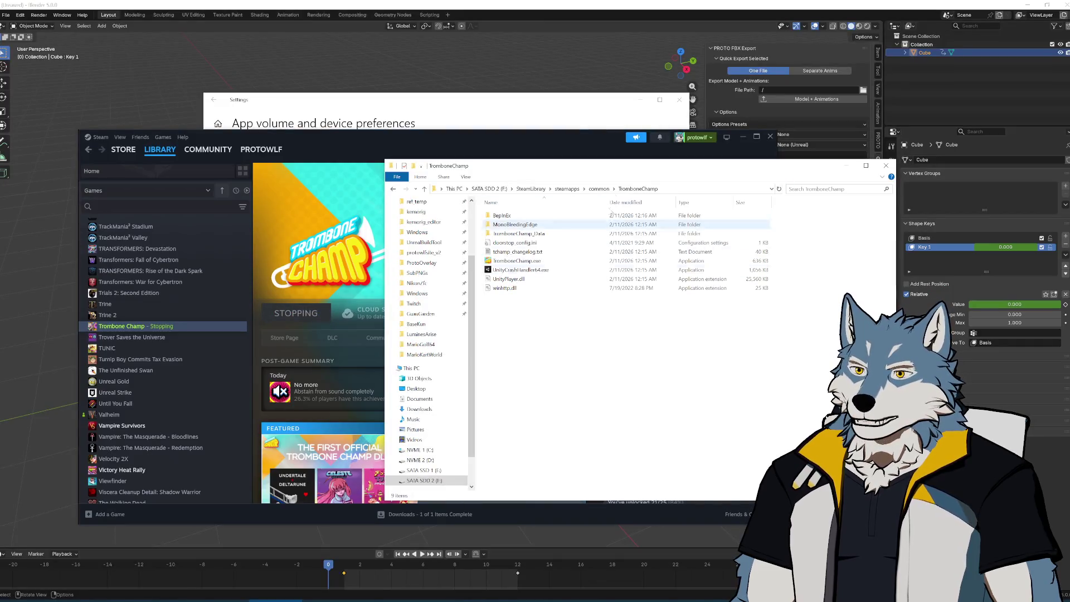
Go up to the common folder, reopen TromboneChamp, and select BepInEx.
click(599, 188)
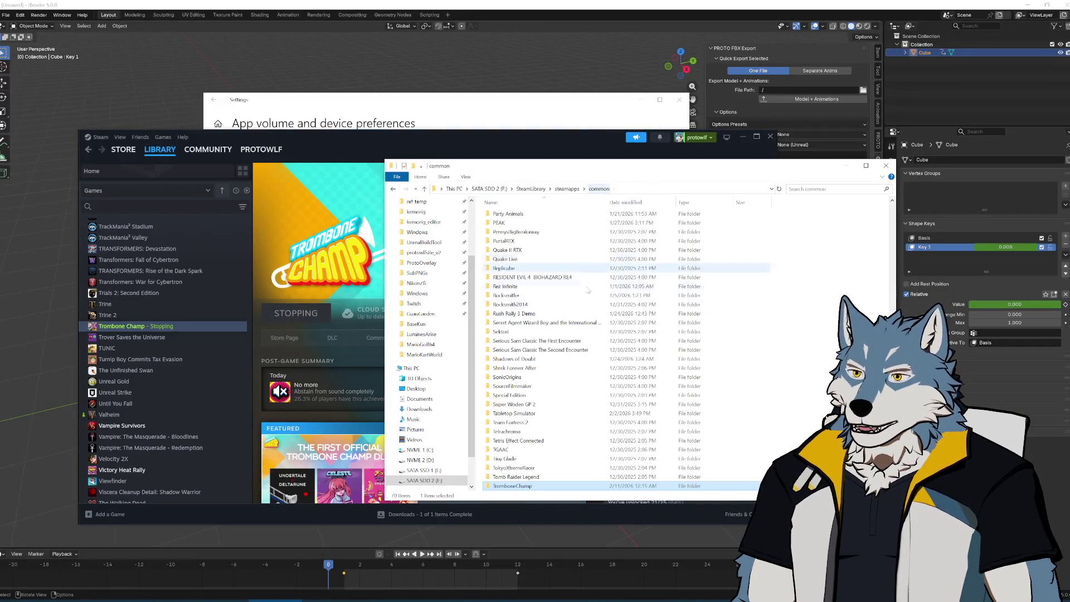
double_click(512, 485)
key(Down)
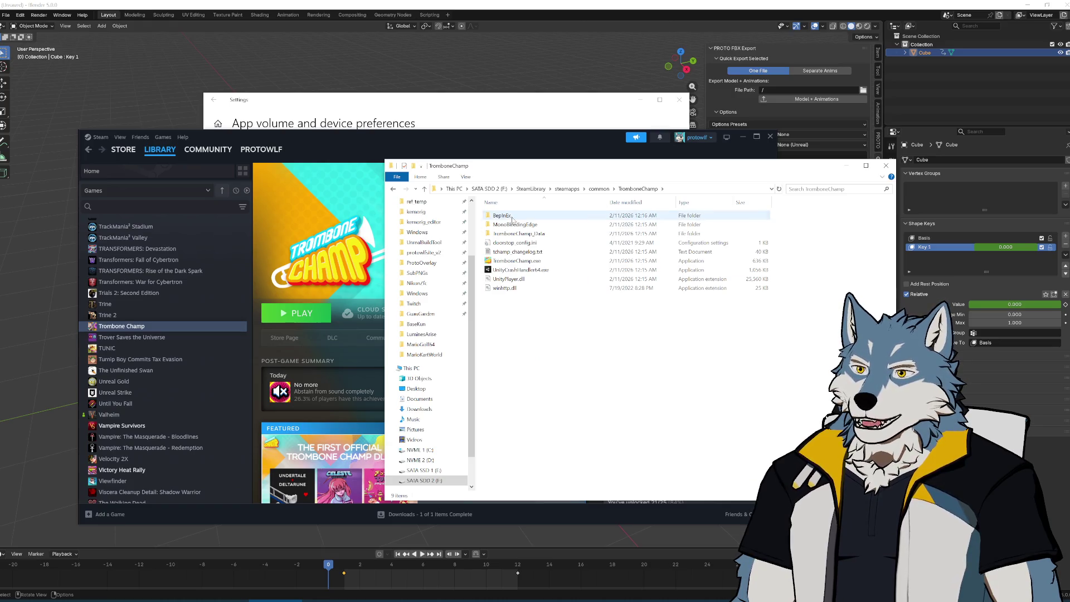